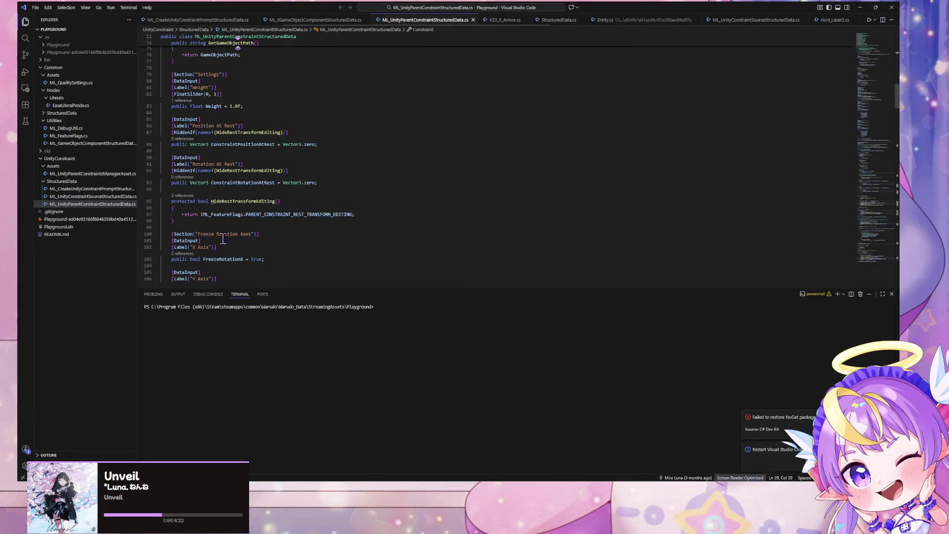
Step: Collapse the Utilities, Literals, Nodes, Assets and UnityConstraint folders in the Explorer
scroll(298, 178, down, 4)
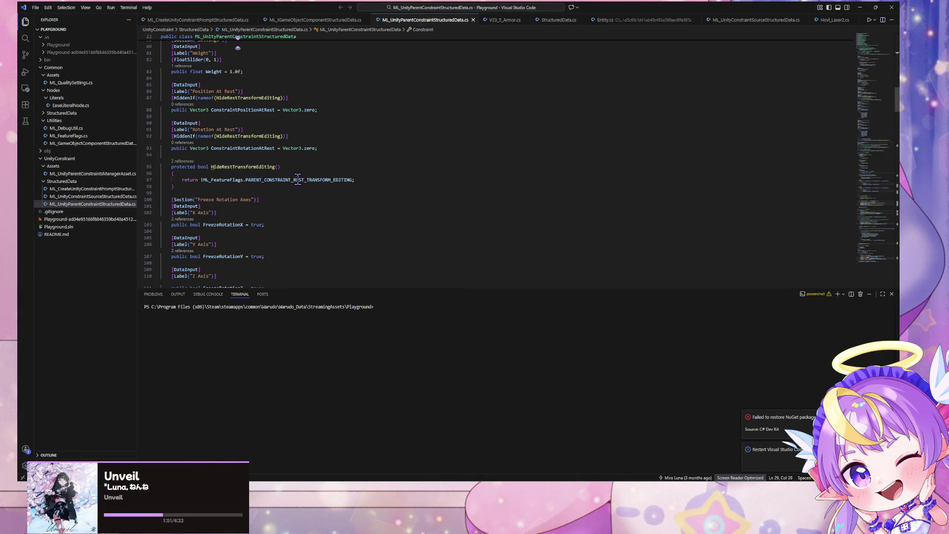
scroll(297, 180, up, 9)
scroll(298, 182, up, 15)
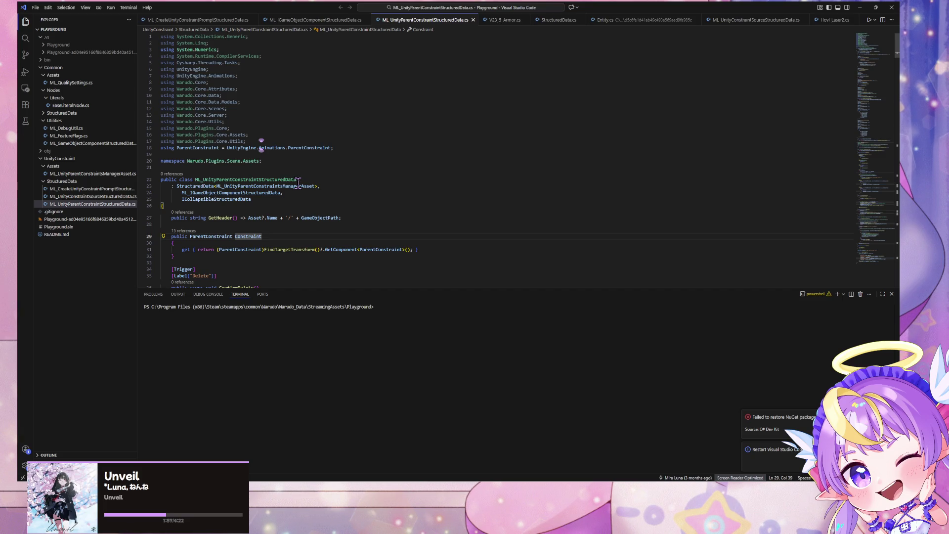
scroll(298, 184, down, 7)
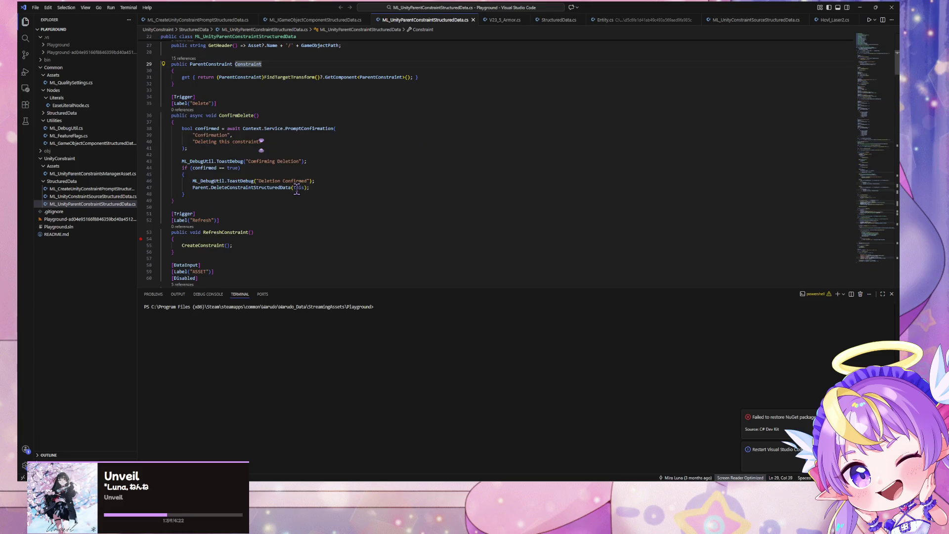
scroll(297, 190, down, 6)
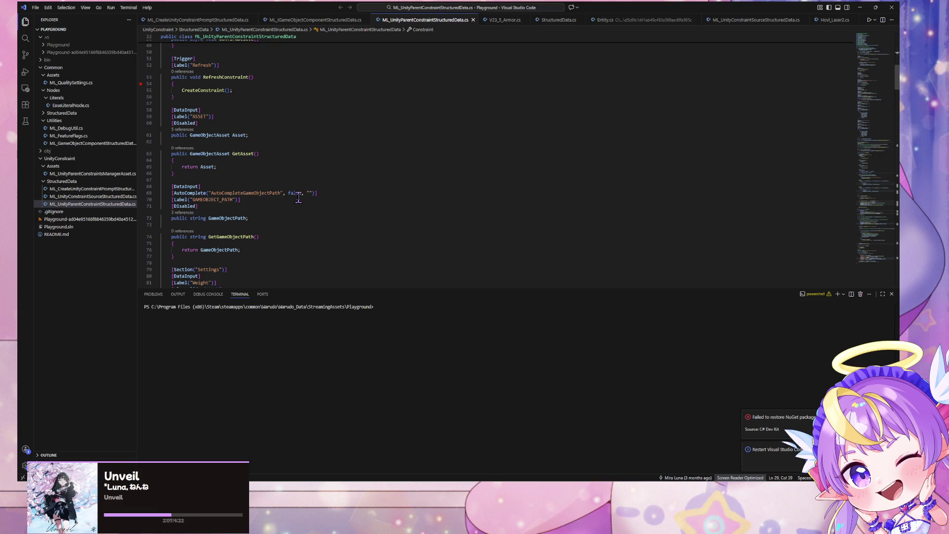
scroll(299, 198, up, 5)
scroll(303, 200, down, 3)
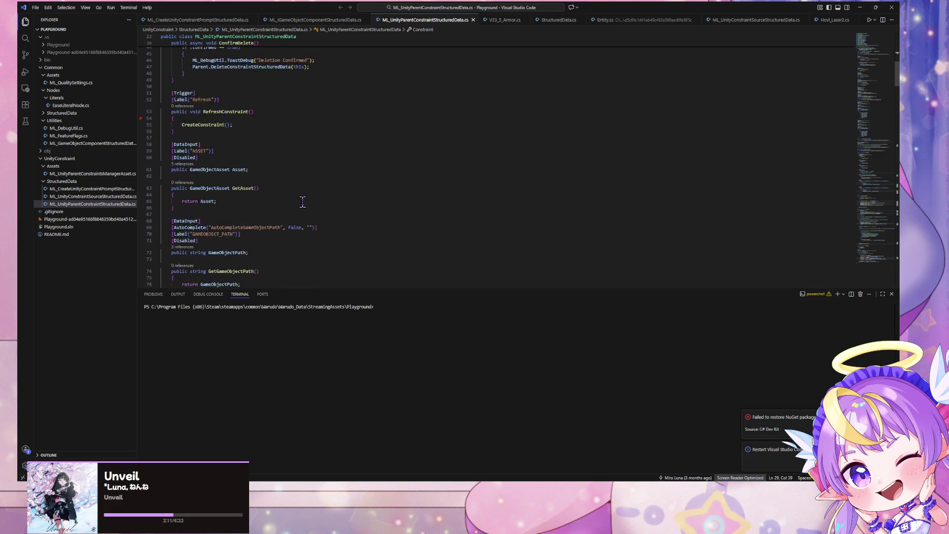
scroll(304, 201, up, 10)
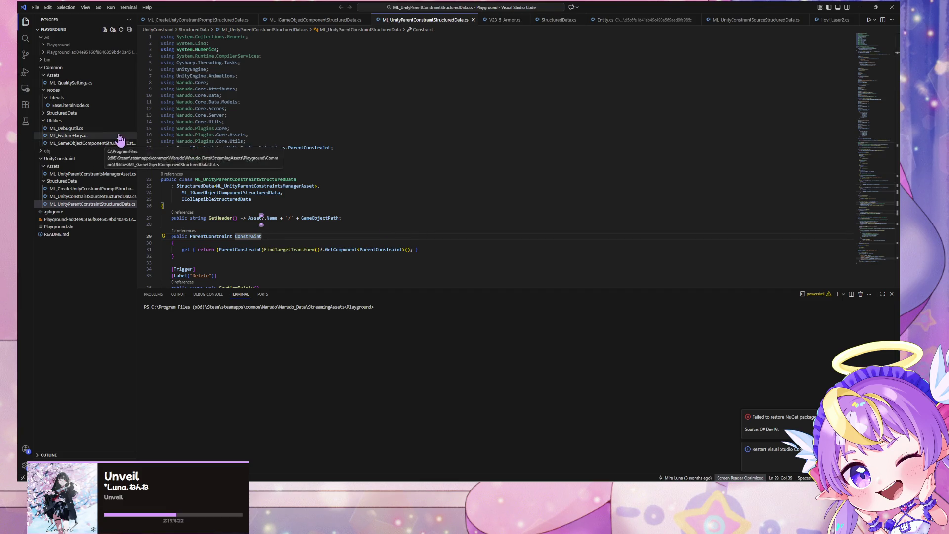
click(58, 121)
click(56, 97)
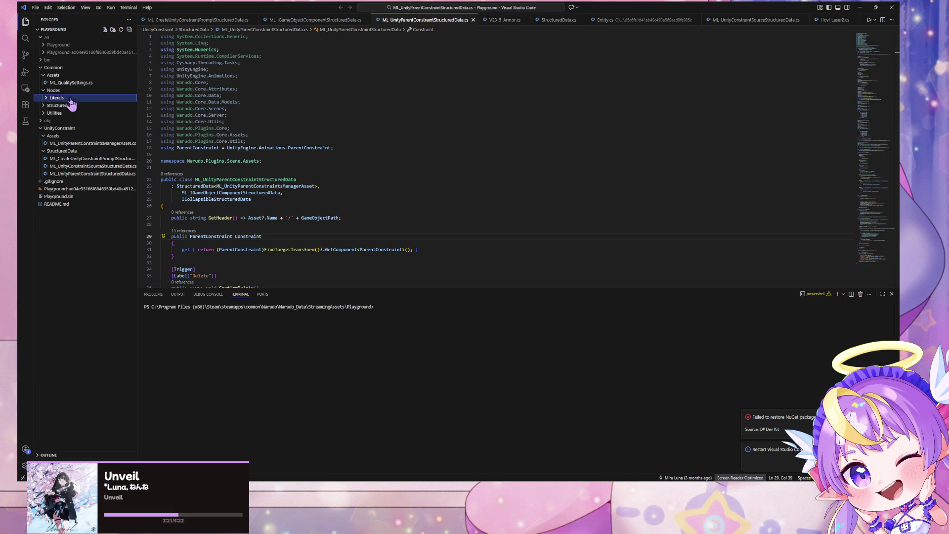
click(53, 90)
click(53, 75)
click(52, 120)
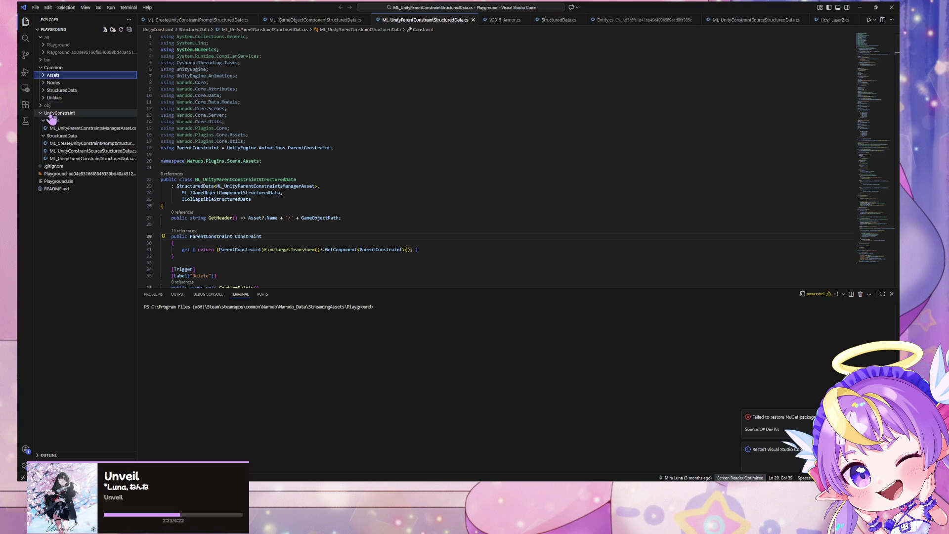
click(55, 113)
Step: Create a new MLShader folder at the workspace root and expand it
right_click(67, 230)
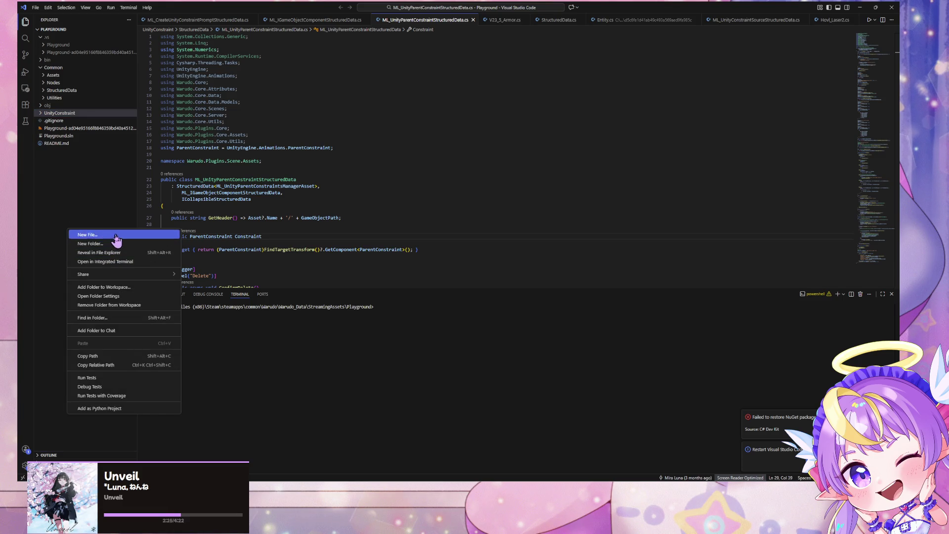
click(111, 244)
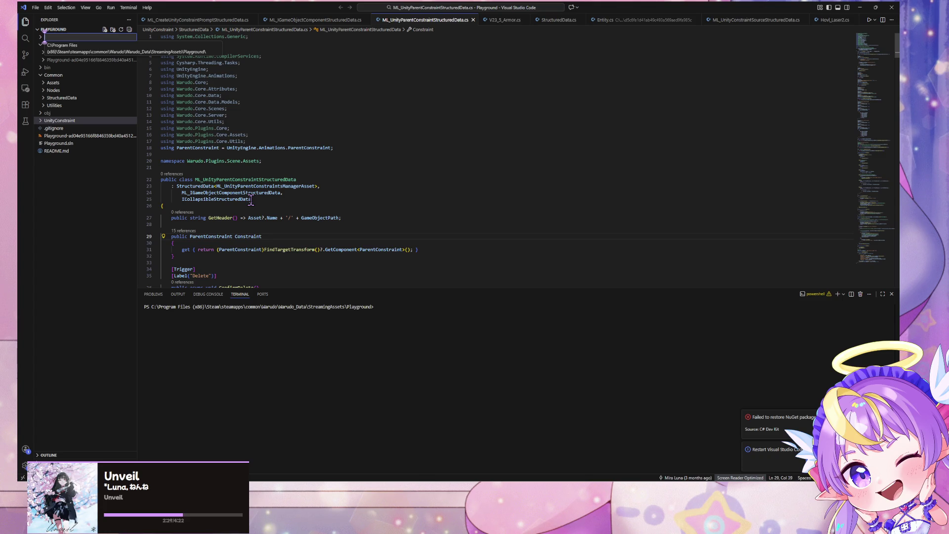
text(ML)
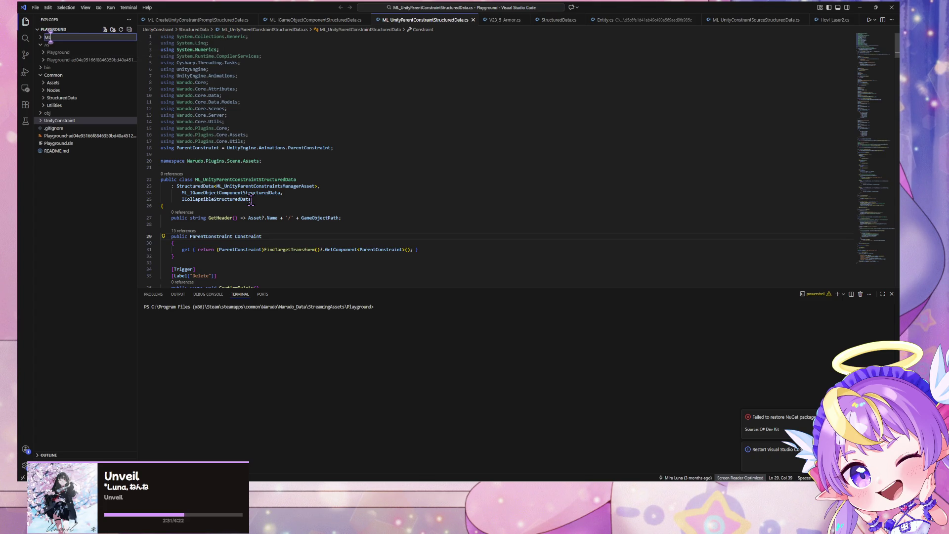
text(Shader)
key(Return)
click(42, 105)
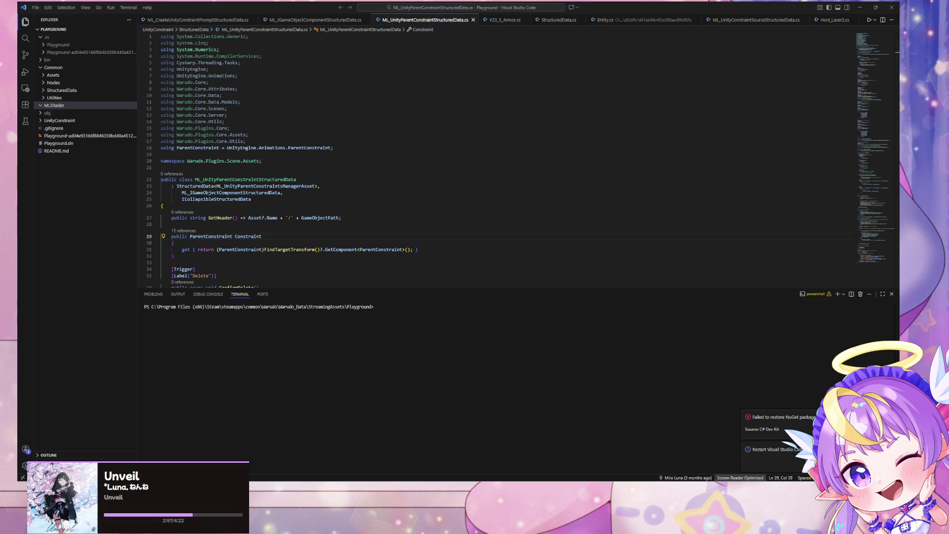
Step: Create an Assets folder inside MLShader
right_click(64, 106)
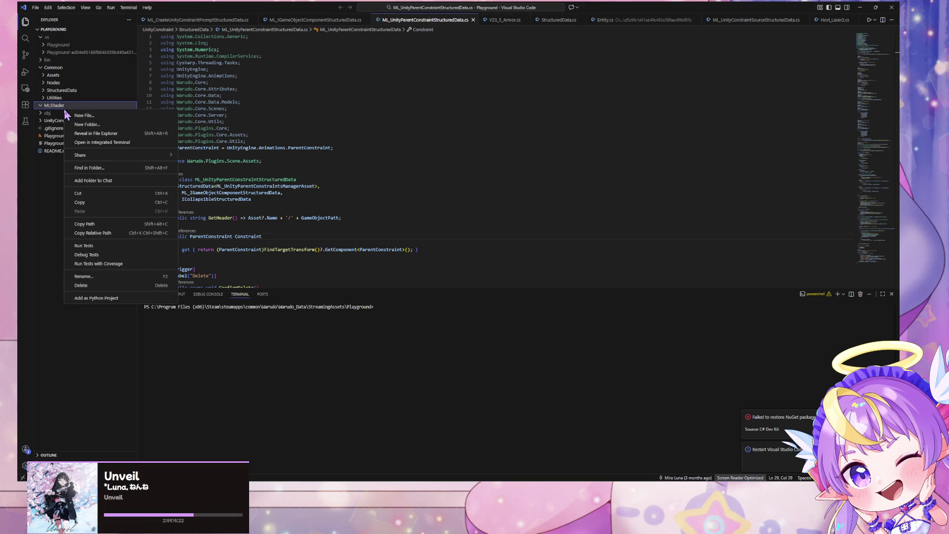
click(89, 125)
text(Assets)
key(Return)
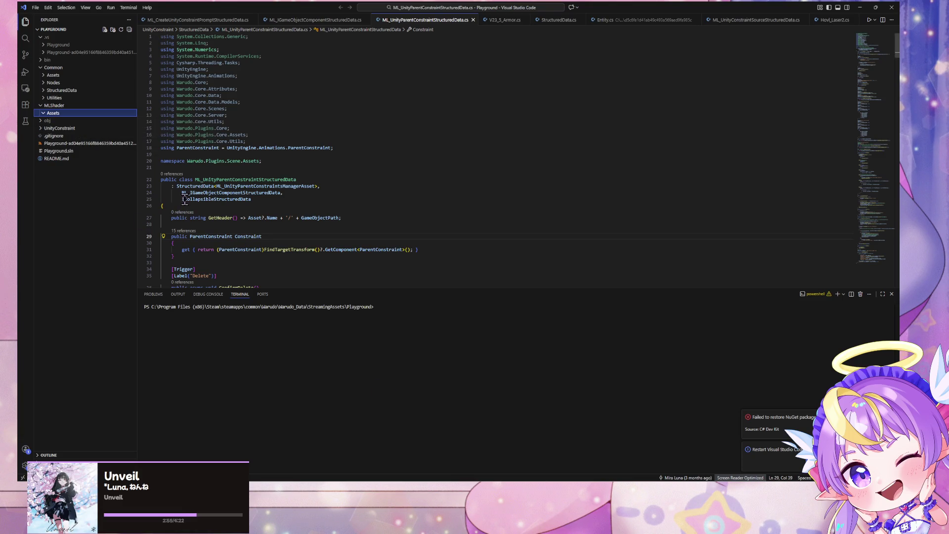
click(58, 75)
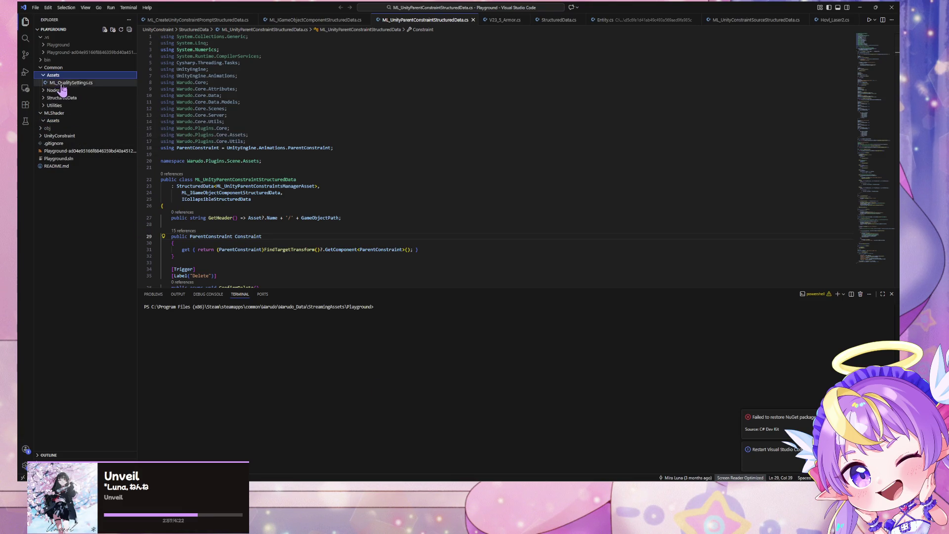
Step: Open ML_QualitySettings.cs and select all of its code to copy
click(69, 82)
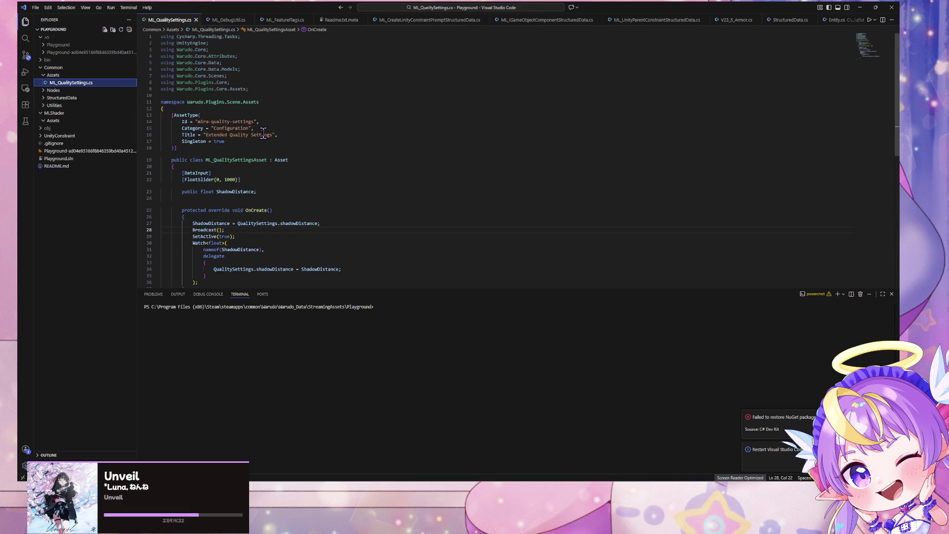
scroll(263, 133, down, 2)
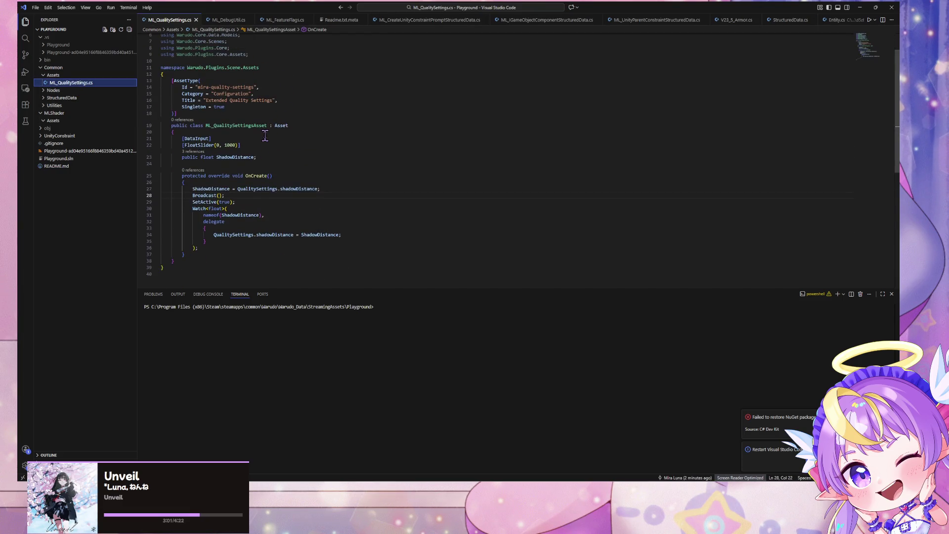
key(ctrl+a)
scroll(222, 149, up, 2)
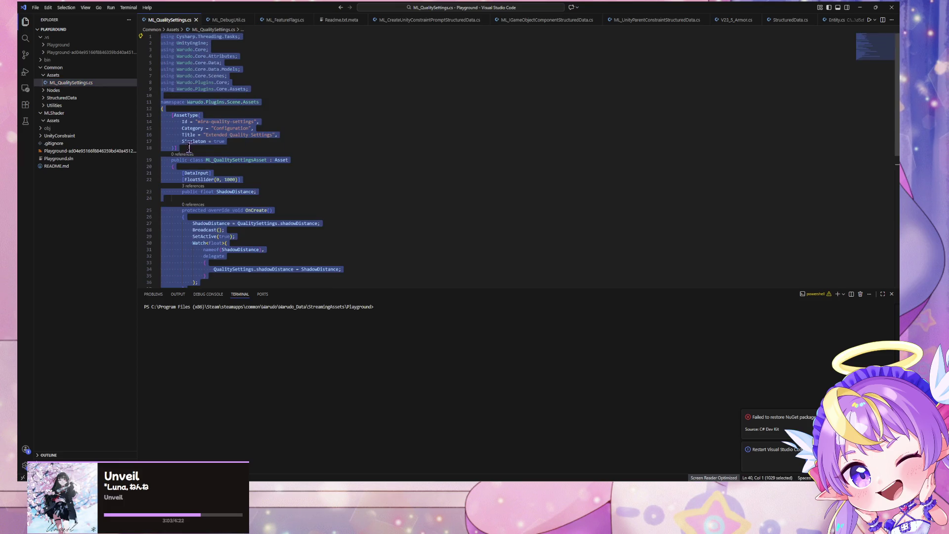
Step: Create an ML_ShaderUpdater file in MLShader's Assets and paste the quality settings code into it
right_click(85, 121)
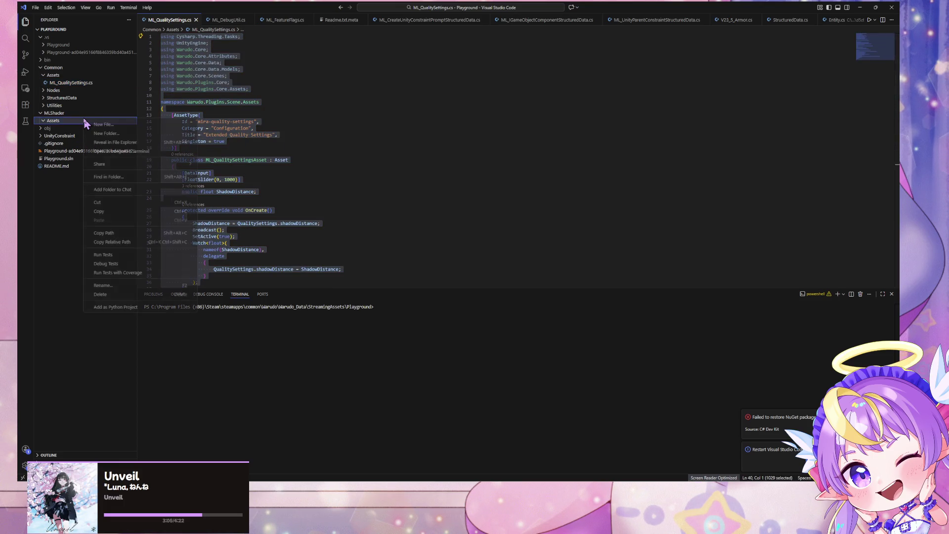
click(104, 125)
text(ML_U)
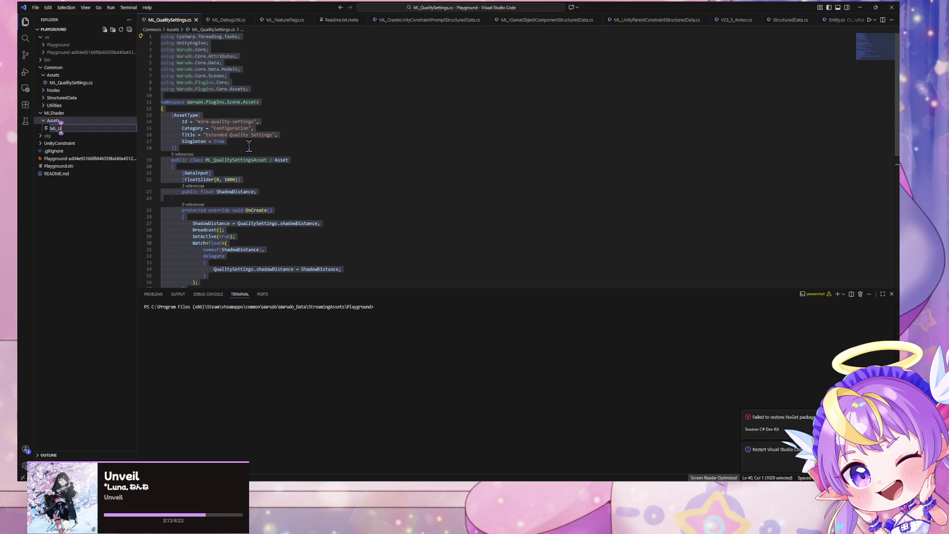
text(pdat)
key(BackSpace)
key(BackSpace)
key(BackSpace)
text(hader)
text(Updater)
key(Return)
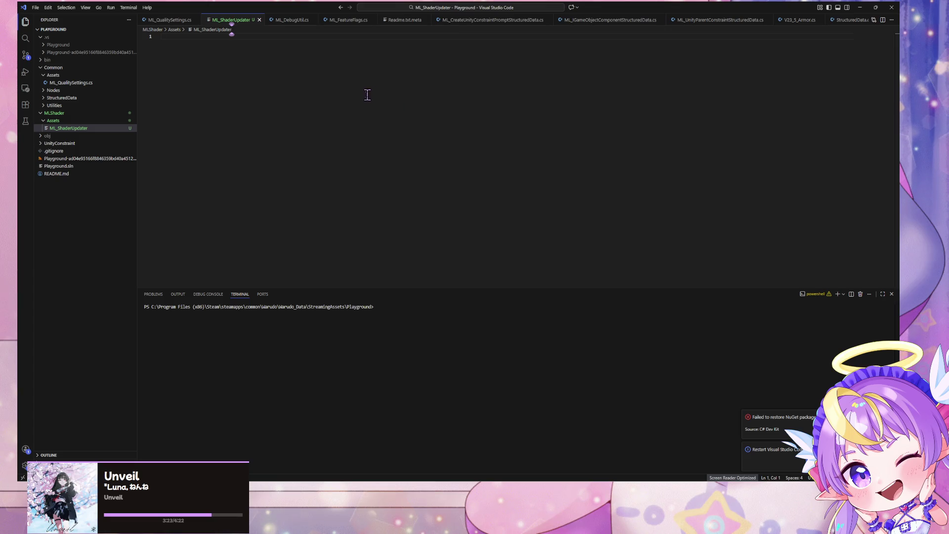
key(ctrl+v)
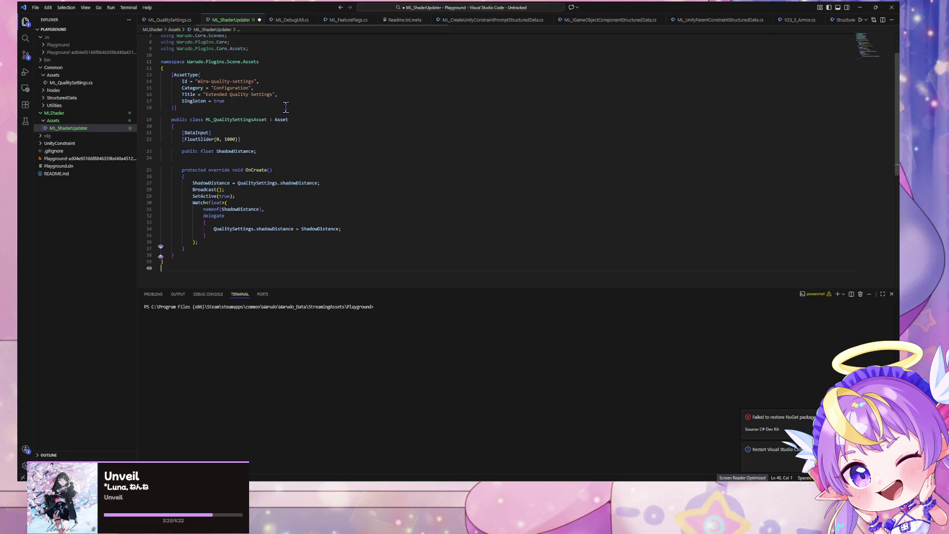
Step: Change the asset Id to end with shader-updater and clear the Configuration category value
scroll(286, 108, up, 2)
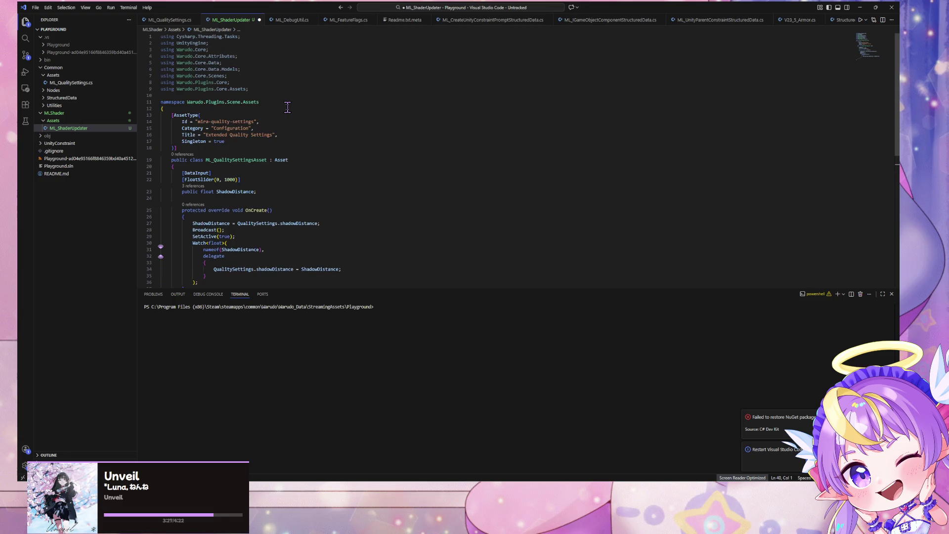
mouse_move(254, 122)
mouse_down()
mouse_move(203, 124)
mouse_move(214, 124)
mouse_up()
key(BackSpace)
key(BackSpace)
text(shader-)
key(Tab)
key(Down)
key(Down)
key(Down)
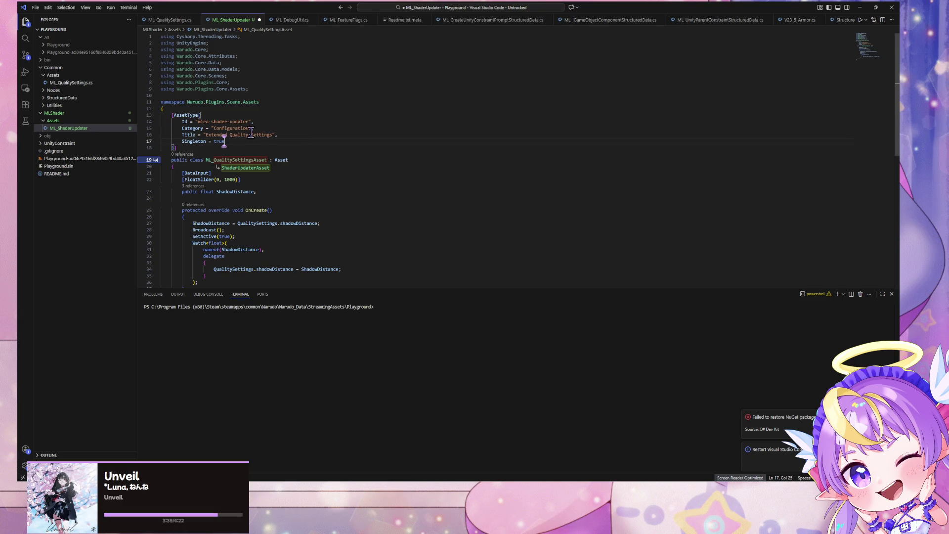
click(250, 128)
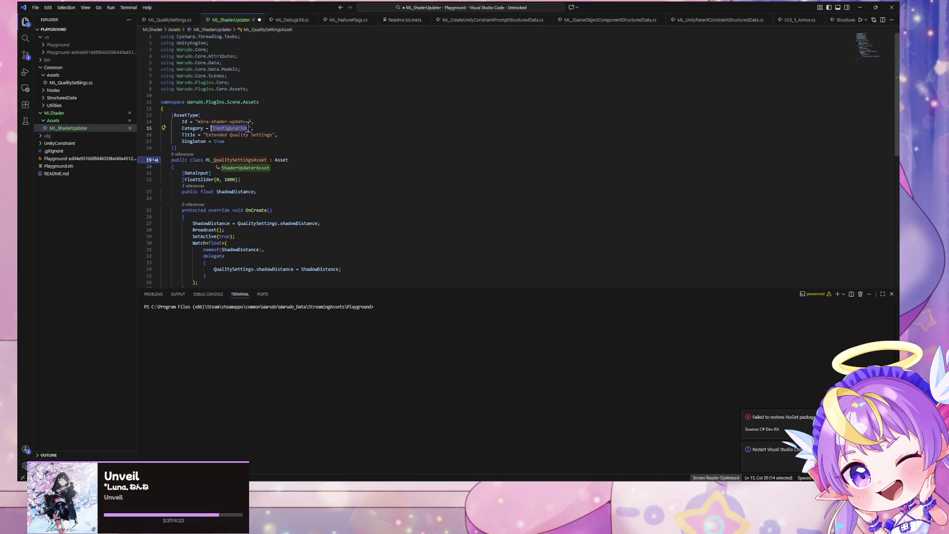
key(BackSpace)
key(BackSpace)
key(BackSpace)
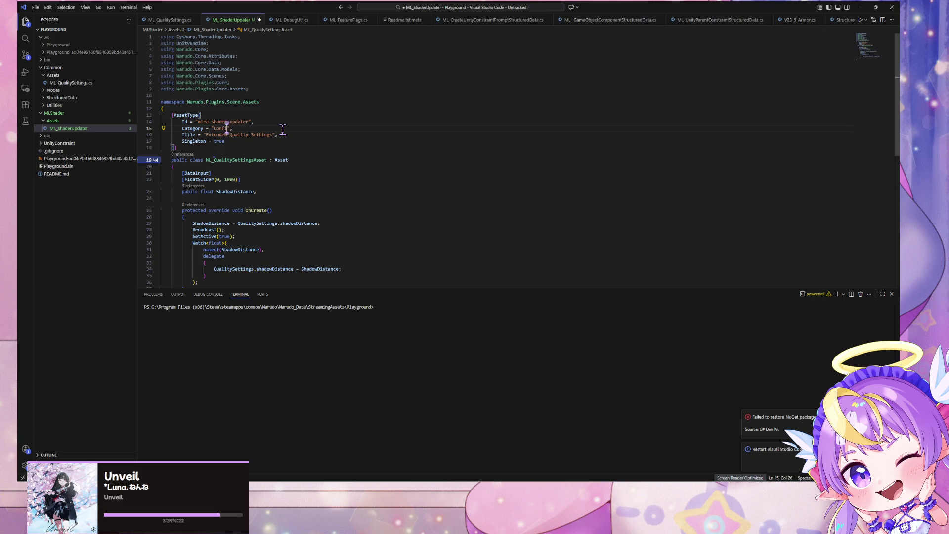
key(BackSpace)
Step: Delete the Singleton = true line and retitle the asset 'ML Shader Updater'
drag(273, 135, 206, 135)
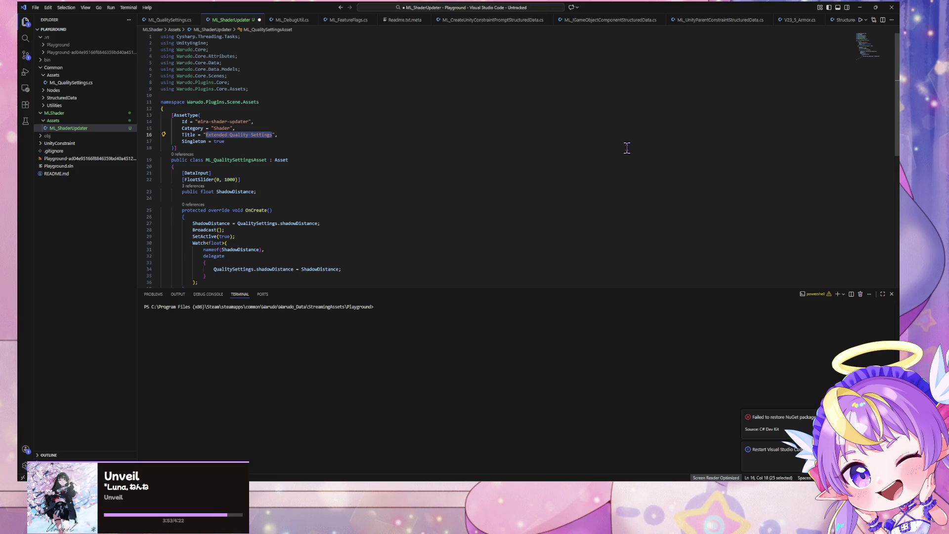
drag(226, 142, 134, 141)
key(BackSpace)
key(BackSpace)
key(BackSpace)
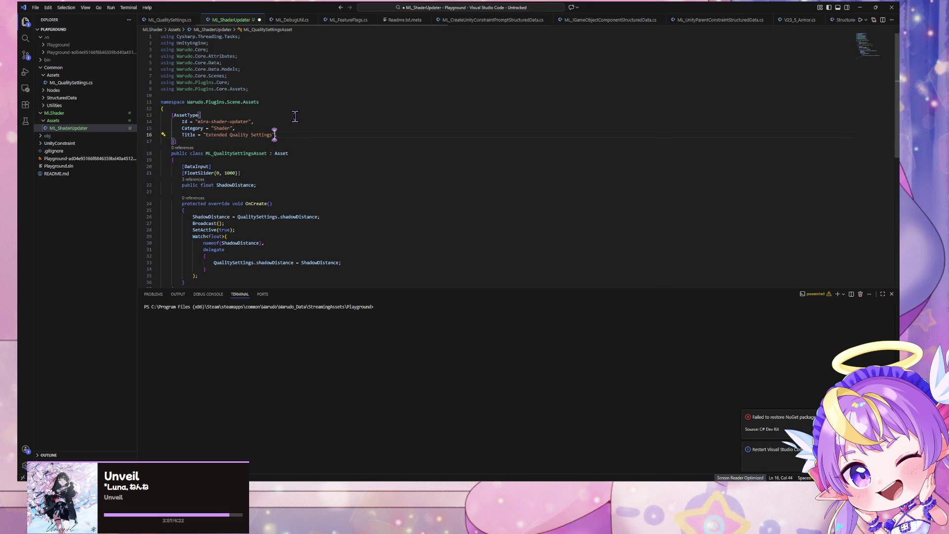
drag(274, 135, 206, 135)
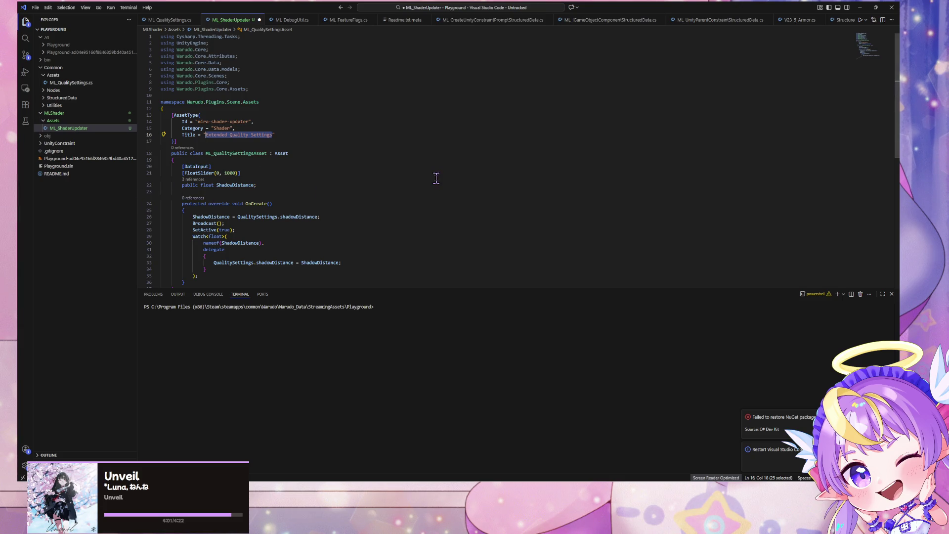
text(Mira)
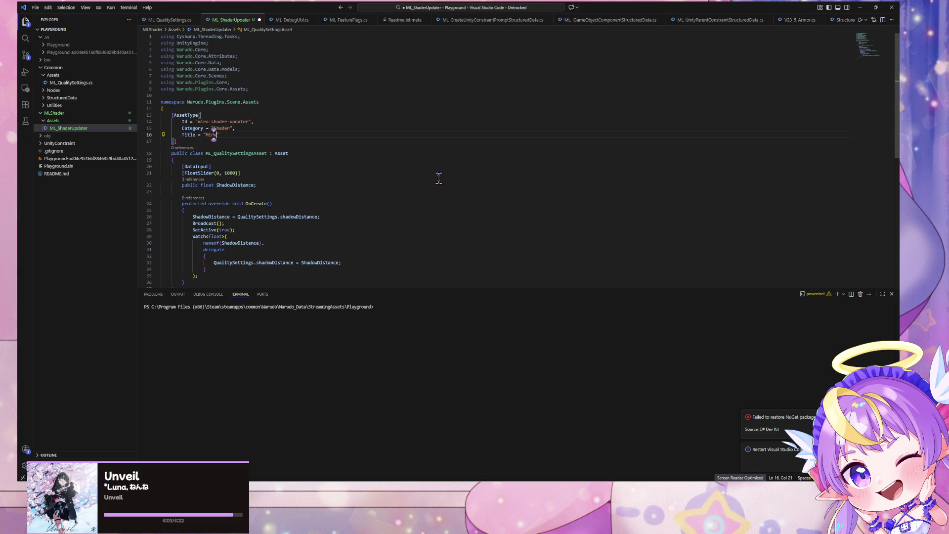
key(BackSpace)
key(BackSpace)
key(BackSpace)
text(L Shader U)
text(pdater)
Step: Fix the Id prefix and rename the class to ML_ShaderUpdaterAsset
key(Up)
key(Up)
key(ctrl+Left)
key(ctrl+Left)
key(Left)
key(BackSpace)
key(BackSpace)
key(BackSpace)
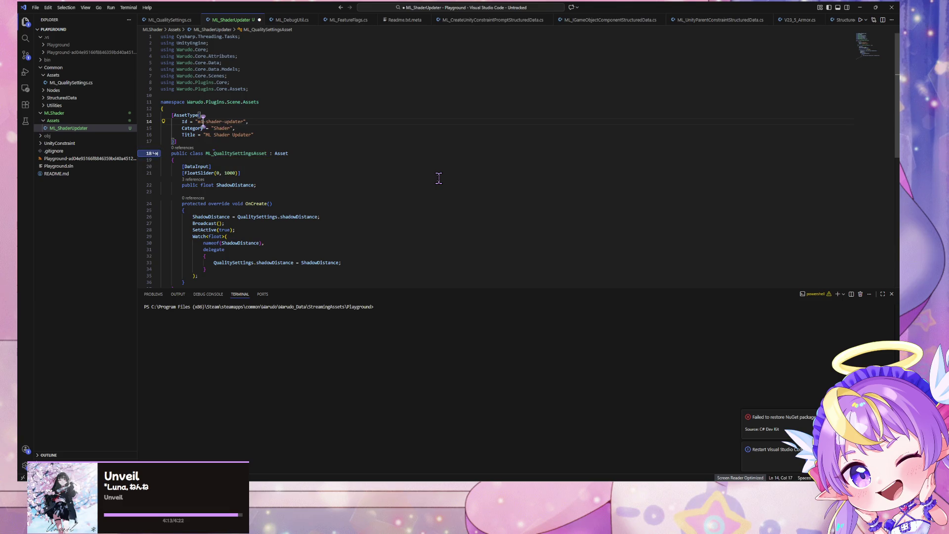
text(l)
key(Down)
key(Down)
key(Down)
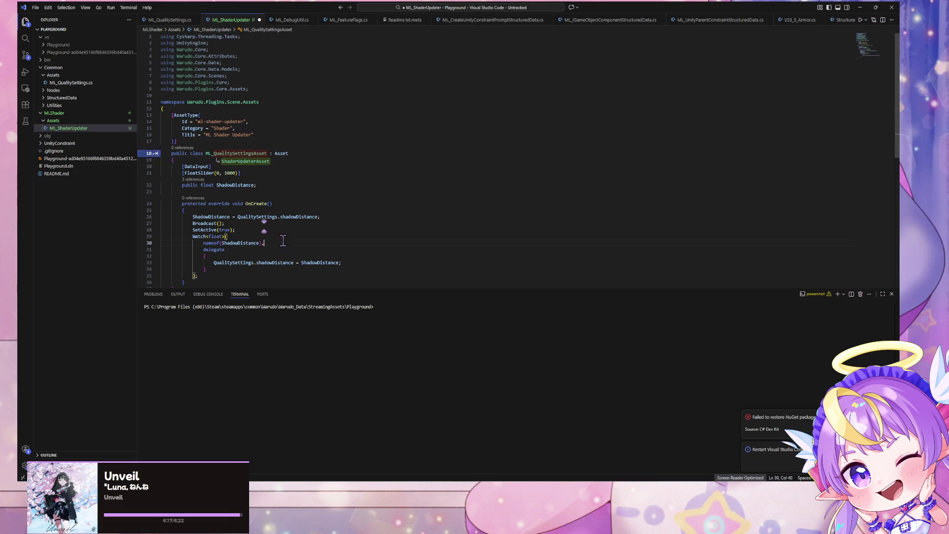
key(Tab)
key(Tab)
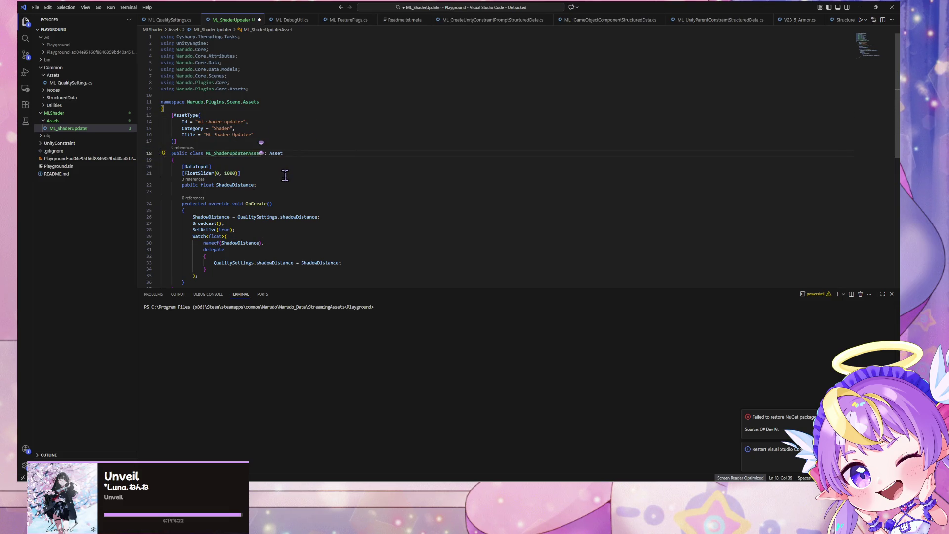
Step: Delete the ShadowDistance slider field and select the OnCreate method
click(297, 154)
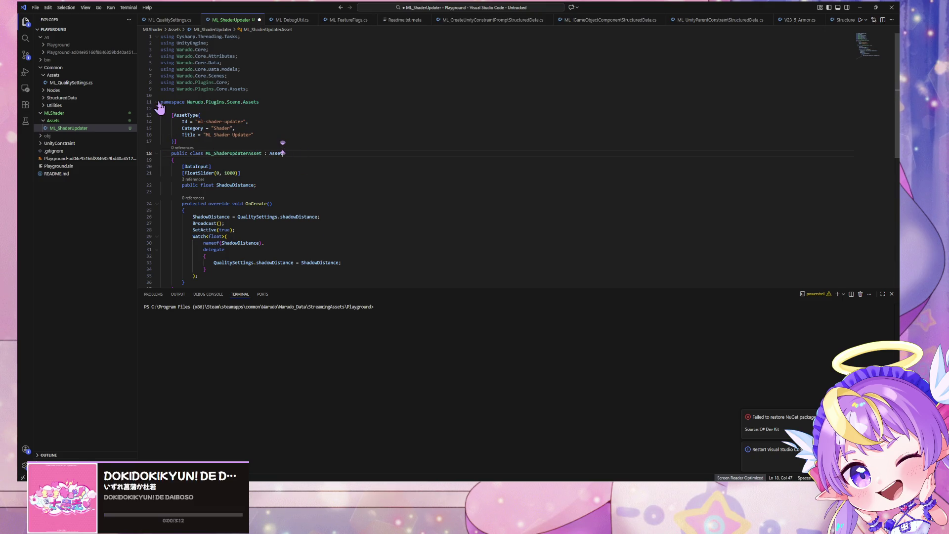
drag(273, 187, 150, 173)
key(BackSpace)
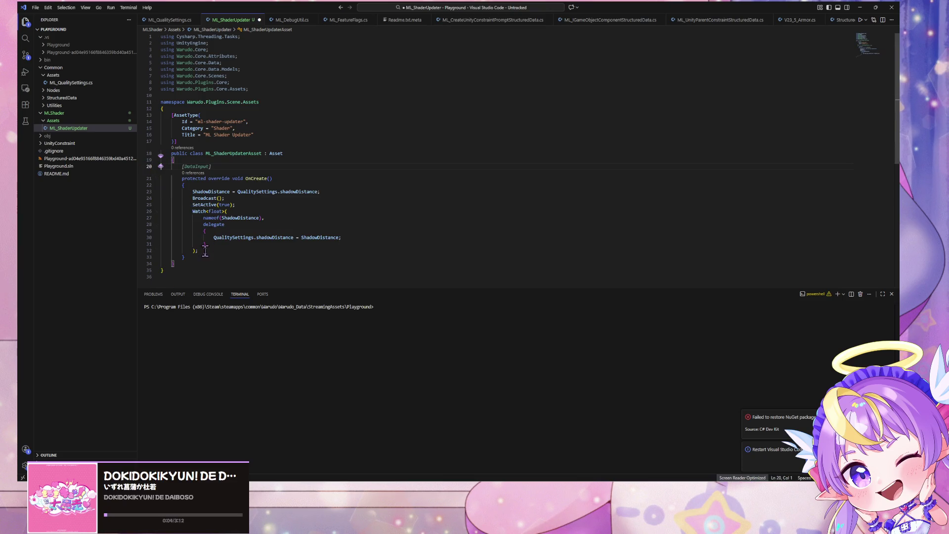
drag(199, 256, 159, 178)
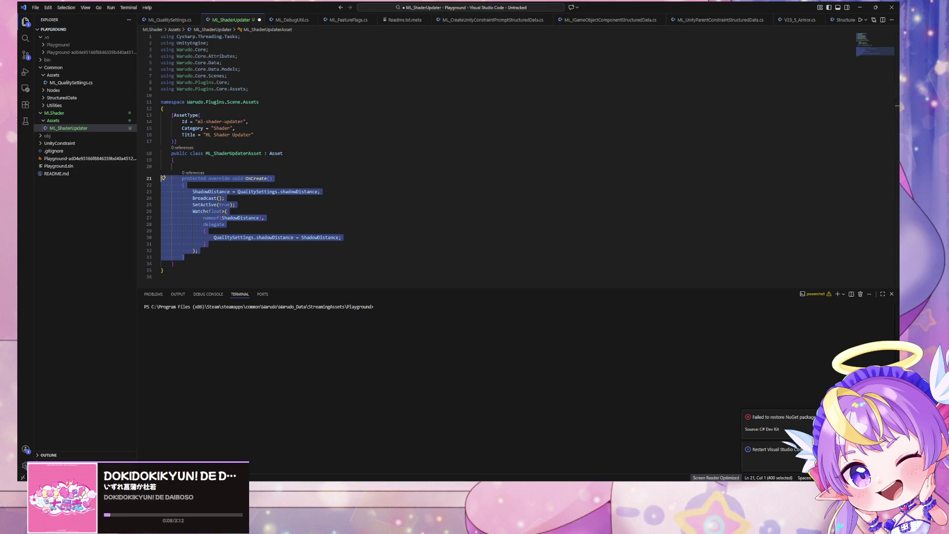
key(alt+Tab)
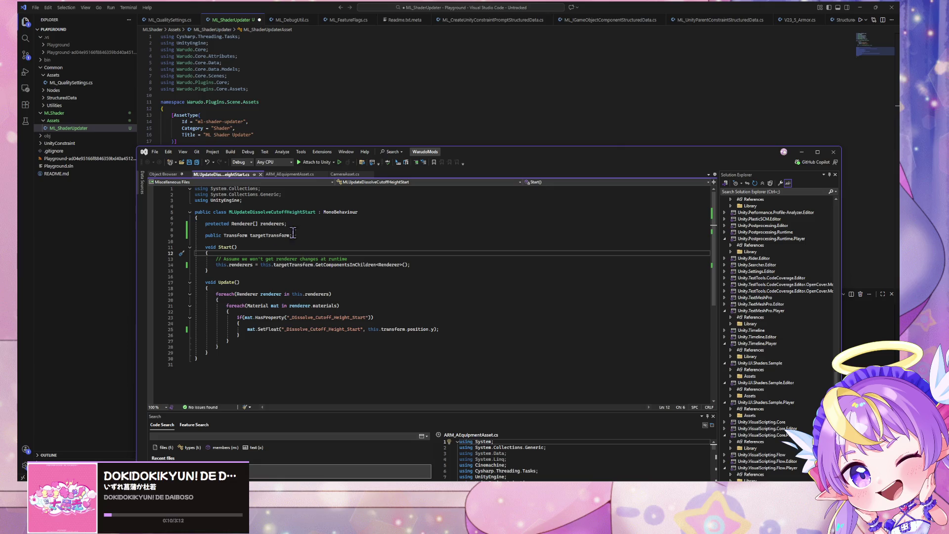
mouse_move(473, 157)
mouse_down()
mouse_move(615, 160)
mouse_move(664, 148)
mouse_up()
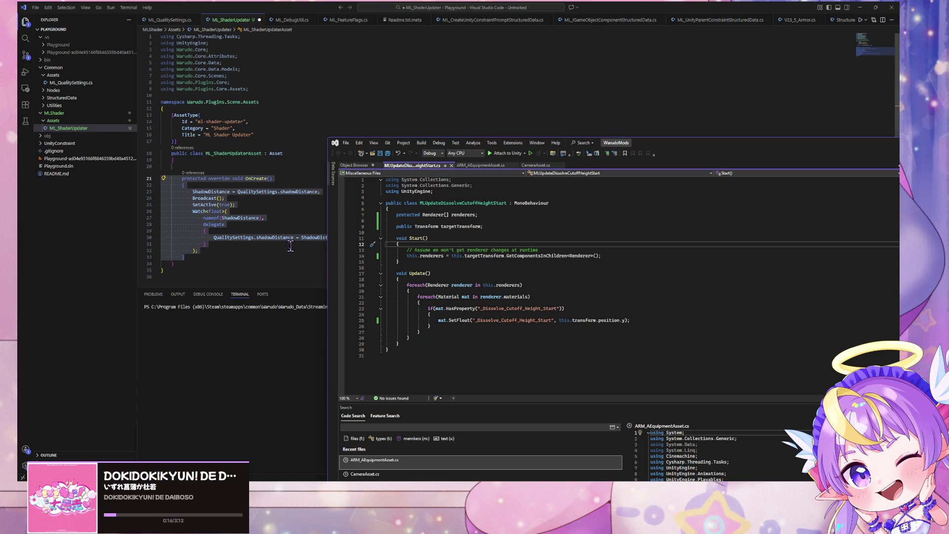
click(203, 213)
drag(195, 255, 148, 180)
key(BackSpace)
Step: Write a protected override void OnUpdate() method and remove its UpdateShaders call, leaving the body empty
key(Up)
key(End)
text(prote)
key(Tab)
text(overr)
key(Tab)
text(void OnUpdate)
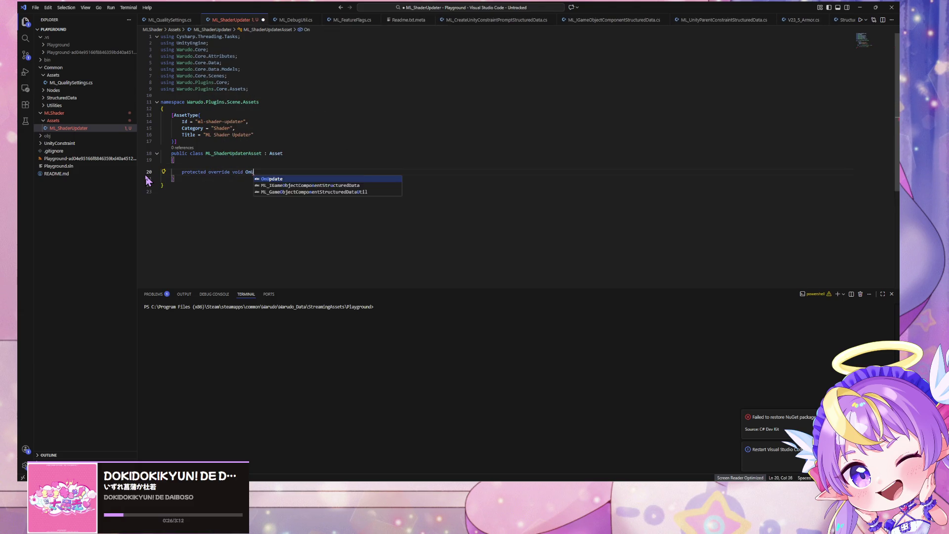
text(())
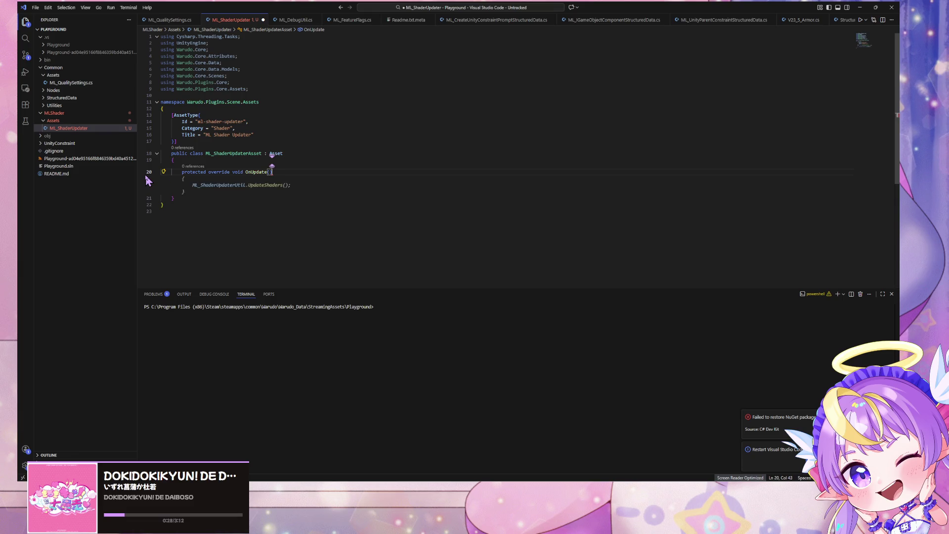
key(Tab)
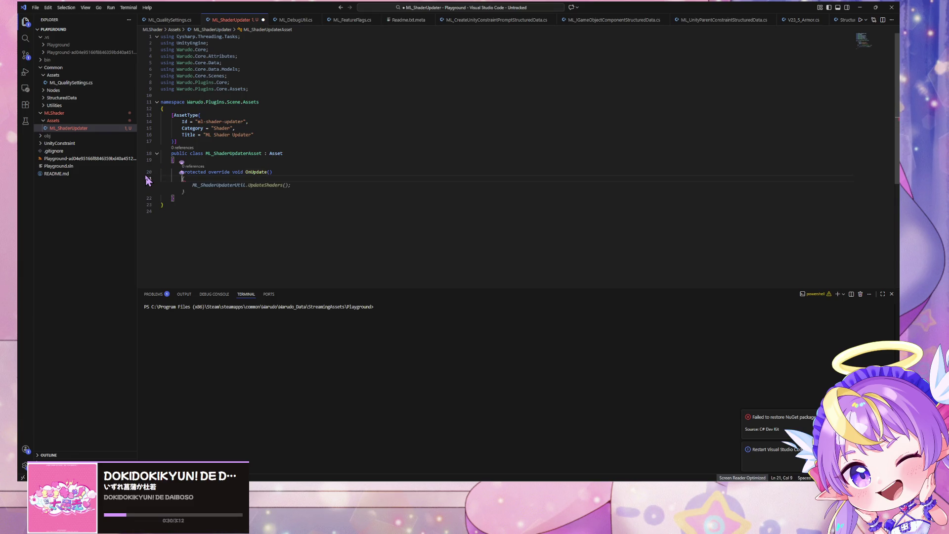
click(366, 205)
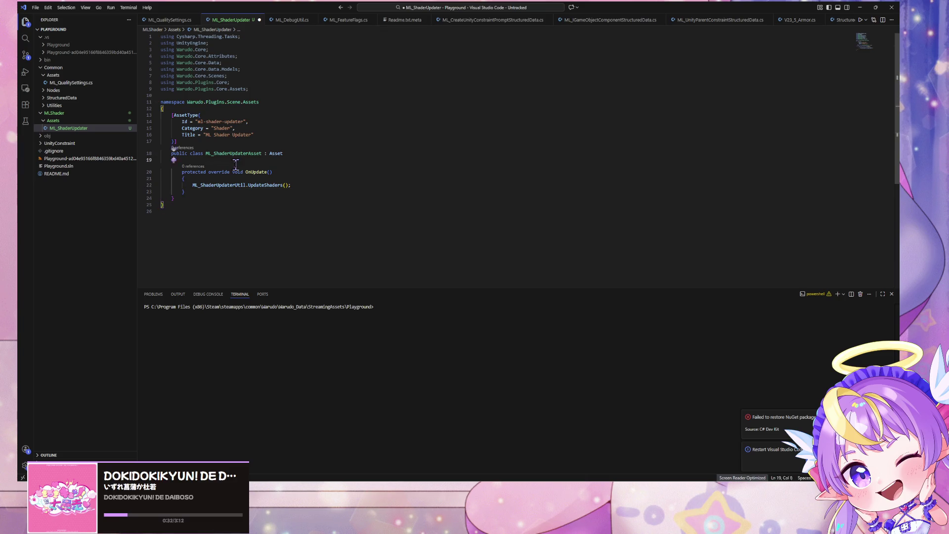
drag(293, 185, 155, 185)
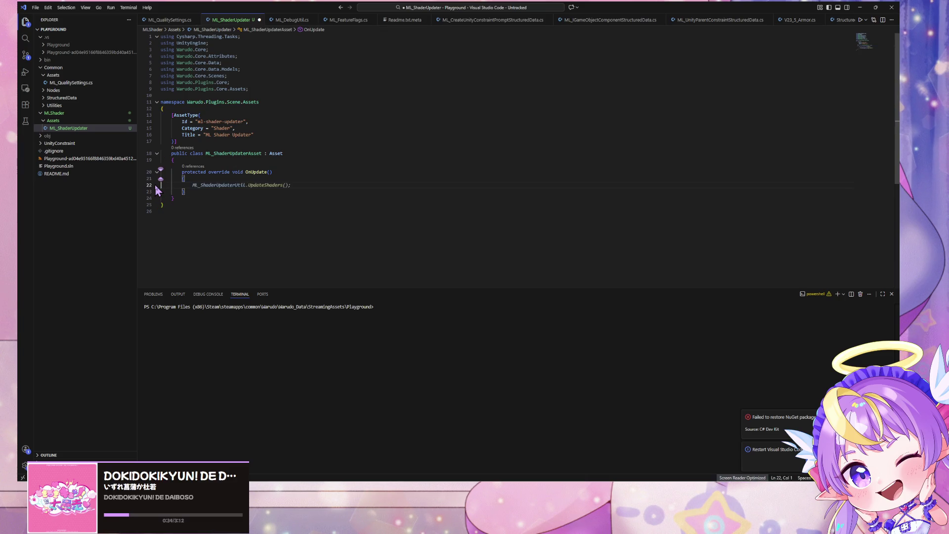
key(Delete)
click(174, 160)
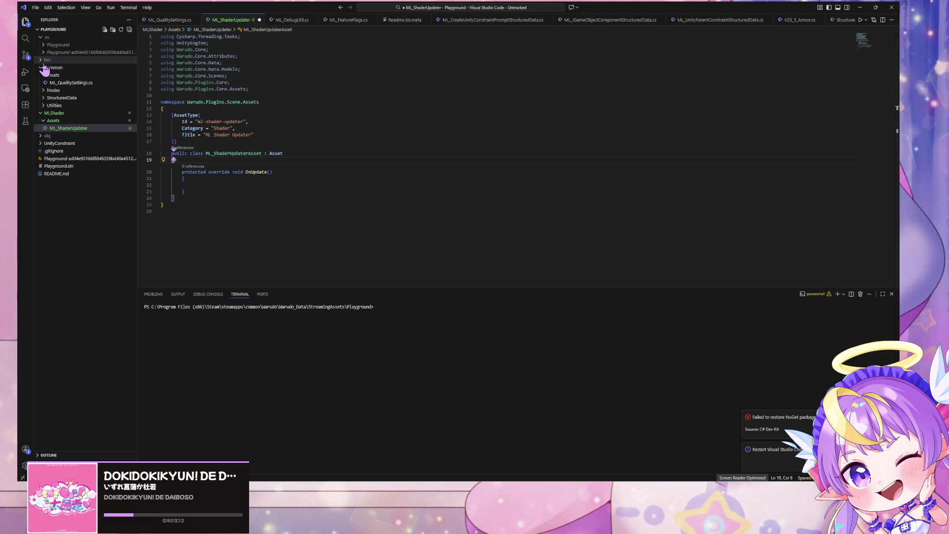
Step: Open UnityConstraint's ML_UnityParentConstraintsManagerAsset.cs and scroll through it for reference
click(42, 136)
click(41, 136)
click(54, 144)
click(52, 151)
click(63, 160)
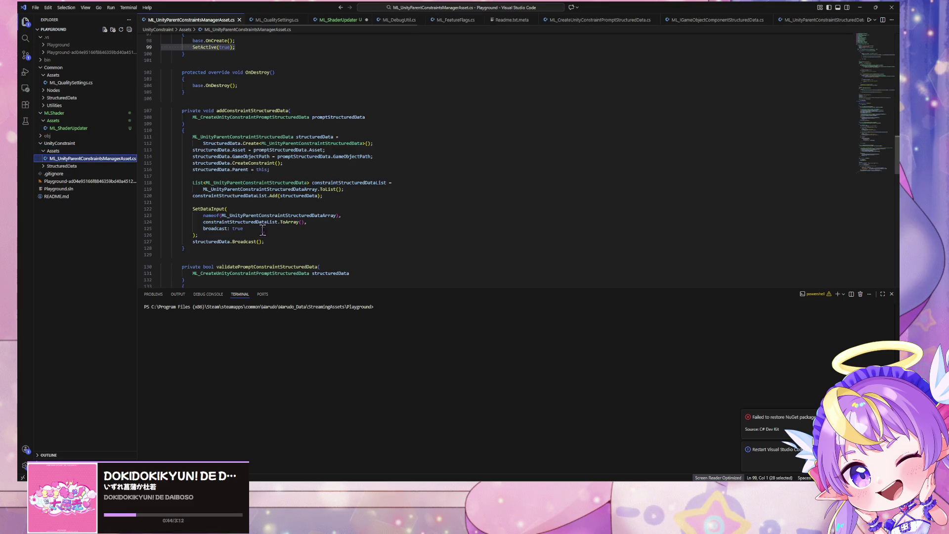
scroll(318, 182, down, 3)
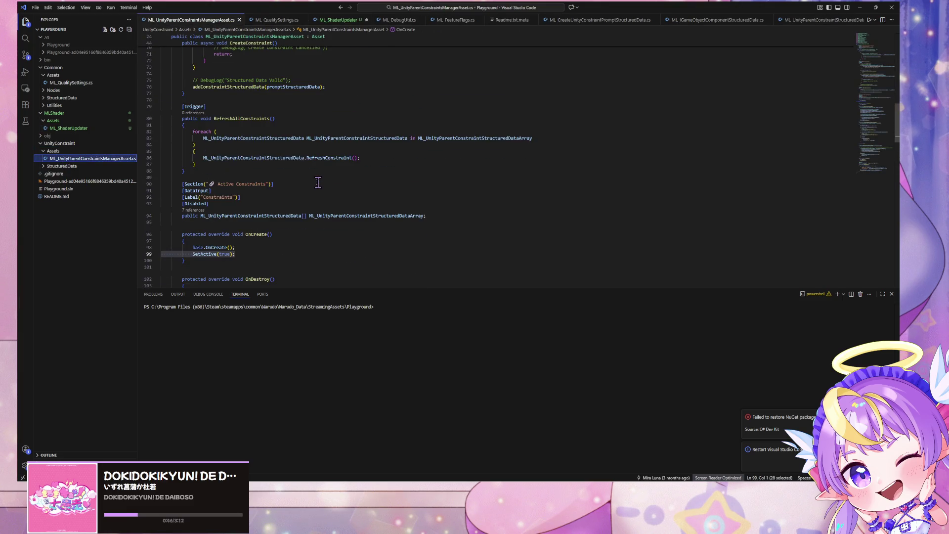
scroll(318, 182, up, 15)
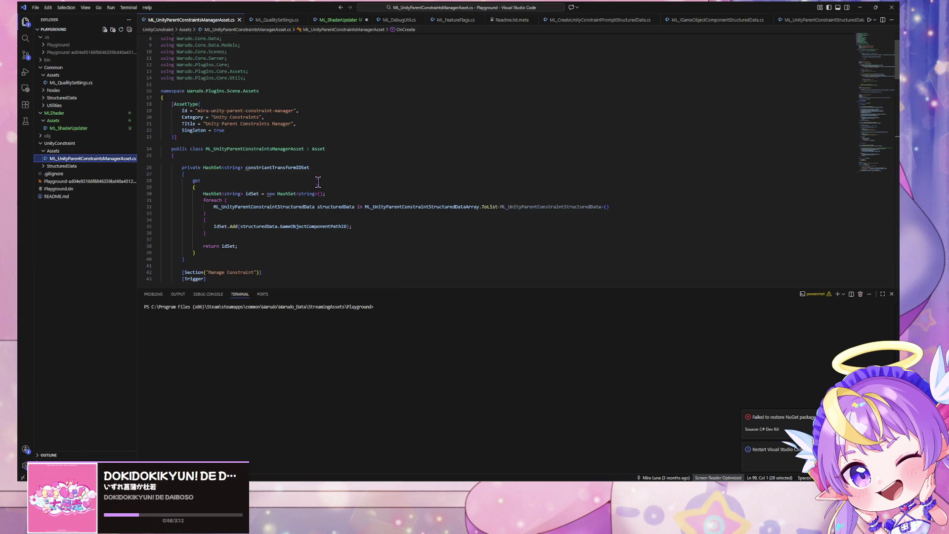
scroll(318, 182, down, 15)
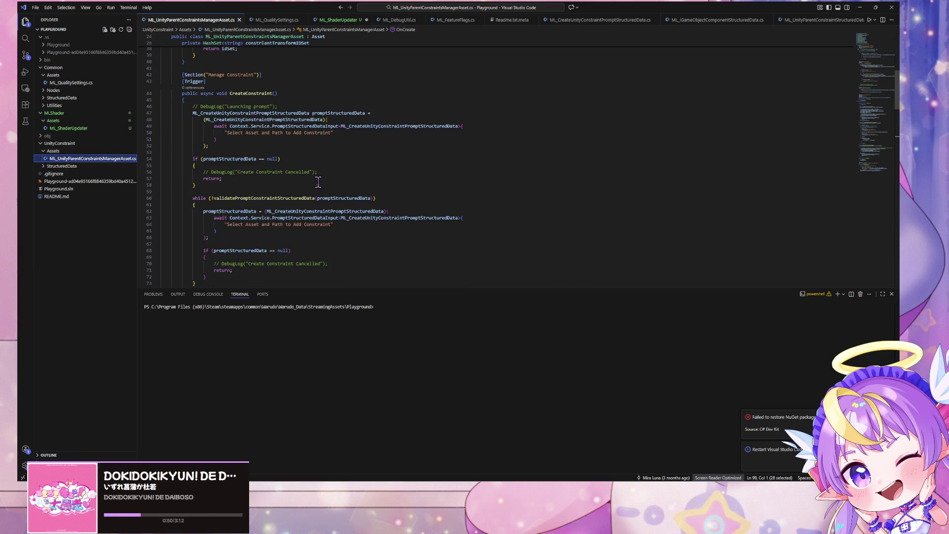
scroll(318, 182, down, 5)
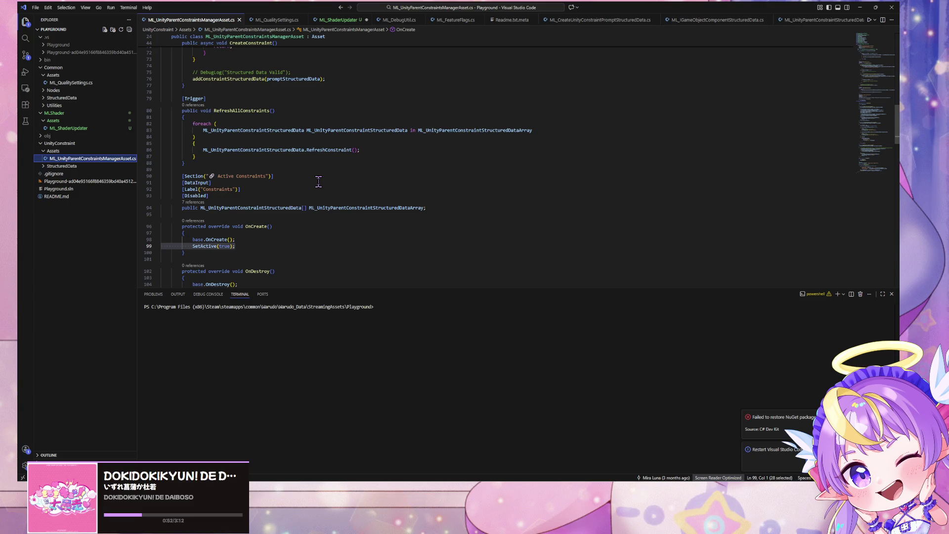
scroll(319, 183, down, 5)
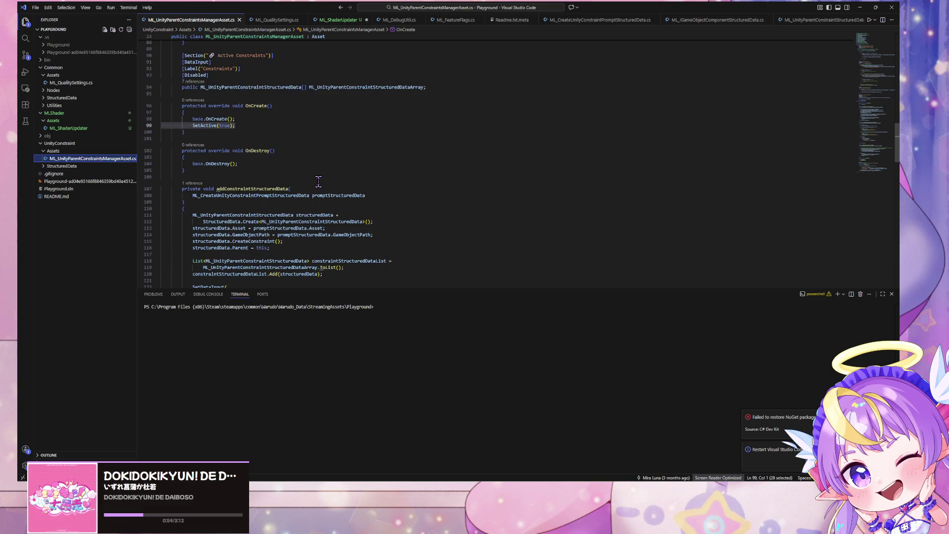
scroll(319, 182, down, 9)
Step: Search that file for 'gameobjectass' and expand the StructuredData folder
click(319, 183)
key(ctrl+f)
text(gameobjectasset)
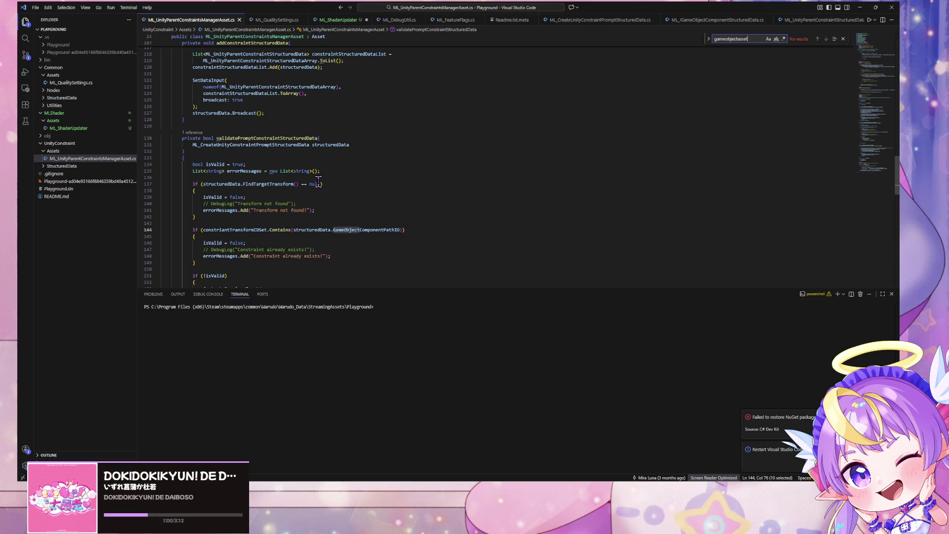
scroll(318, 180, up, 15)
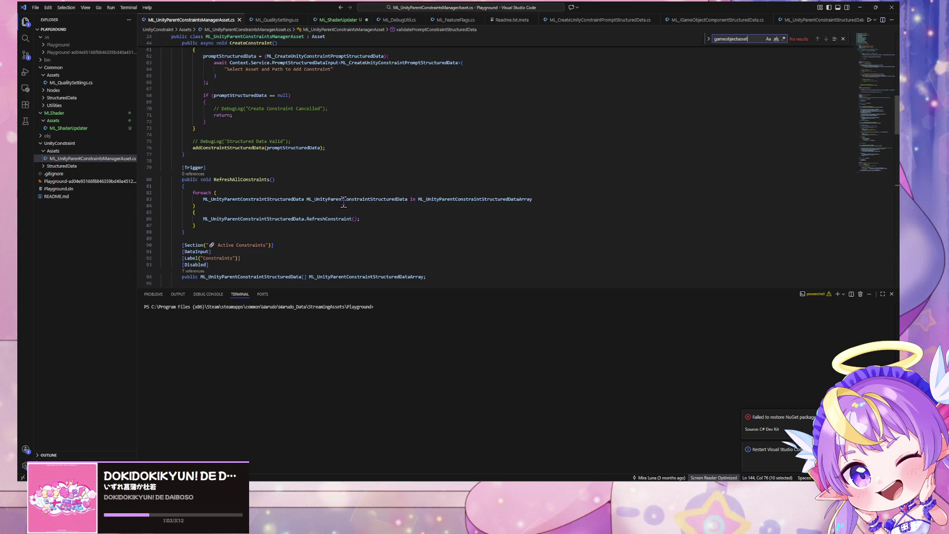
scroll(344, 203, up, 15)
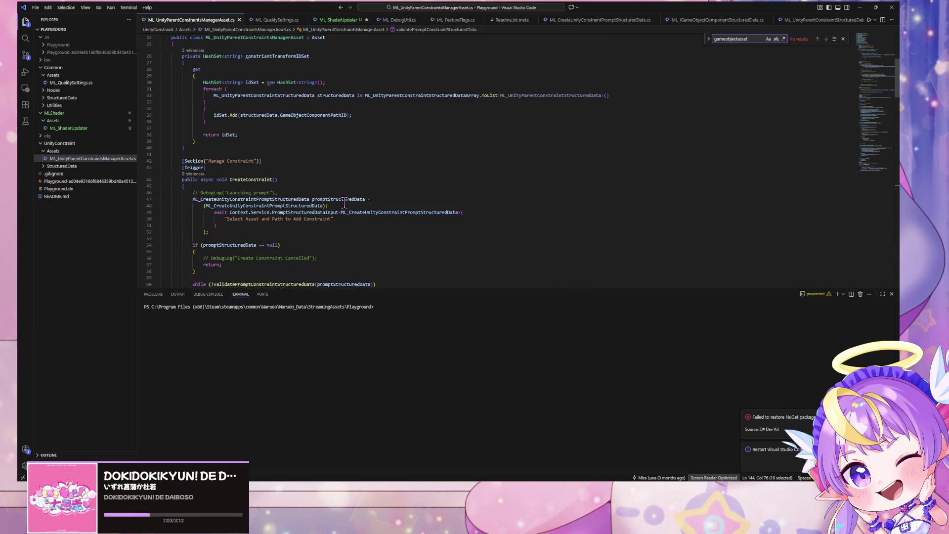
click(44, 167)
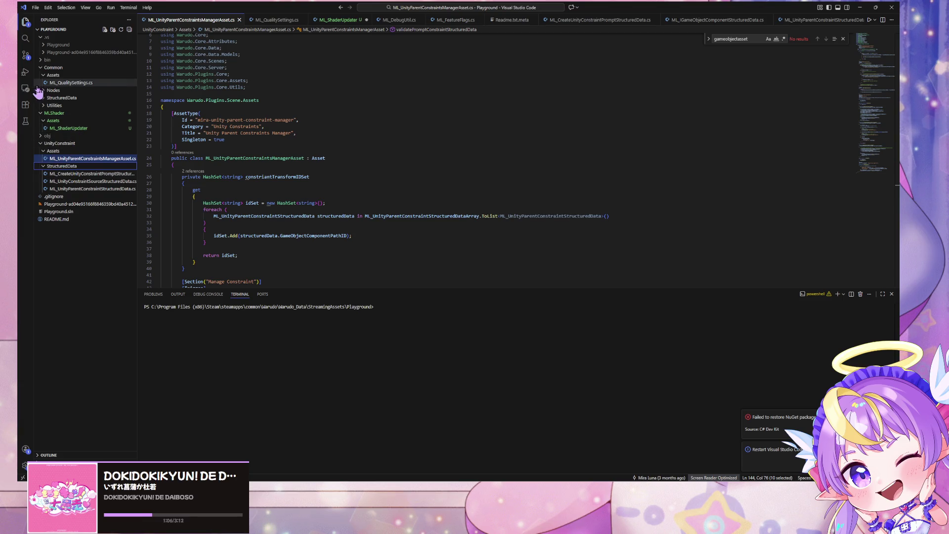
click(83, 129)
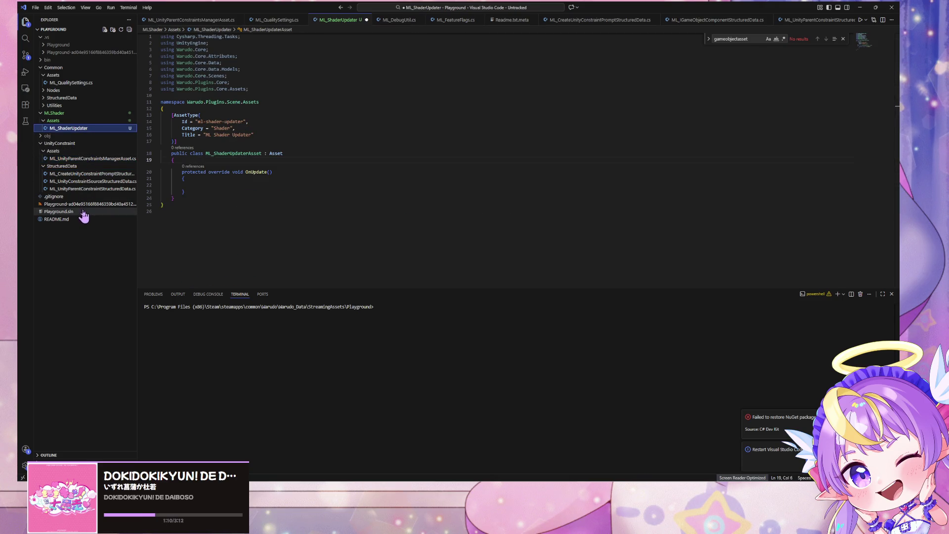
Step: Search the project for 'gameobjectasset' and inspect its interface, util and prompt-data Asset field usages
key(ctrl+shift+f)
text(gameobjectasset)
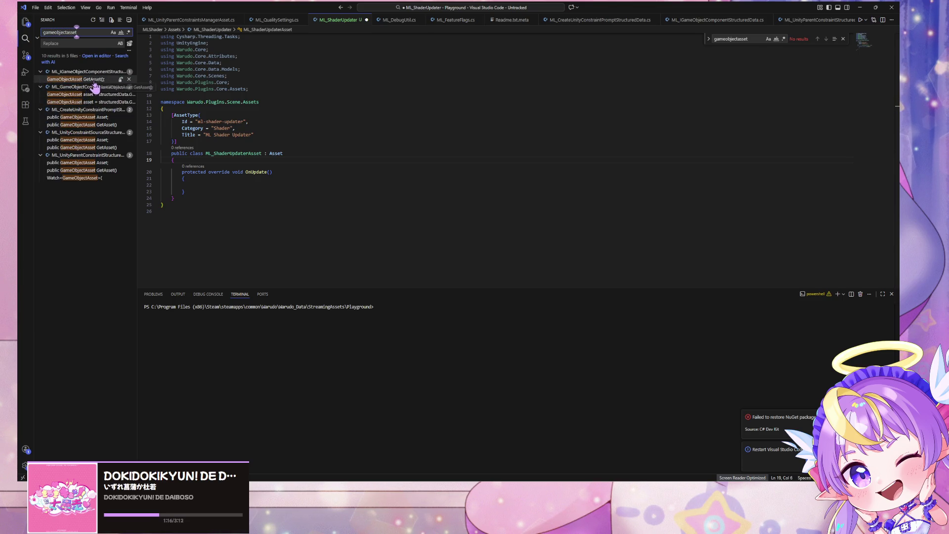
click(94, 79)
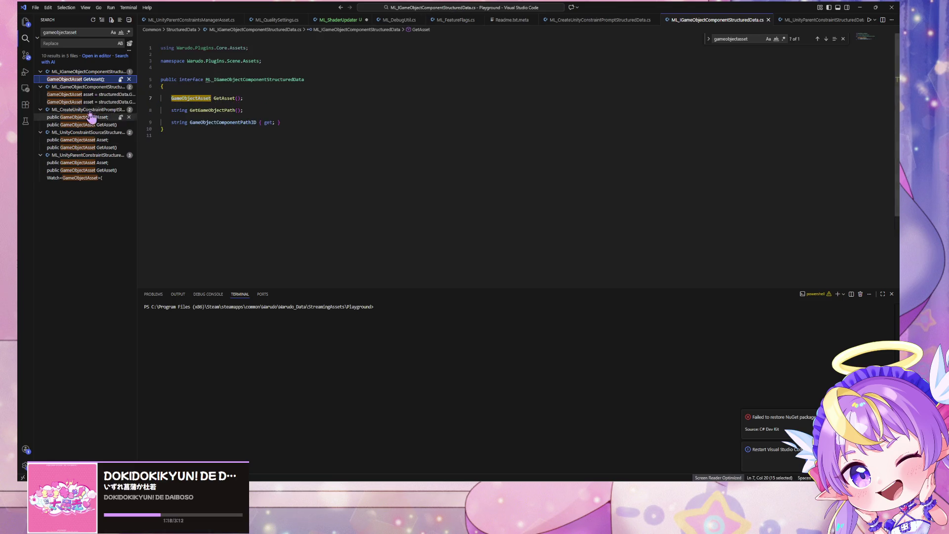
click(86, 94)
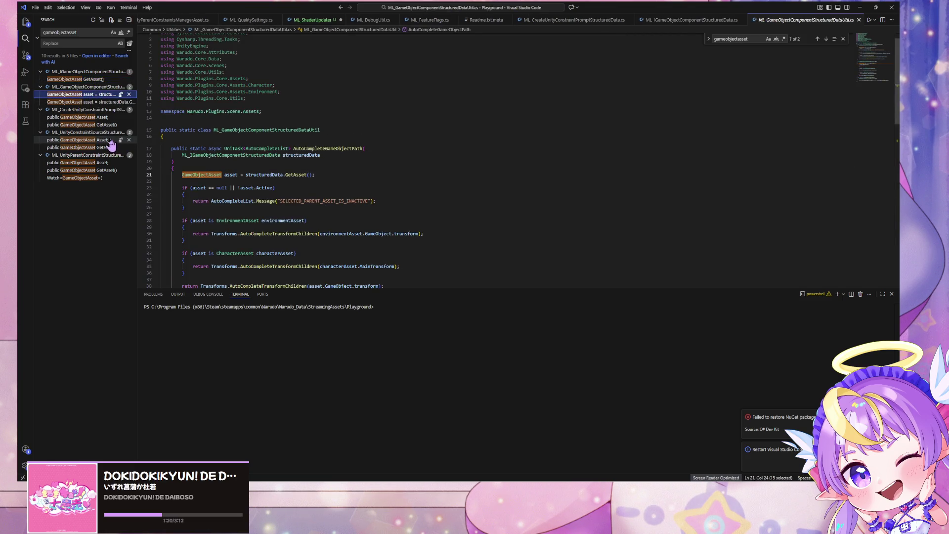
click(89, 117)
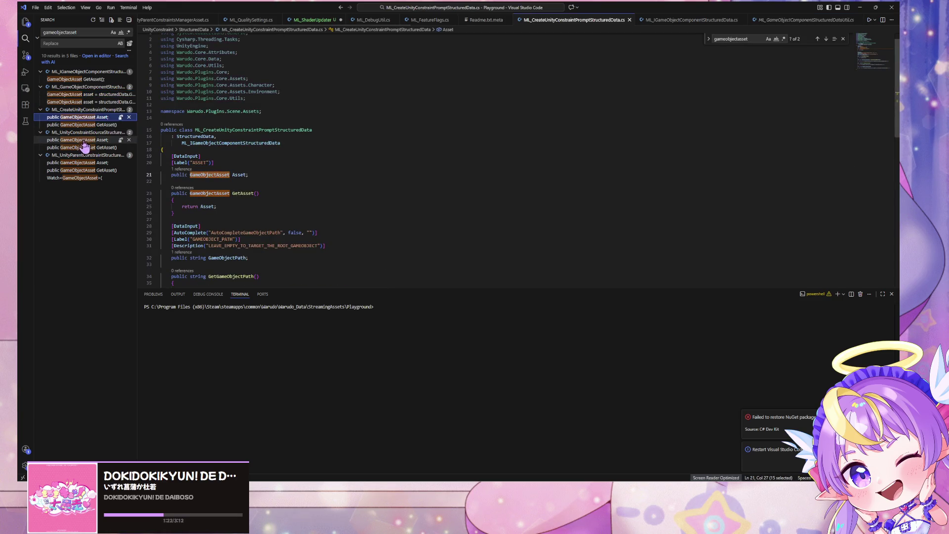
drag(272, 175, 136, 156)
key(ctrl+c)
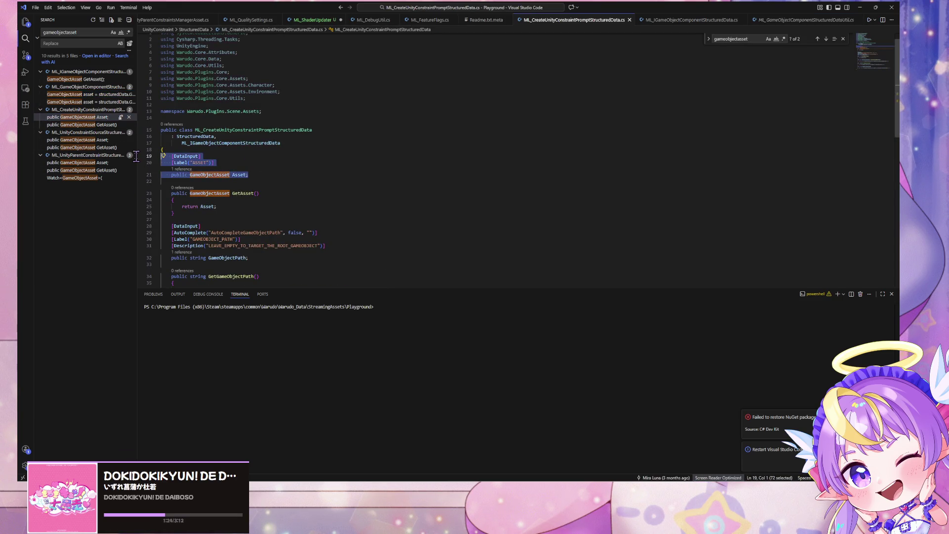
click(25, 22)
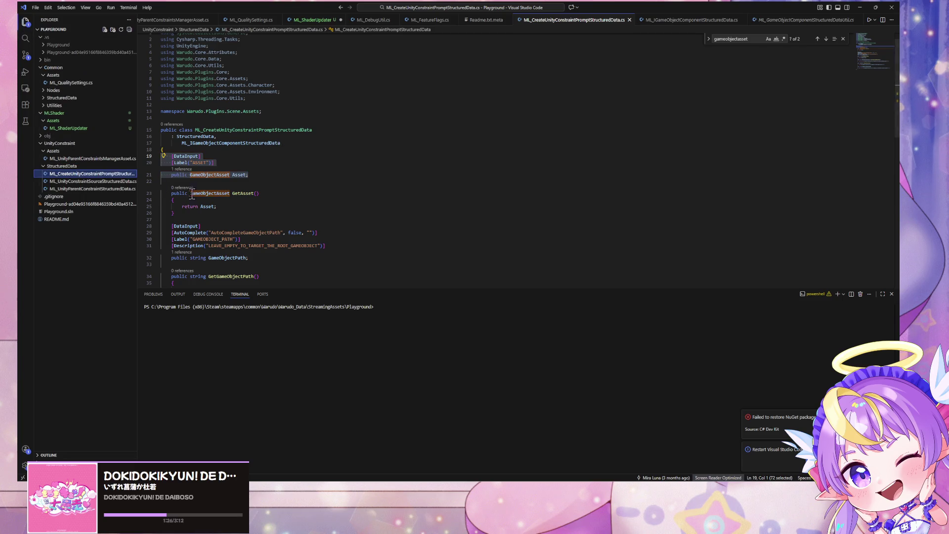
click(64, 129)
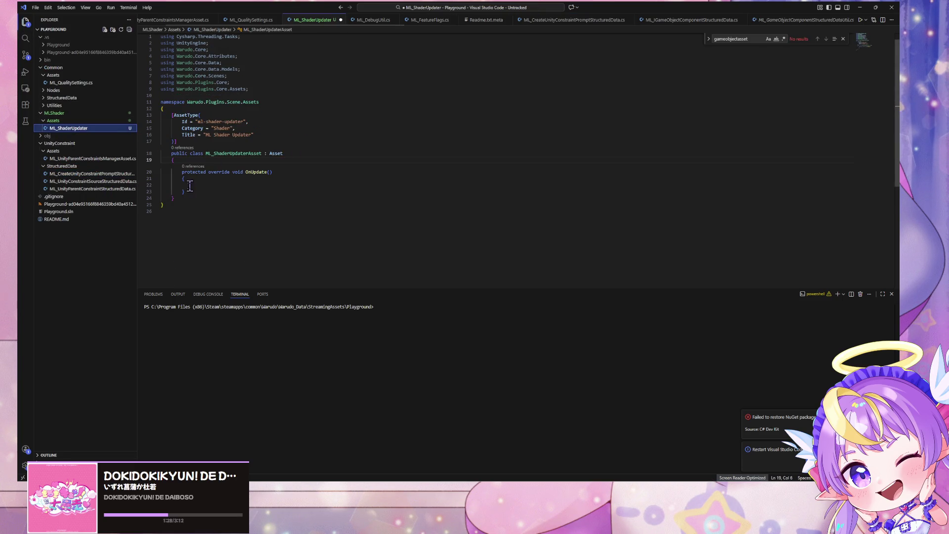
Step: Paste a [DataInput] [Label("ASSET")] public GameObjectAsset Asset field at the top of the class, indented
drag(185, 191, 138, 166)
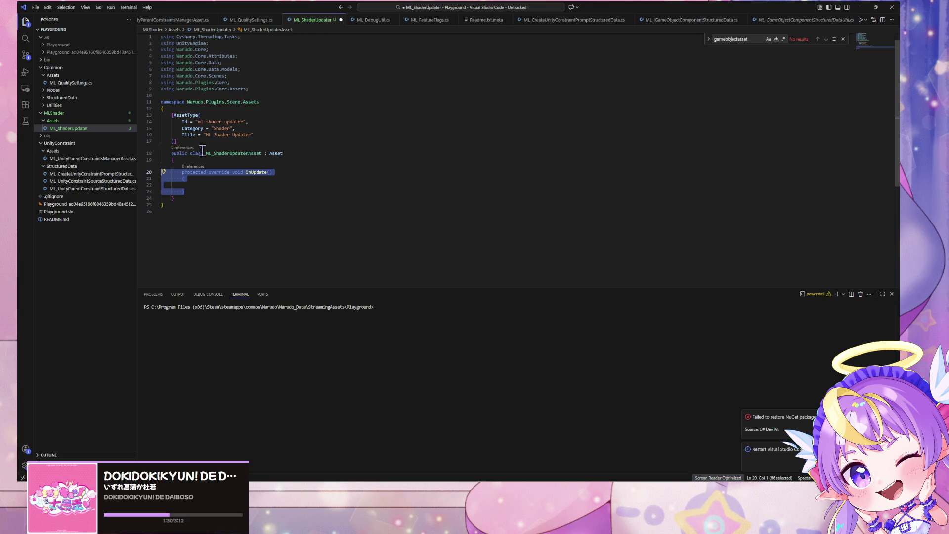
click(213, 160)
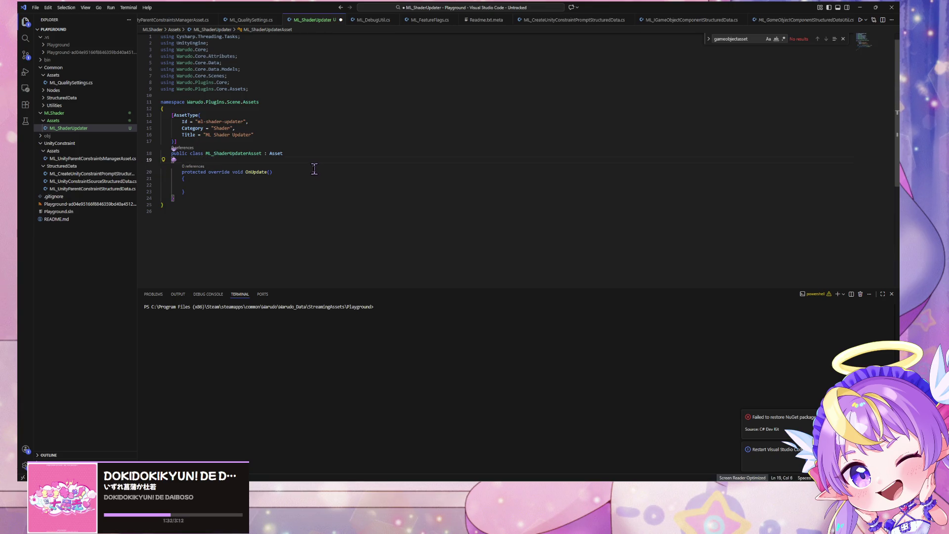
key(Return)
key(BackSpace)
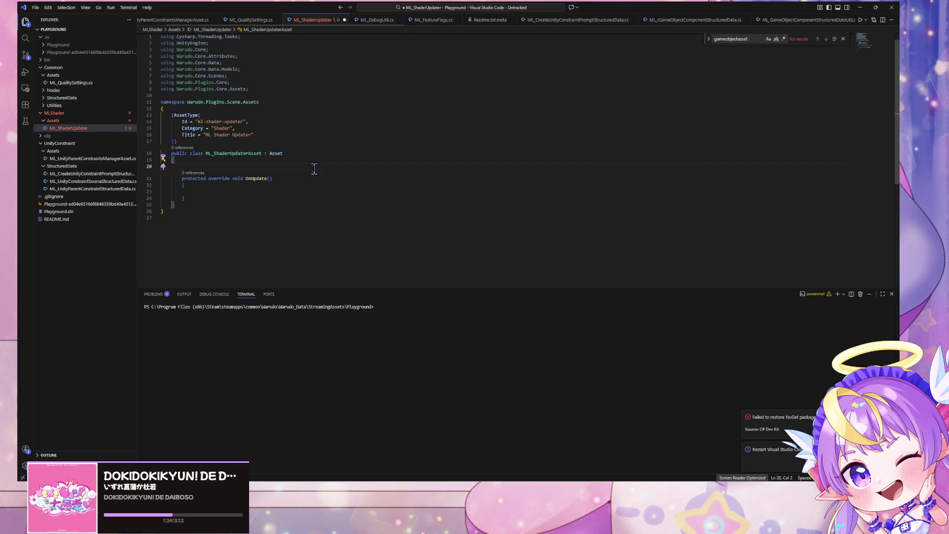
key(ctrl+v)
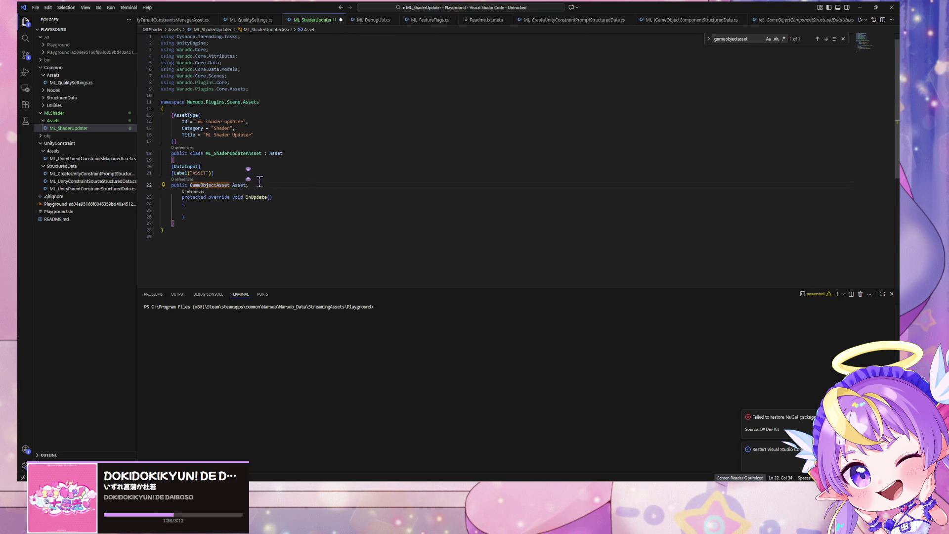
drag(252, 185, 156, 173)
key(Tab)
click(287, 188)
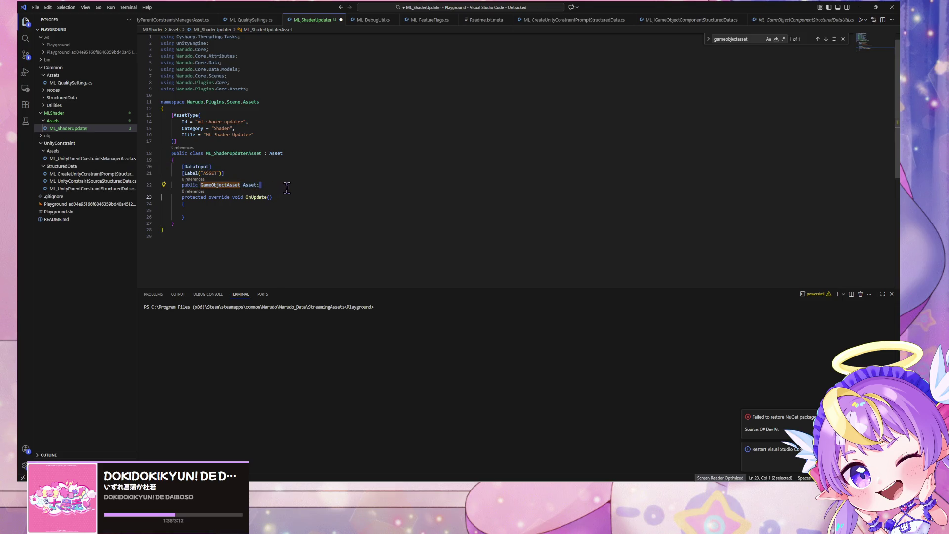
click(267, 185)
key(Return)
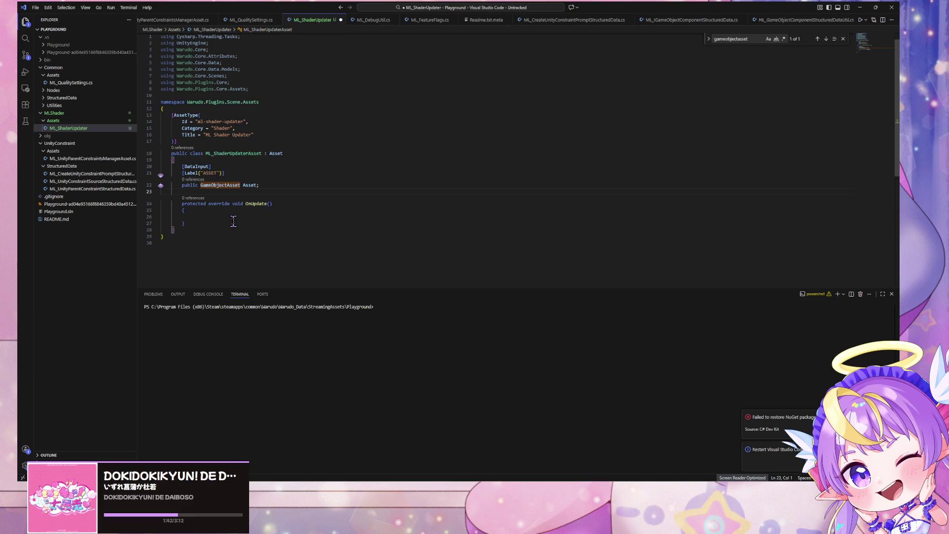
click(631, 481)
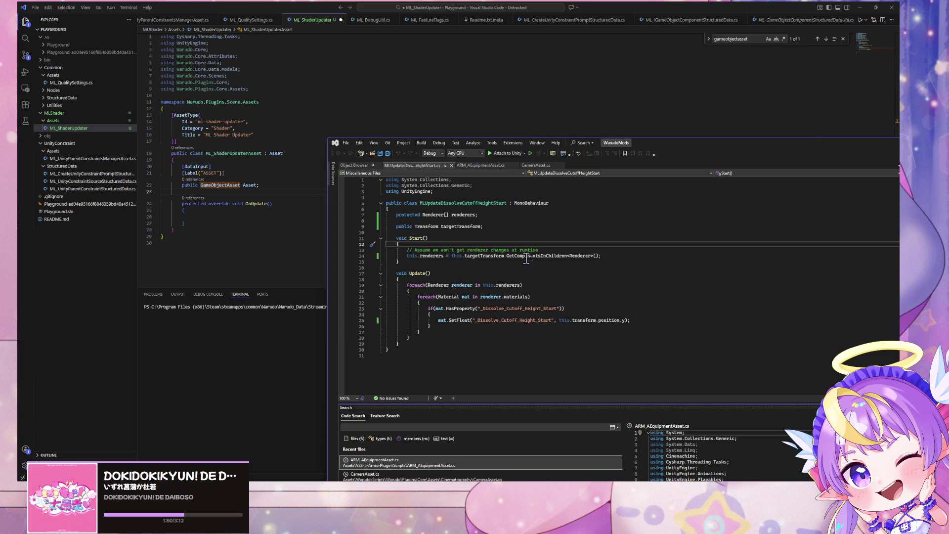
Step: Add an if (Asset == null) early return at the start of OnUpdate
click(252, 216)
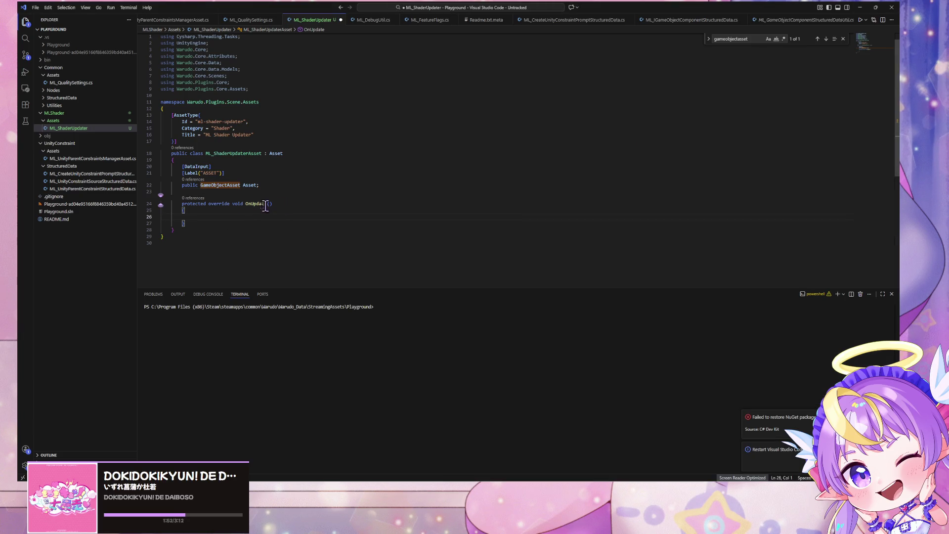
key(Tab)
key(Tab)
key(Tab)
text(if Asset)
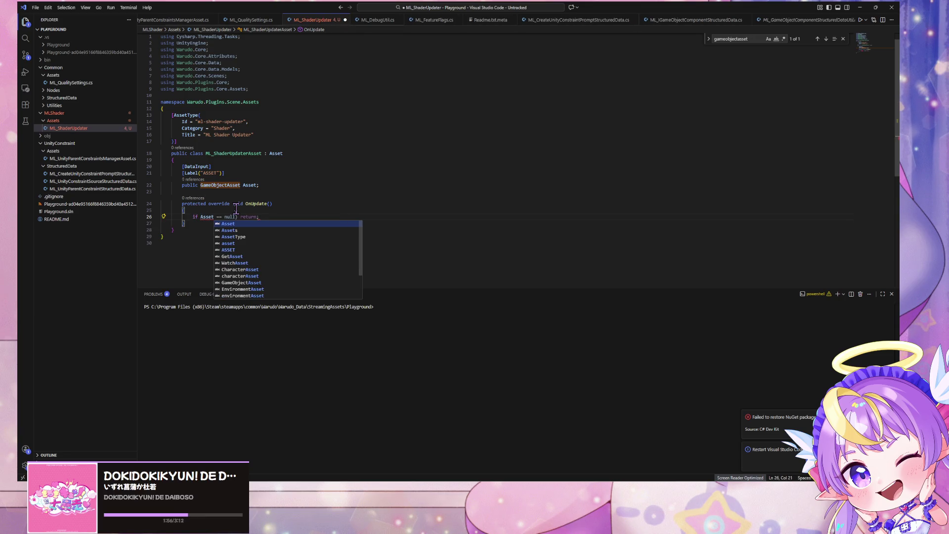
key(Escape)
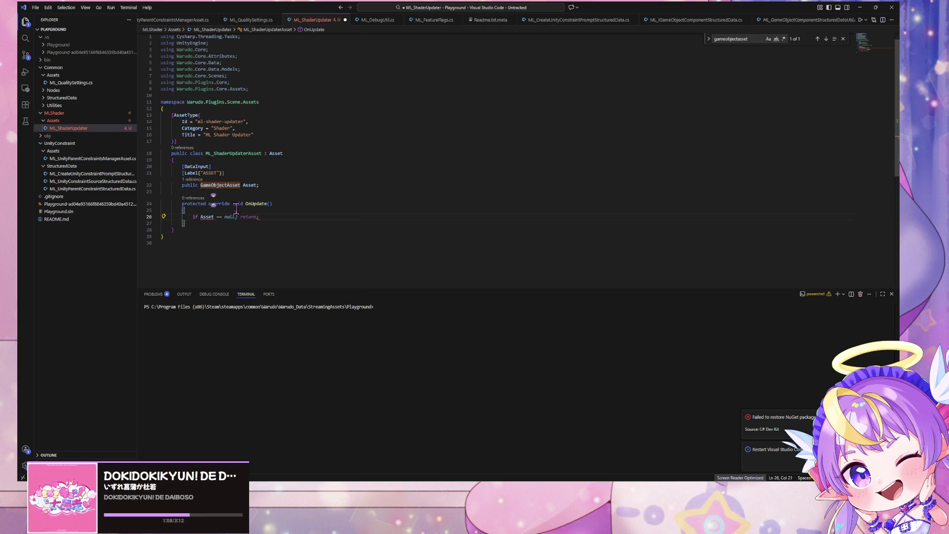
click(199, 217)
text(()
key(End)
text(!= null))
key(Left)
key(Left)
text(==)
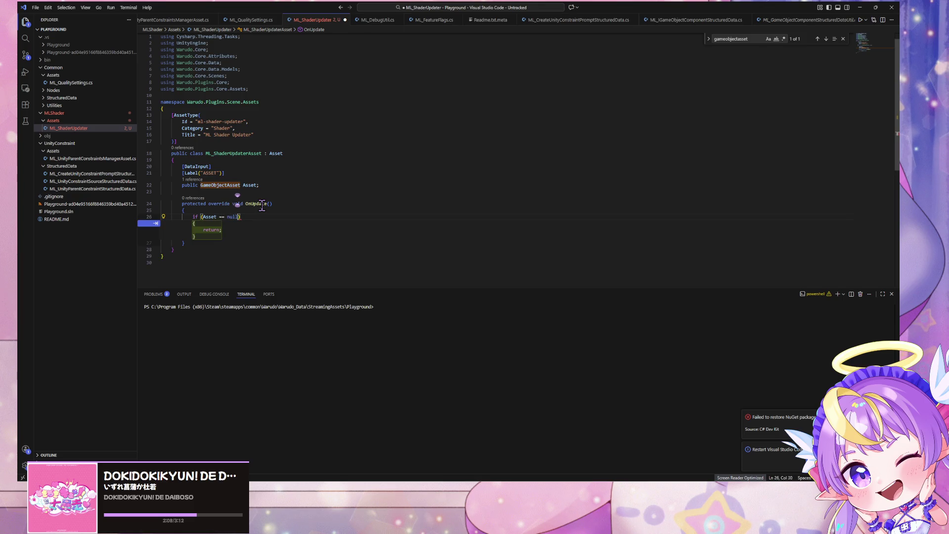
key(Tab)
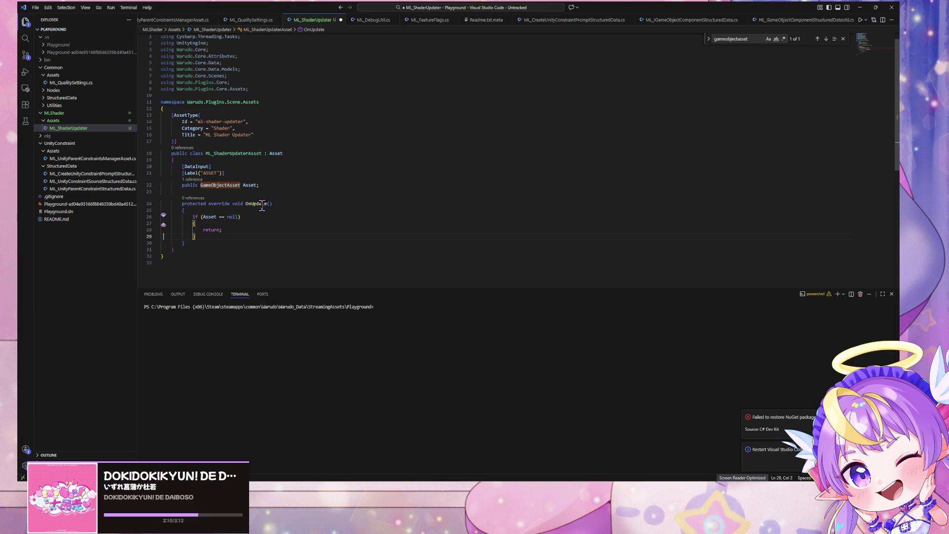
Step: Accept the suggested line gathering the child Renderers and a foreach loop over them
key(End)
key(Return)
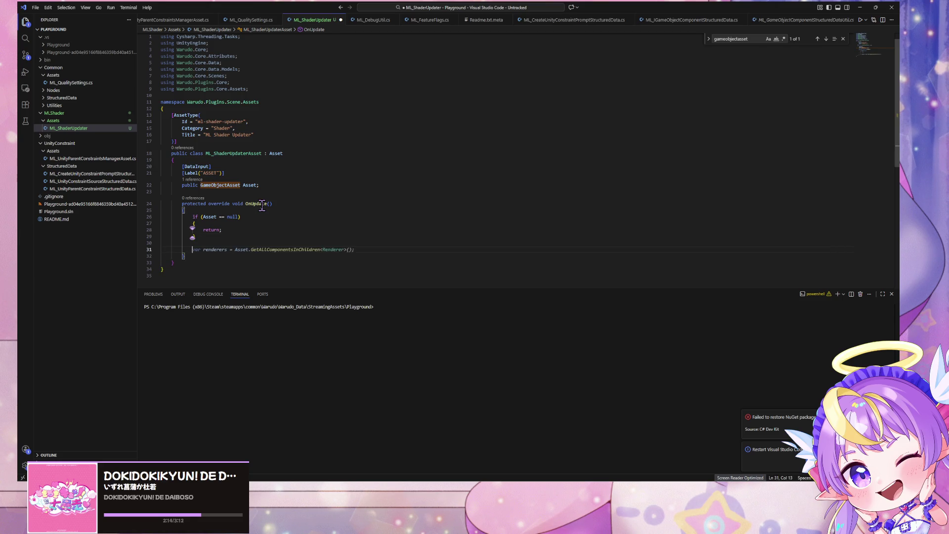
key(Tab)
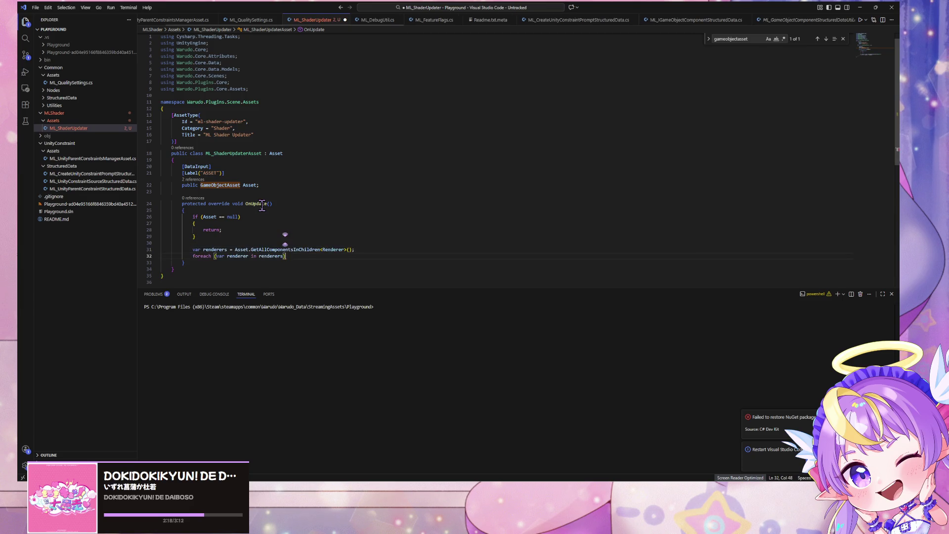
key(Tab)
key(Return)
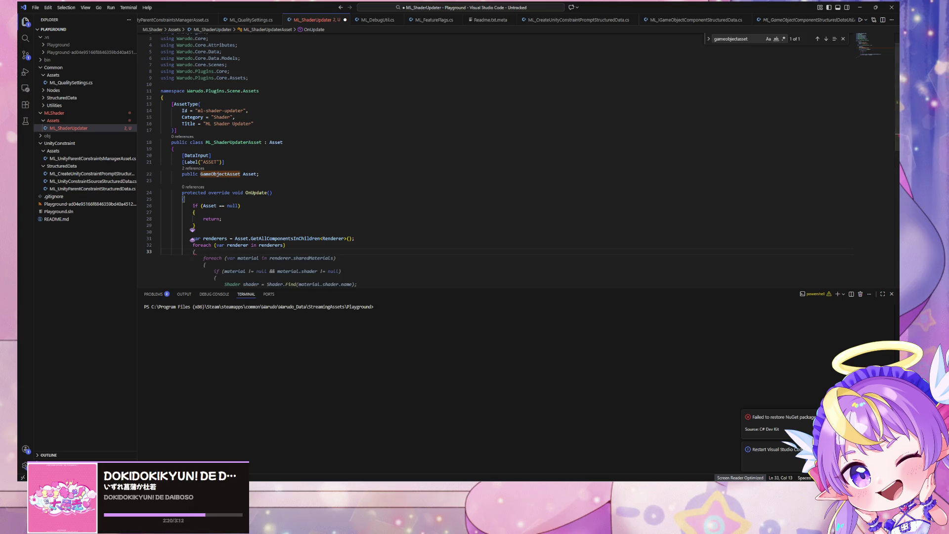
key(alt+Tab)
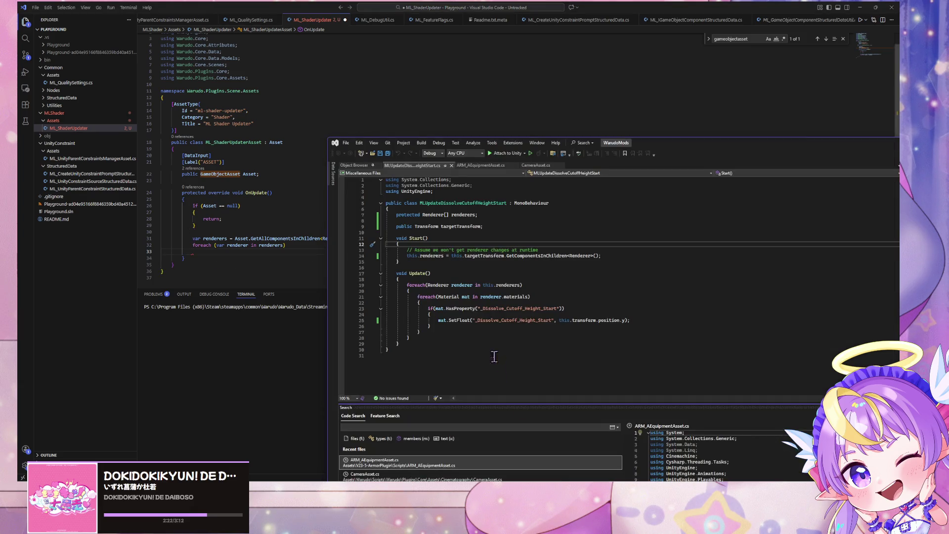
Step: Paste the reference material loop setting _Dissolve_Cutoff_Height_Start over the renderer foreach line
mouse_move(415, 340)
mouse_down()
mouse_move(383, 307)
mouse_move(352, 293)
mouse_up()
key(ctrl+c)
click(215, 255)
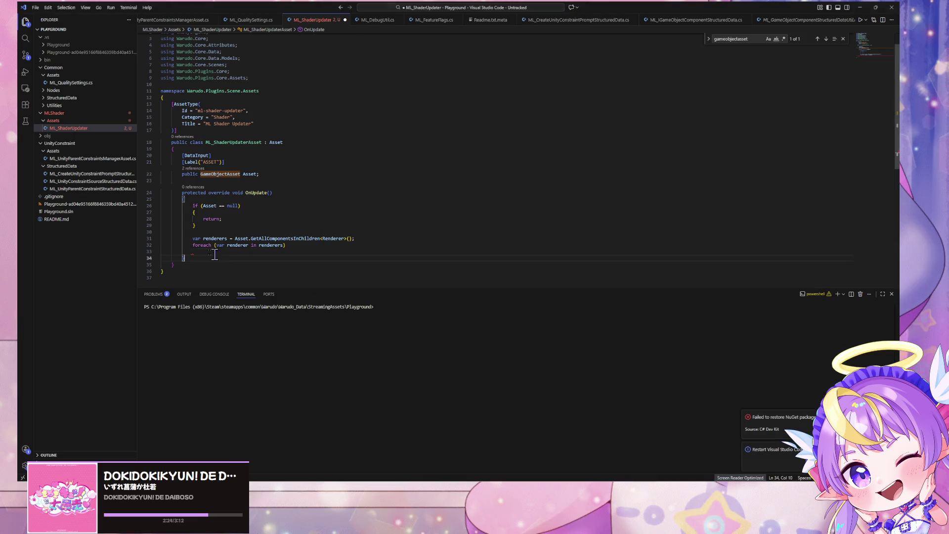
drag(294, 252, 162, 245)
key(ctrl+v)
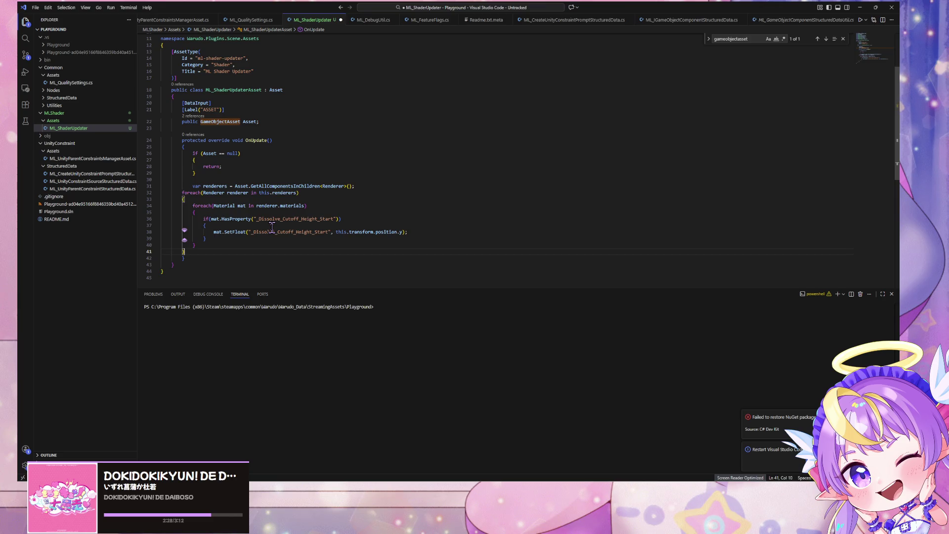
key(ctrl+shift+p)
key(Return)
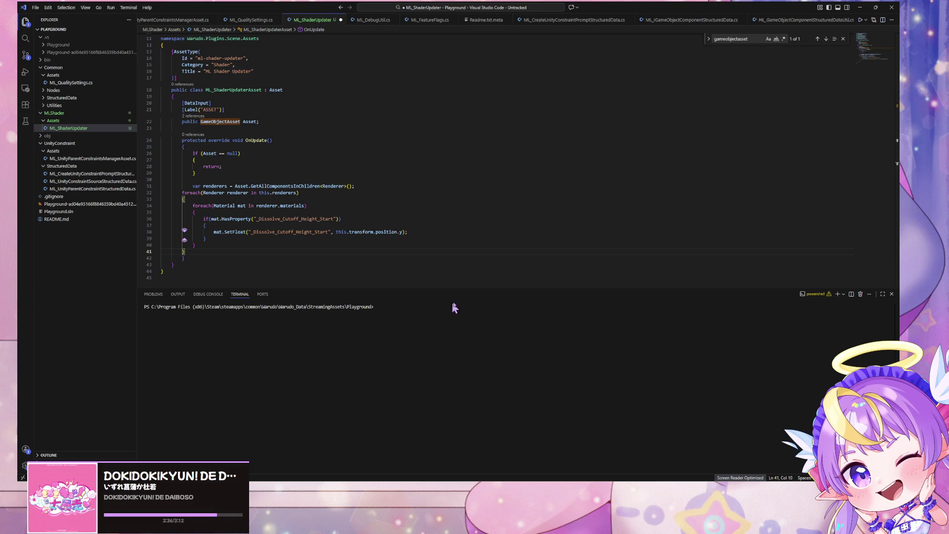
Step: Indent the pasted foreach material loop one level in ML_ShaderUpdater
key(ctrl+shift+p)
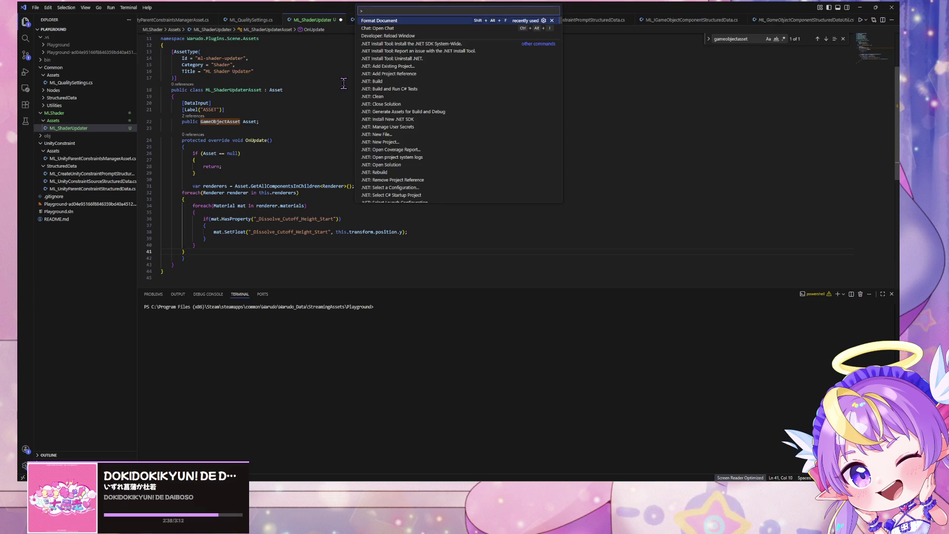
key(Escape)
key(Return)
key(ctrl+z)
mouse_move(195, 245)
mouse_down()
mouse_move(159, 199)
mouse_move(135, 191)
mouse_up()
key(Tab)
click(261, 243)
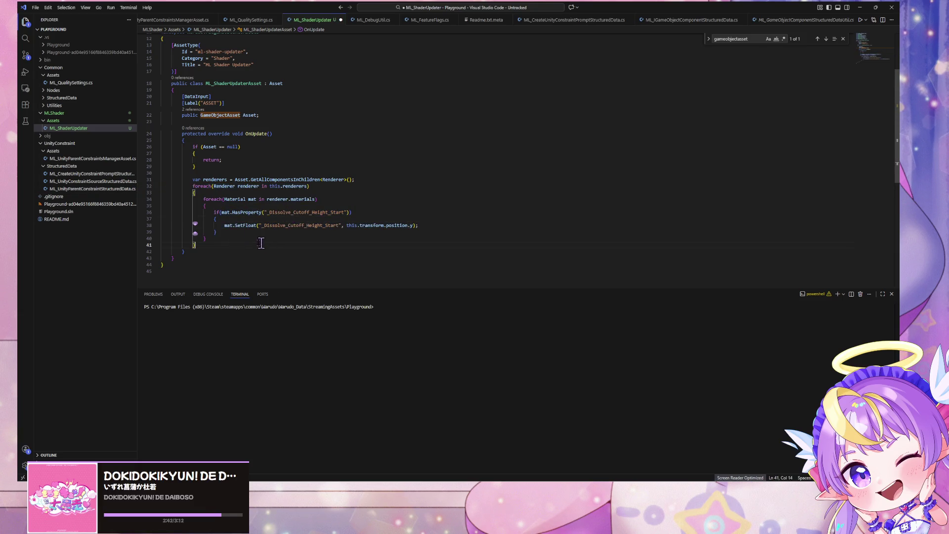
Step: Save the ML_ShaderUpdater script and switch over to Warudo's scene window
key(ctrl+s)
scroll(262, 171, up, 3)
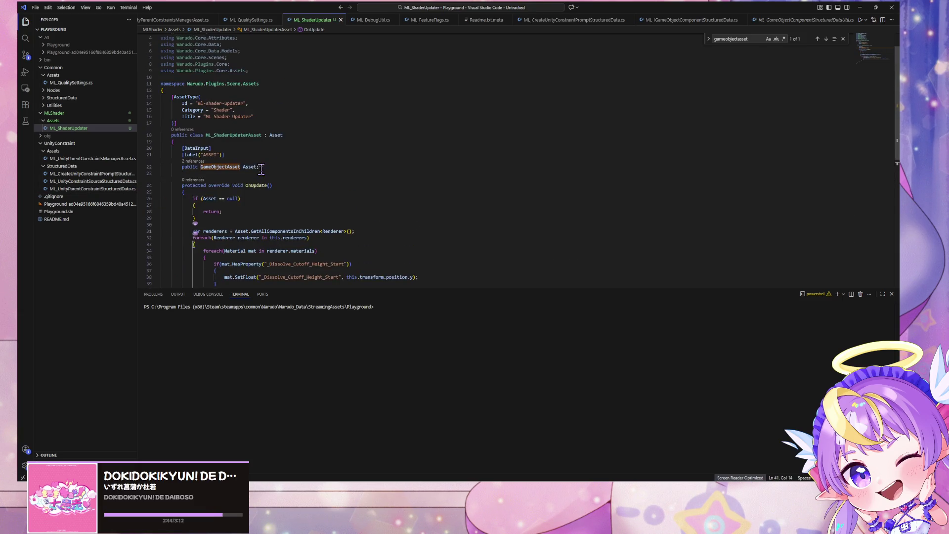
drag(237, 157, 172, 161)
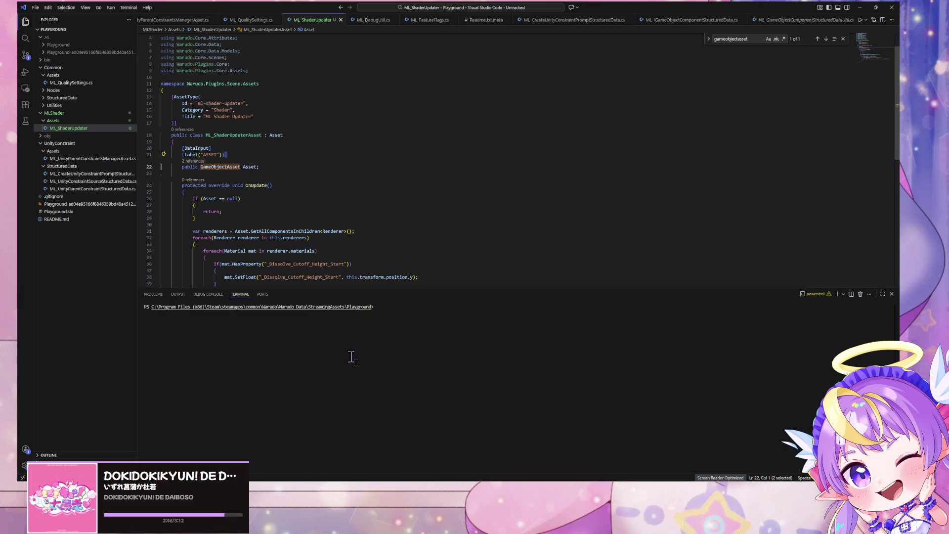
key(alt+Tab)
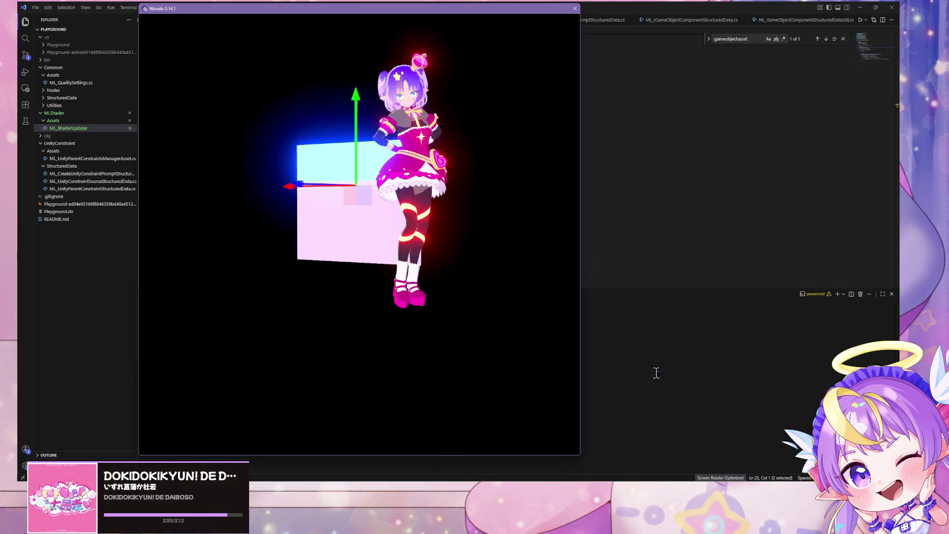
Step: Bring the Warudo Editor window forward after glancing back at the shader updater code
key(alt+Tab)
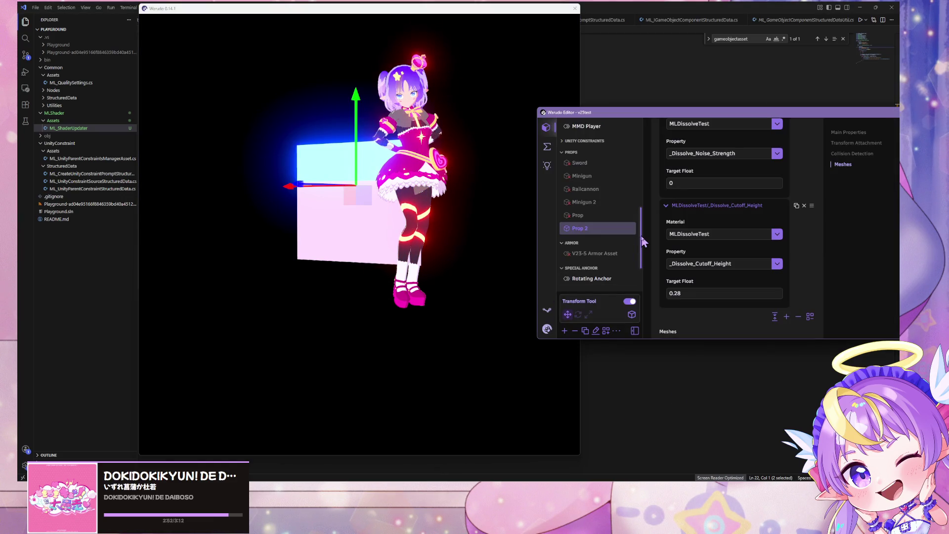
click(285, 208)
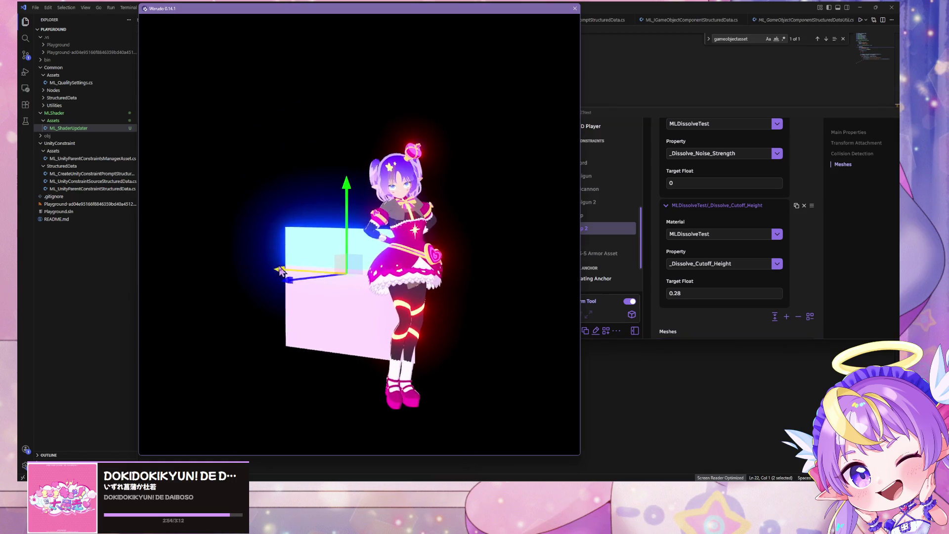
scroll(372, 255, up, 5)
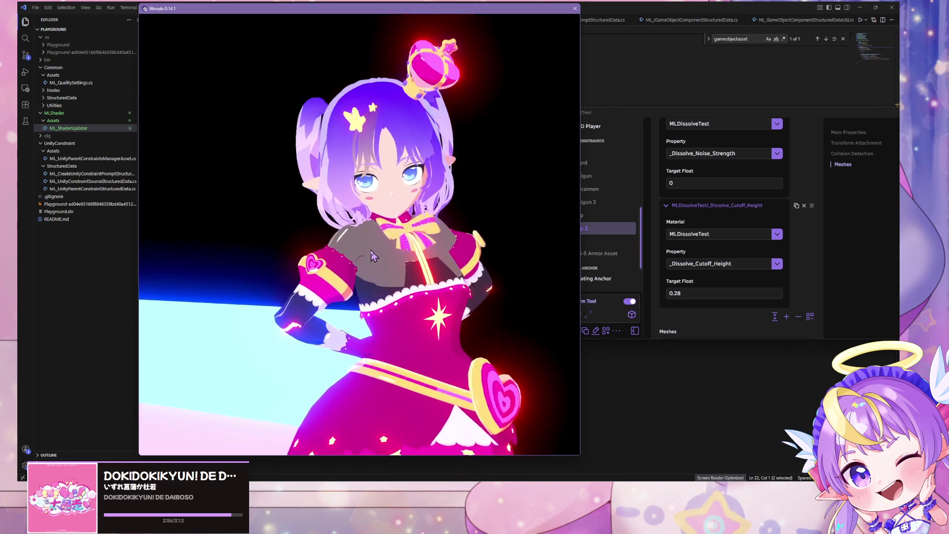
click(84, 256)
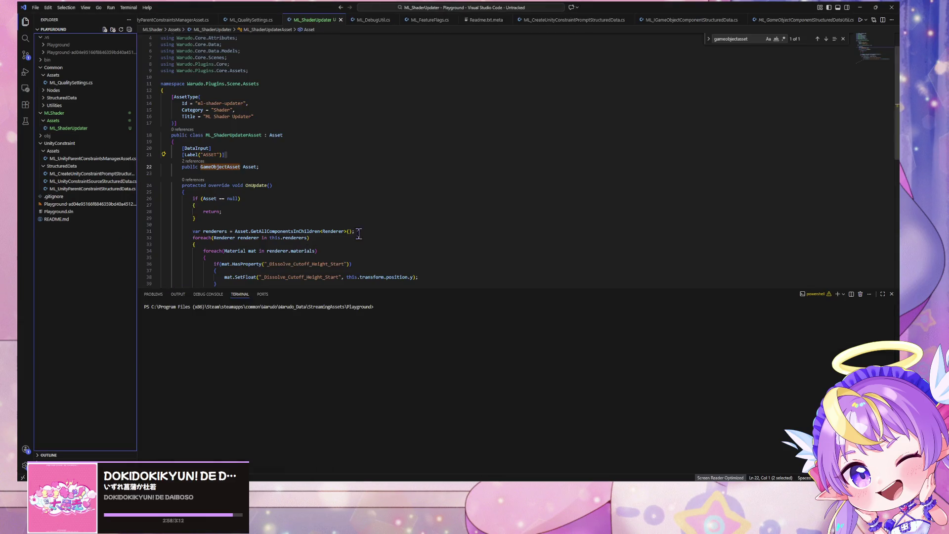
key(alt+Tab)
scroll(574, 278, down, 2)
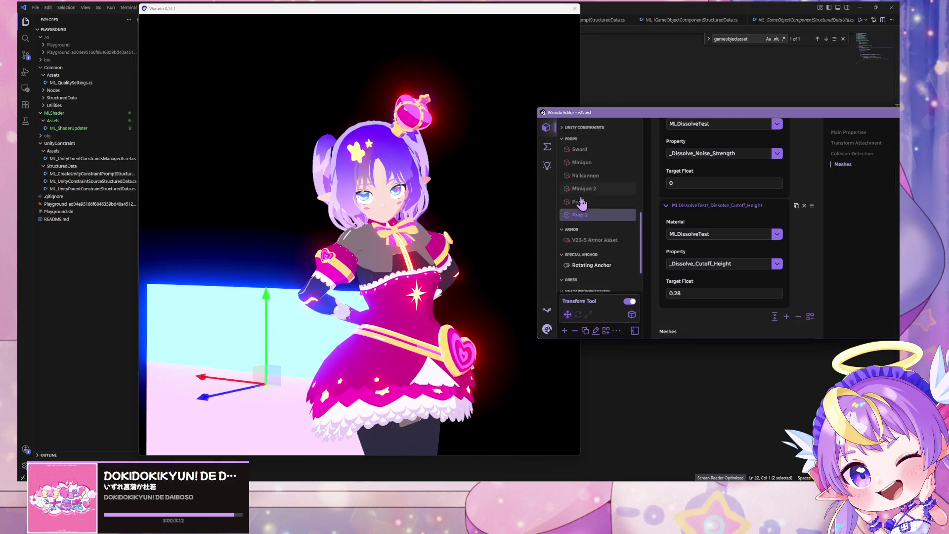
Step: Open Warudo's Add Asset list and scroll through the available assets
click(565, 330)
scroll(617, 209, down, 3)
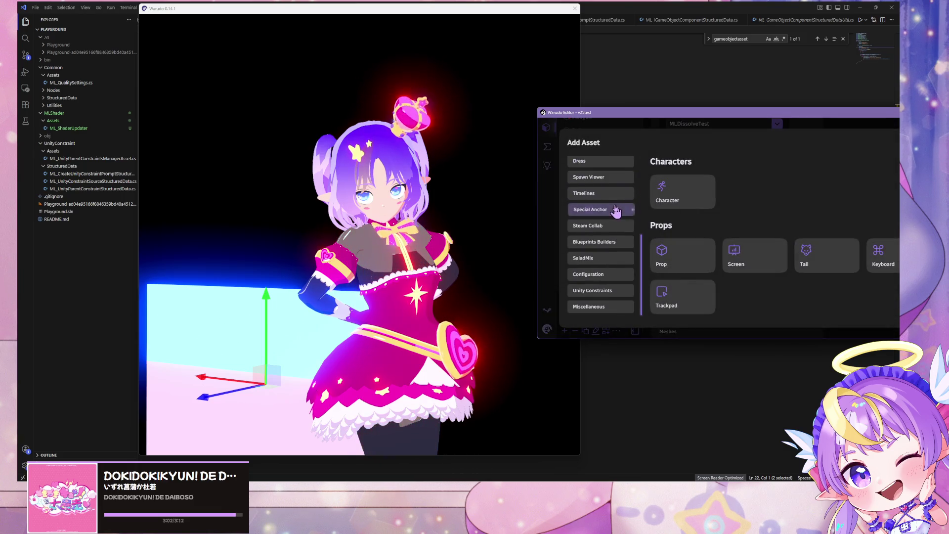
scroll(608, 293, up, 3)
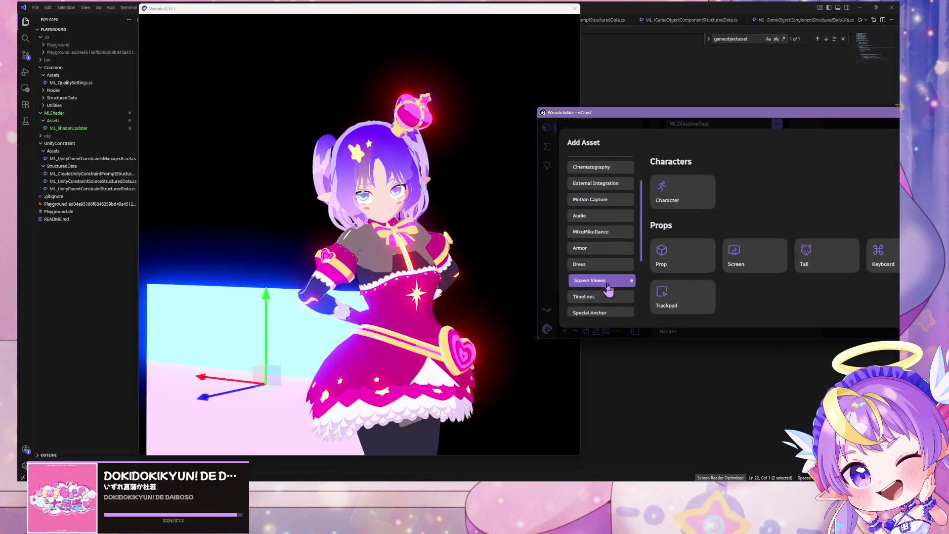
scroll(609, 292, down, 2)
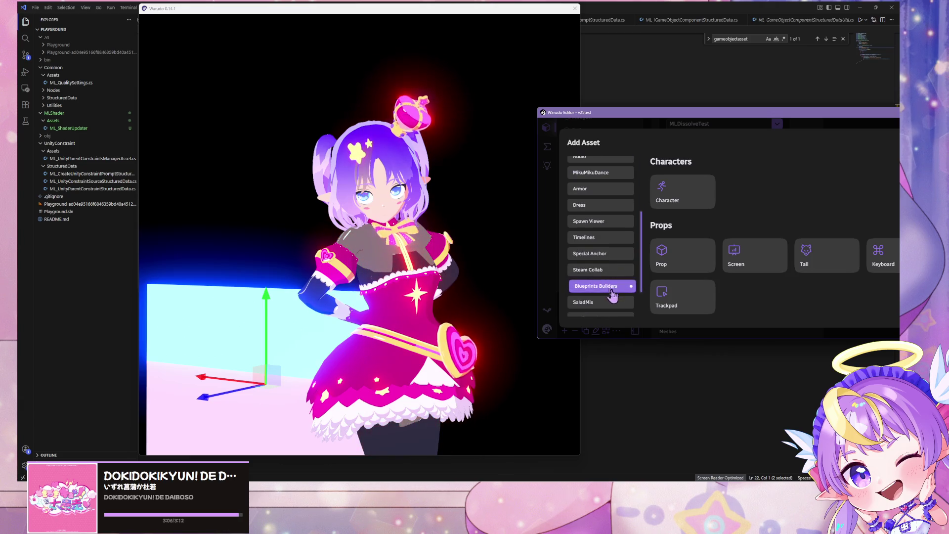
scroll(601, 240, down, 3)
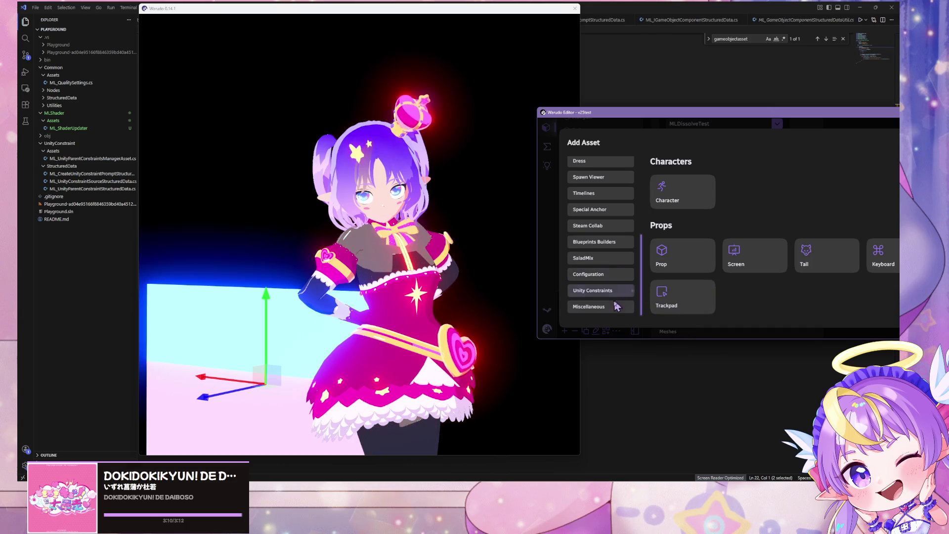
scroll(611, 257, up, 1)
scroll(608, 253, up, 5)
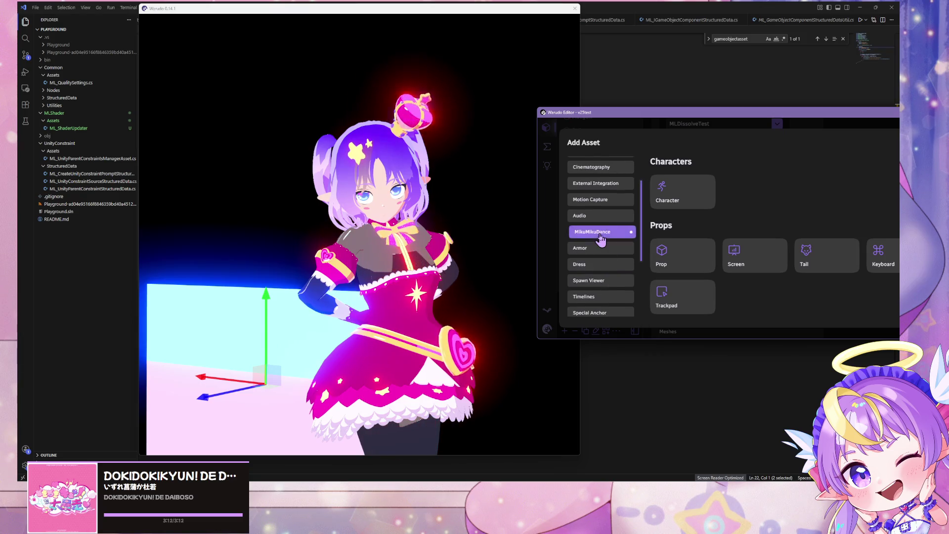
Step: Review the DataInput and Title lines of the shader updater script
key(alt+Tab)
click(218, 147)
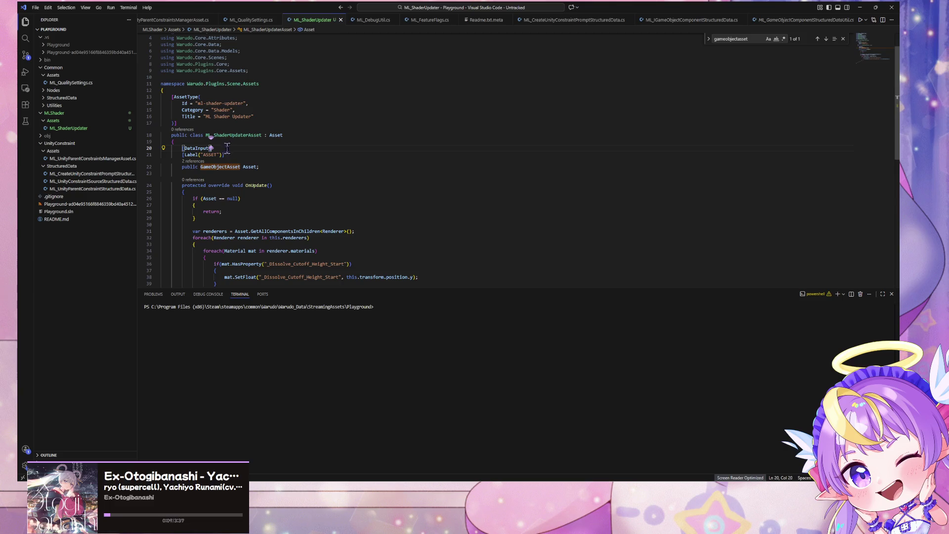
scroll(419, 232, up, 2)
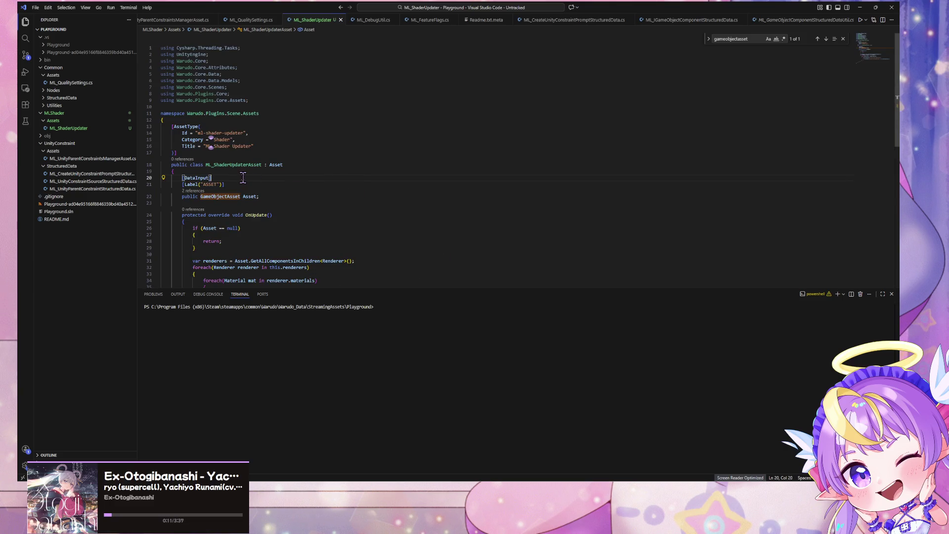
click(253, 146)
Step: Return to Warudo and look through the Miscellaneous asset section
click(634, 480)
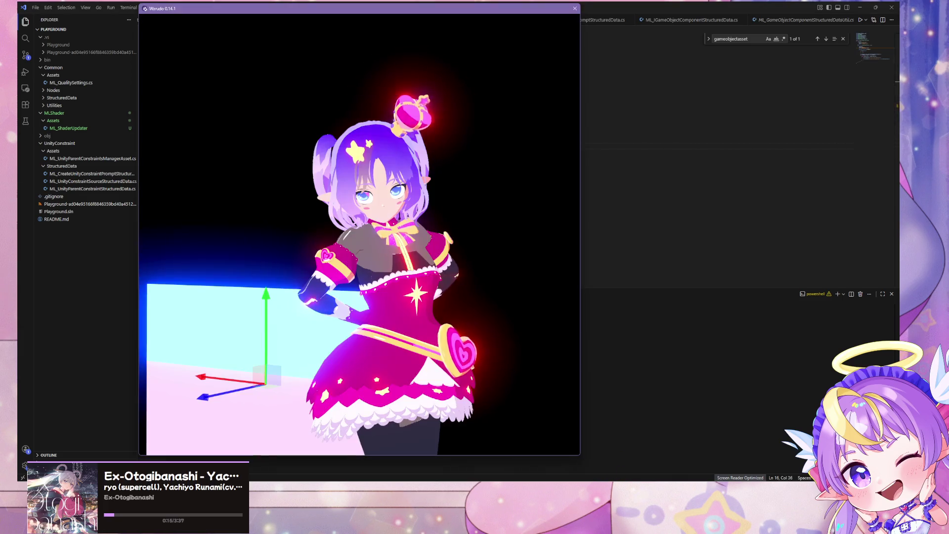
scroll(580, 273, down, 5)
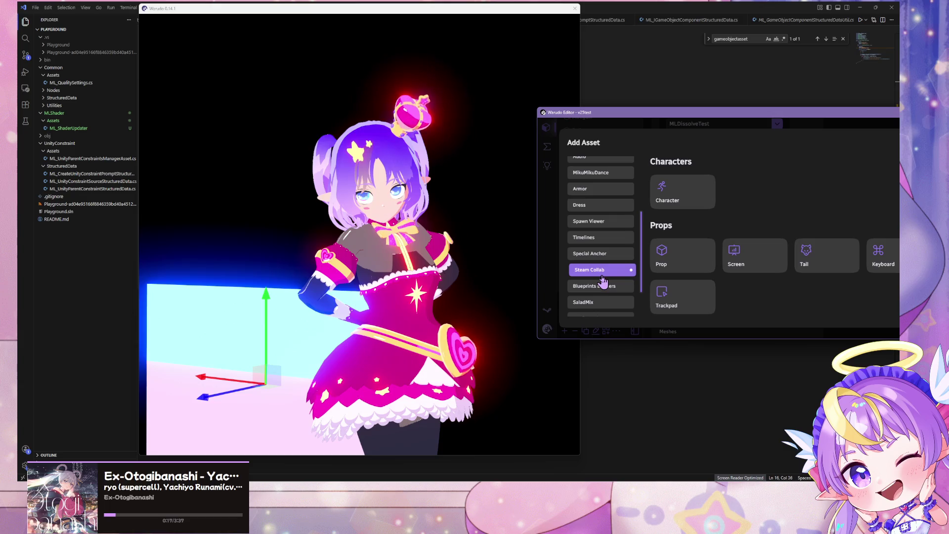
scroll(588, 277, down, 3)
click(604, 307)
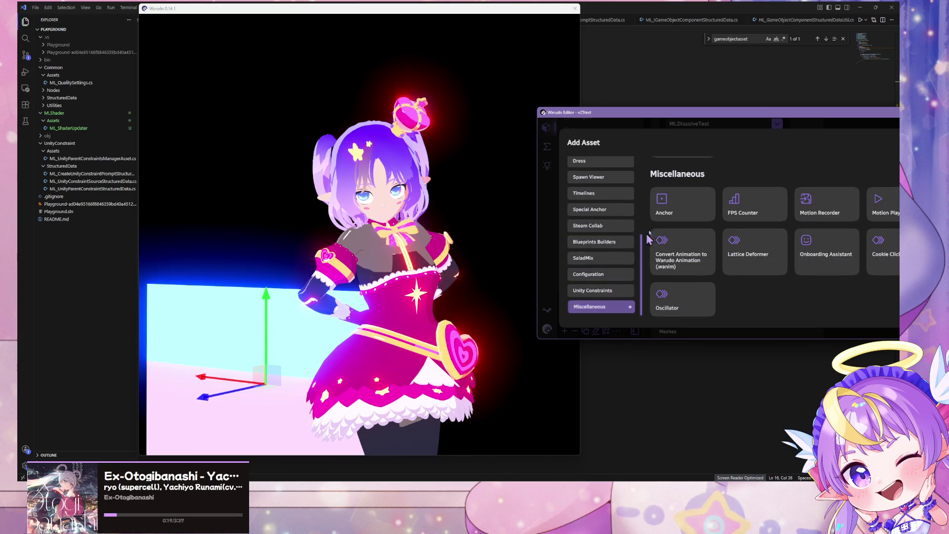
scroll(717, 237, up, 5)
scroll(718, 240, up, 5)
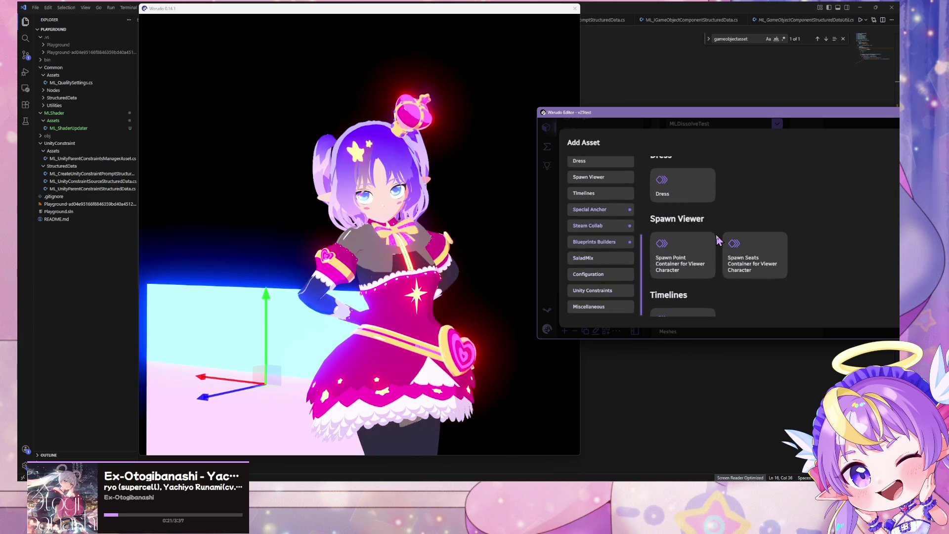
scroll(622, 232, up, 5)
scroll(622, 232, up, 3)
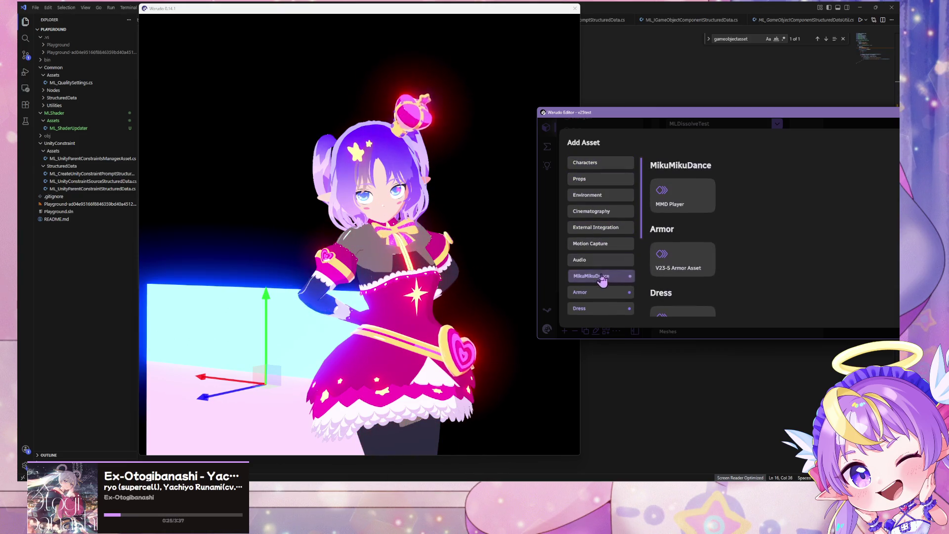
scroll(603, 237, down, 3)
Step: Browse the Dress, Armor, Timelines and Special Anchor asset categories
click(604, 243)
click(606, 224)
click(603, 238)
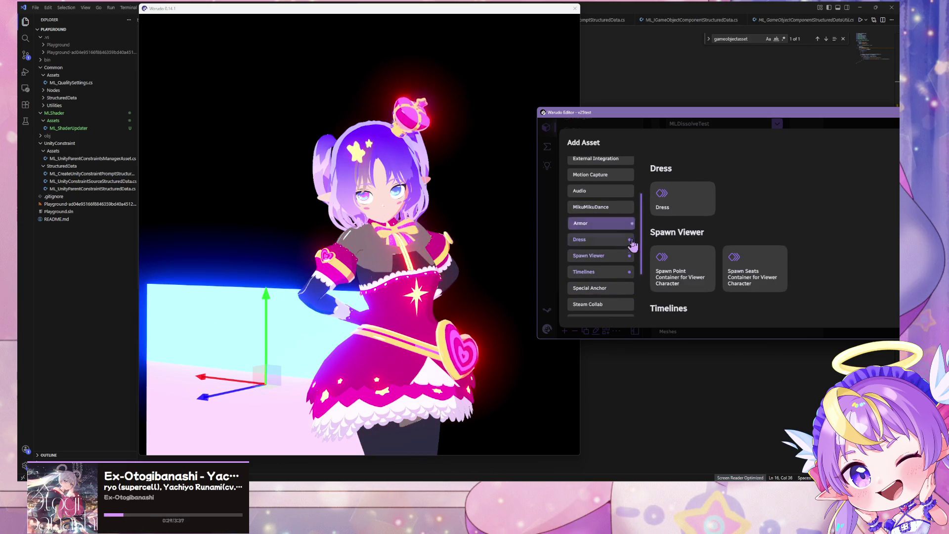
click(627, 255)
click(615, 273)
scroll(618, 276, down, 1)
Step: Check the Steam Collab, SaladMix and Miscellaneous categories, then close the Add Asset list
click(617, 255)
click(616, 270)
scroll(616, 293, down, 1)
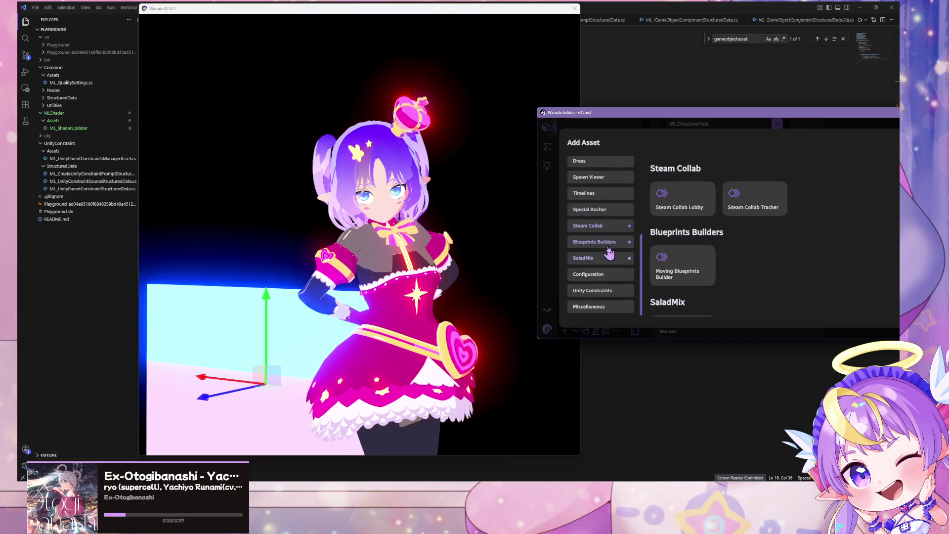
click(611, 258)
click(618, 307)
click(553, 316)
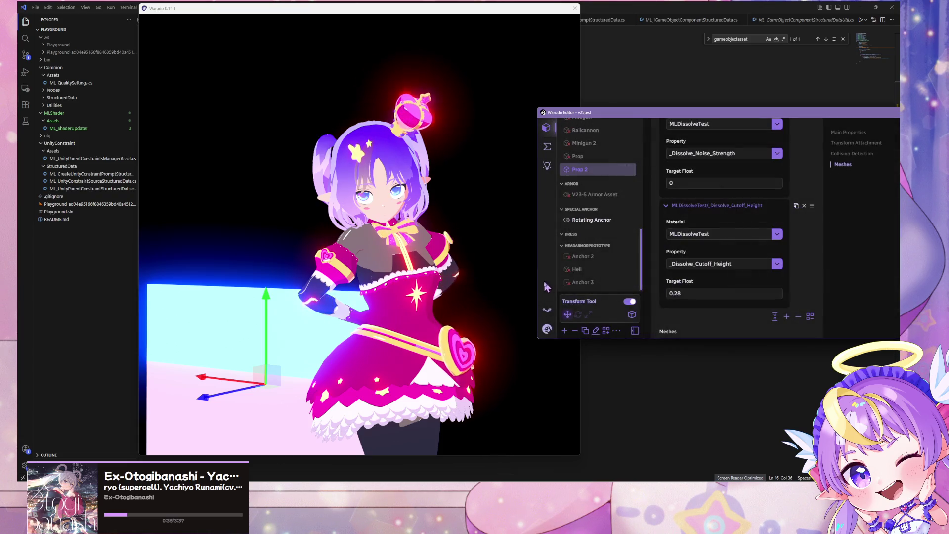
click(38, 343)
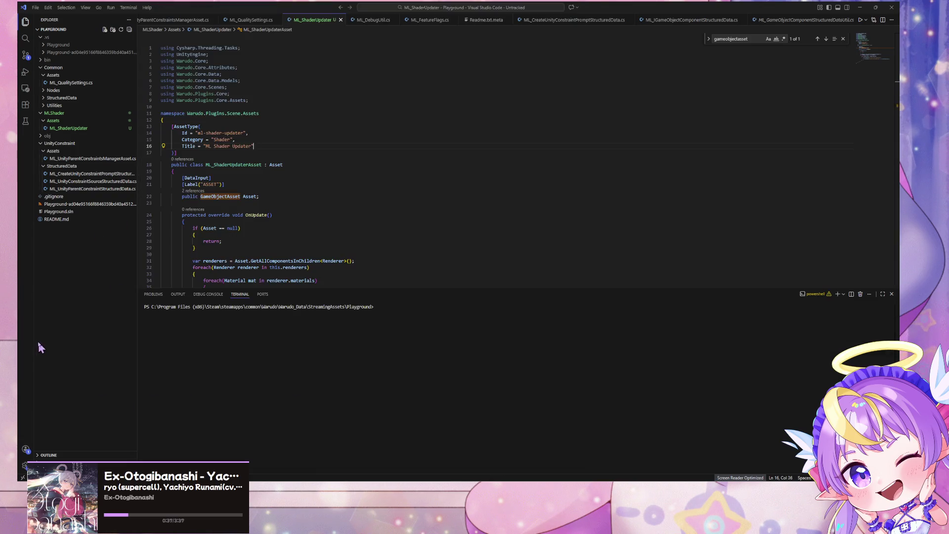
Step: Check the Debug Console and terminal output, then close the bottom panel
click(226, 215)
click(208, 295)
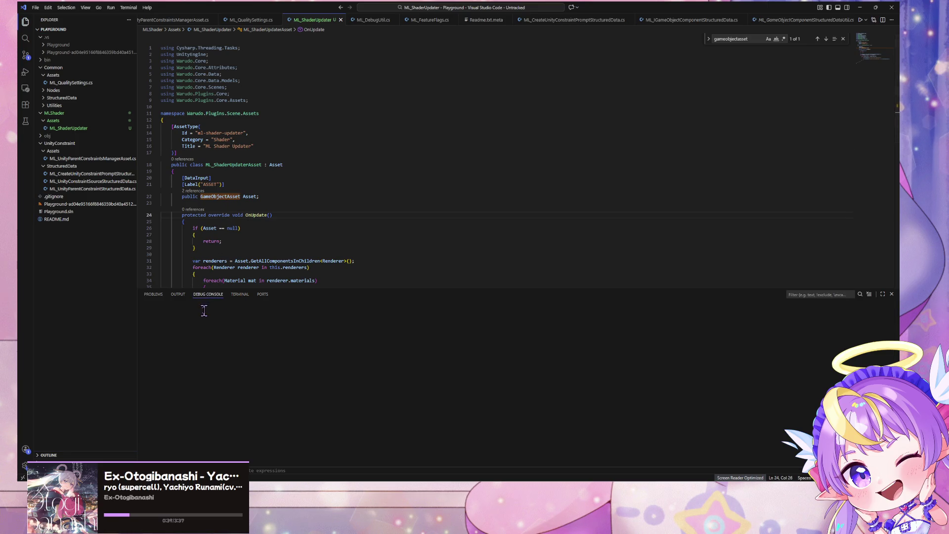
click(236, 295)
scroll(246, 220, down, 4)
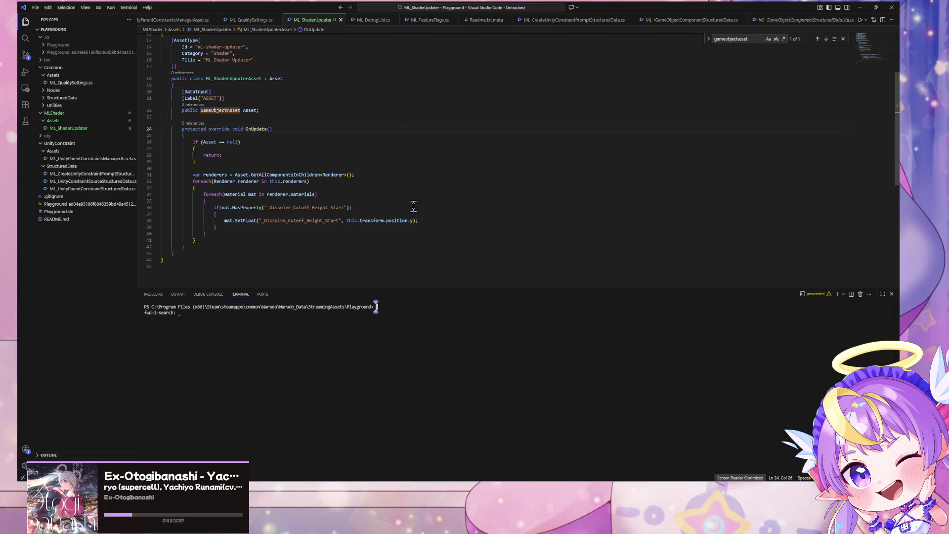
click(892, 296)
Step: Save ML_ShaderUpdater with File > Save and bring Warudo back to the front
click(356, 150)
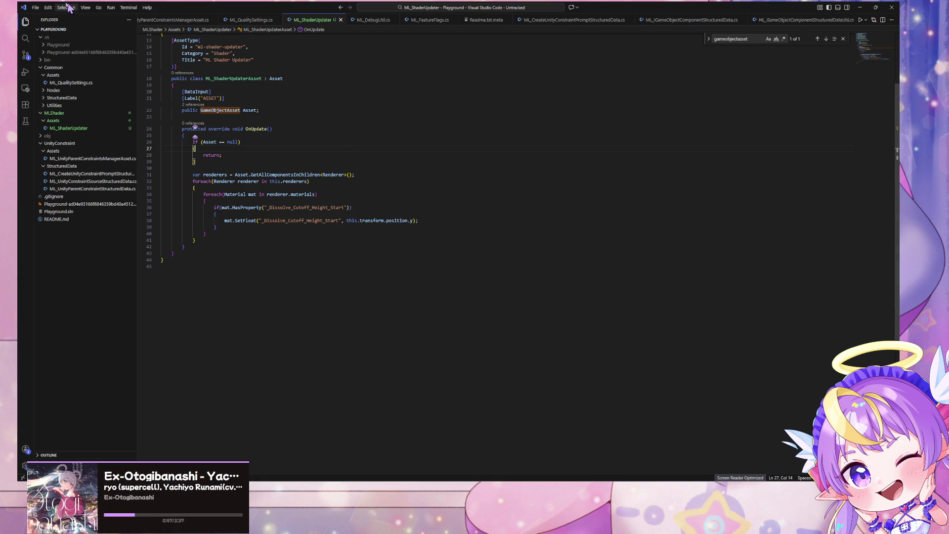
click(35, 8)
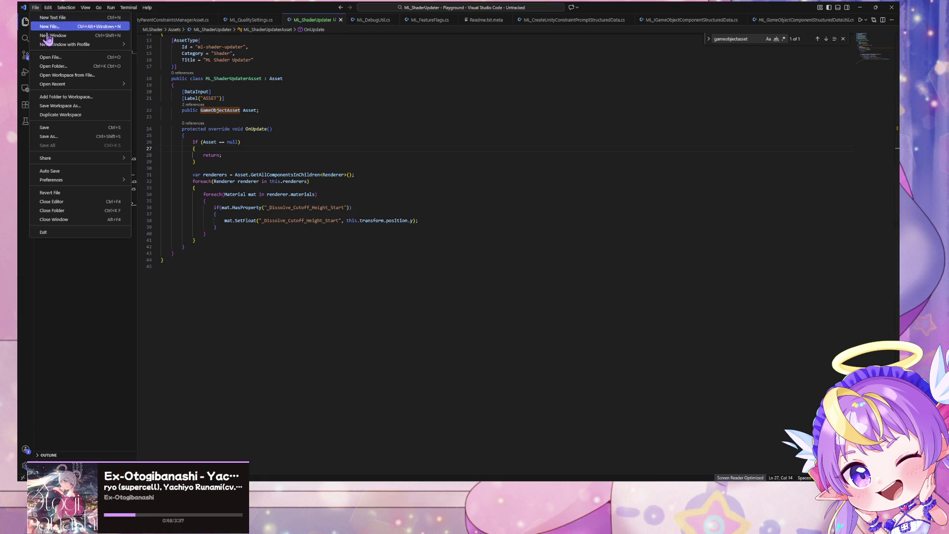
click(79, 129)
click(408, 284)
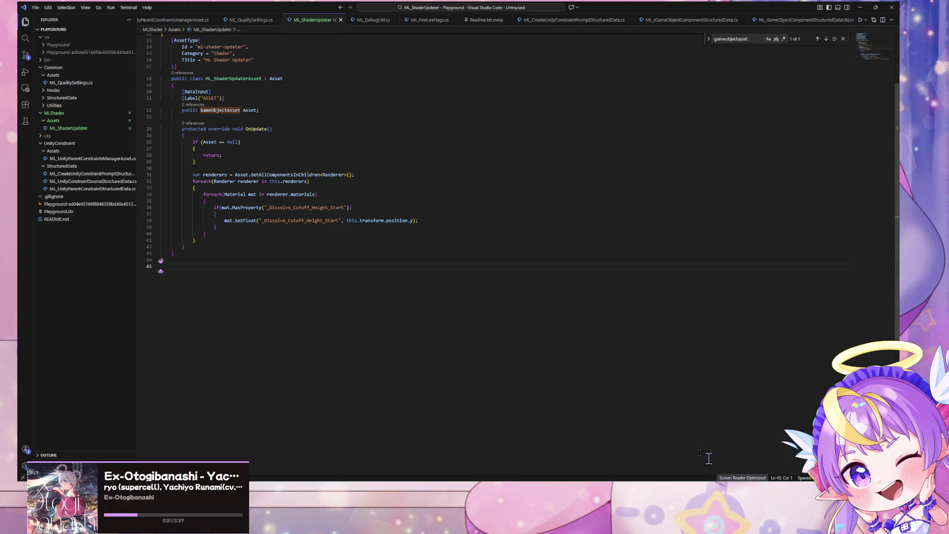
key(alt+Tab)
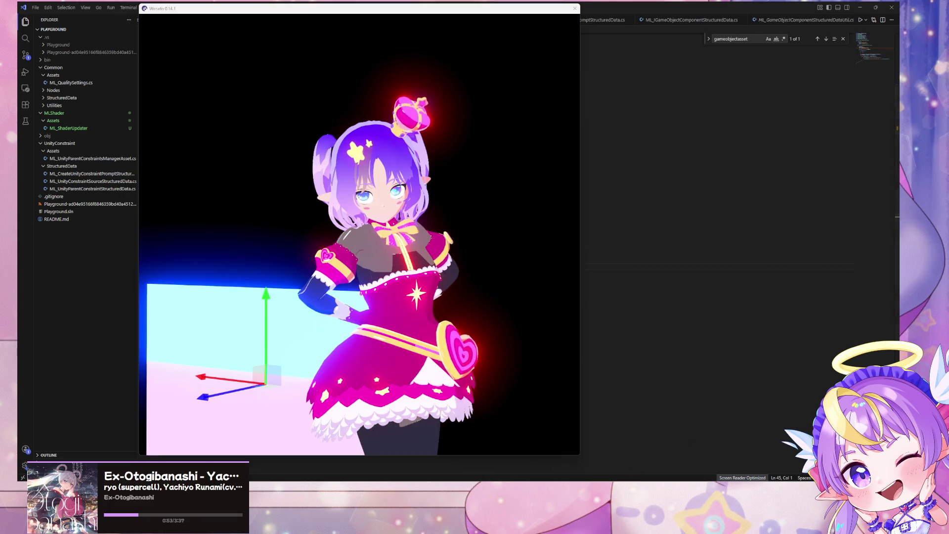
Step: Reopen Add Asset and browse Configuration, Miscellaneous, Blueprints Builders, Special Anchor, Timelines and Spawn Viewer
key(alt+Tab)
mouse_move(341, 14)
mouse_down()
mouse_move(460, 25)
mouse_move(276, 28)
mouse_move(310, 30)
mouse_up()
click(564, 331)
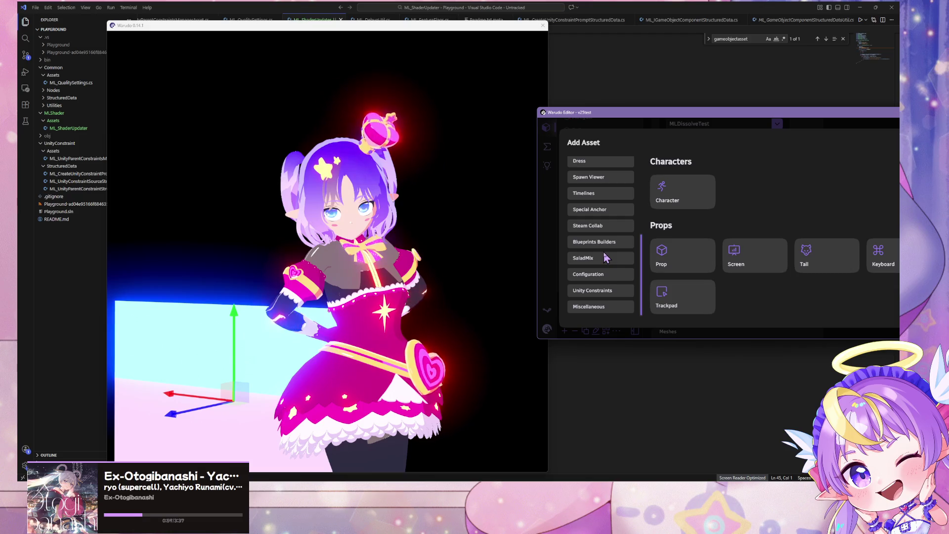
click(604, 276)
click(603, 305)
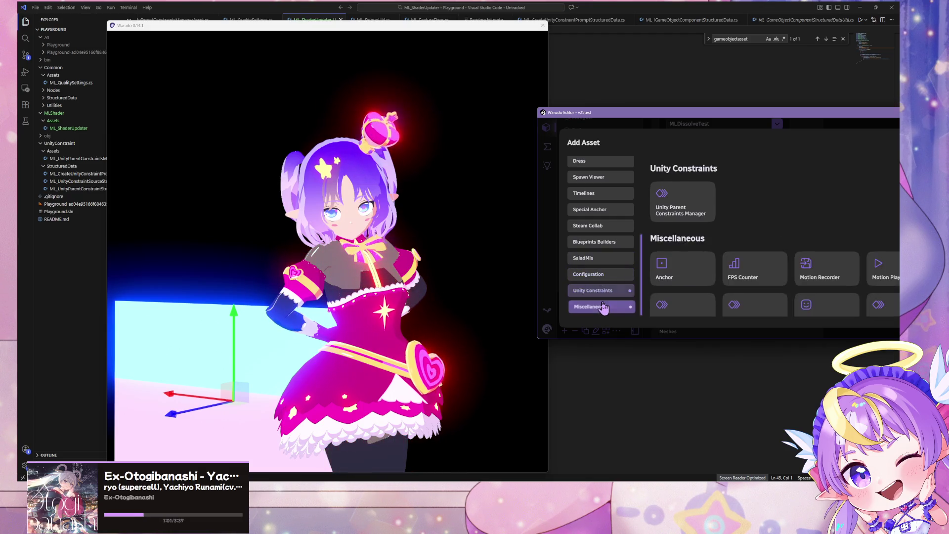
click(611, 243)
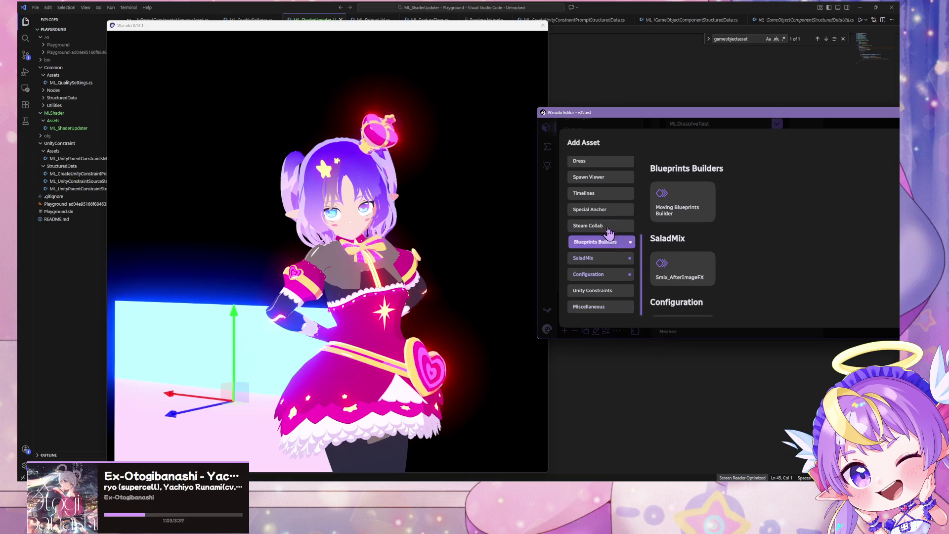
click(611, 210)
click(609, 194)
click(612, 189)
scroll(611, 193, up, 3)
Step: Add the missing closing brace on line 40 of the script
key(alt+Tab)
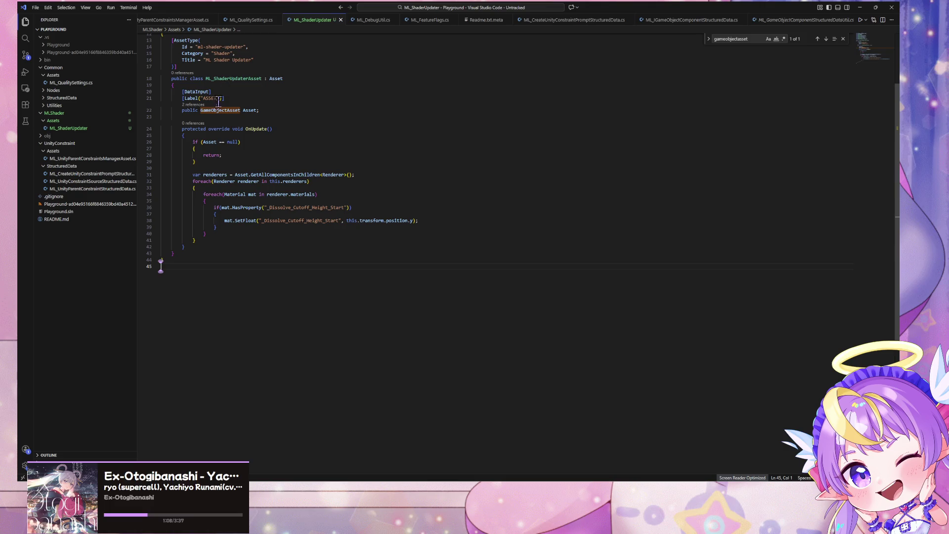
click(282, 163)
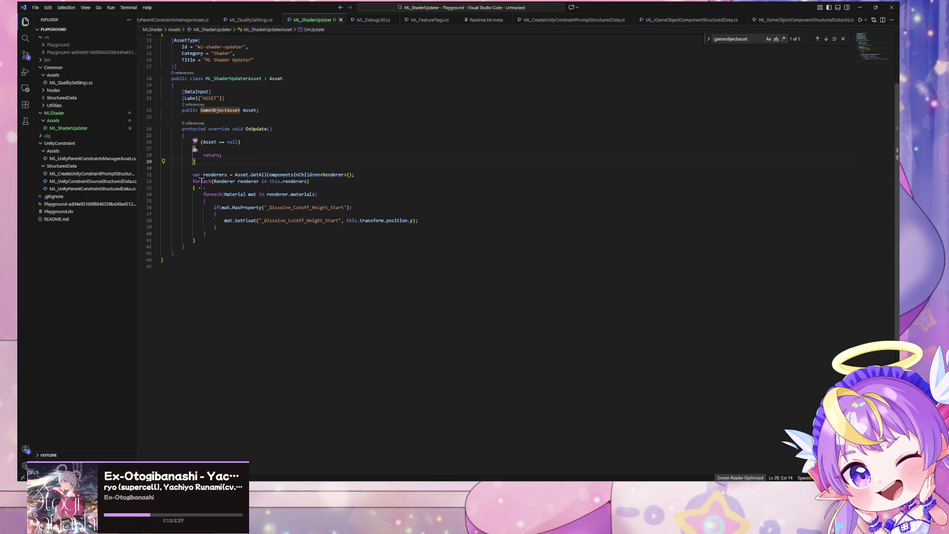
click(202, 235)
text(})
click(219, 242)
Step: Quit Warudo saving its changes, then select the Prop prefab in Unity
key(alt+Tab)
click(543, 26)
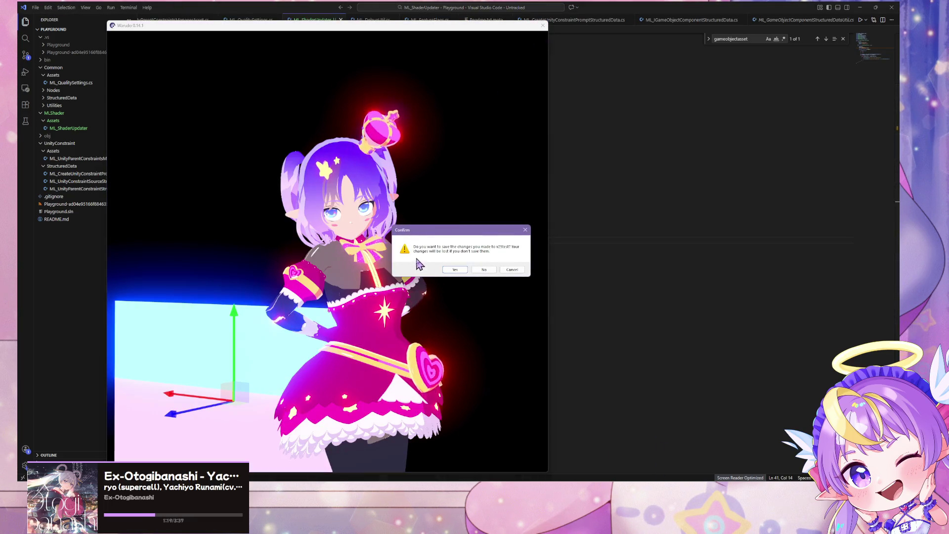
click(455, 270)
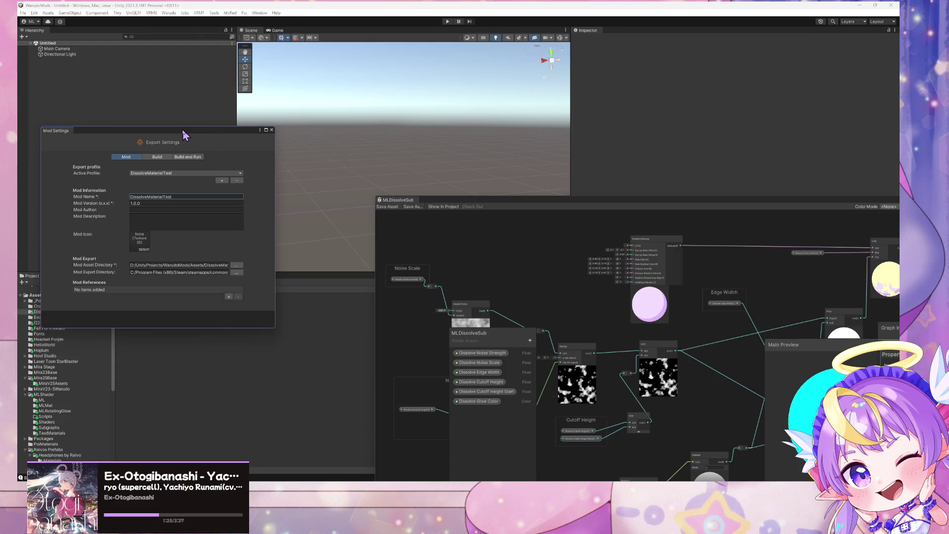
drag(184, 135, 483, 131)
click(131, 302)
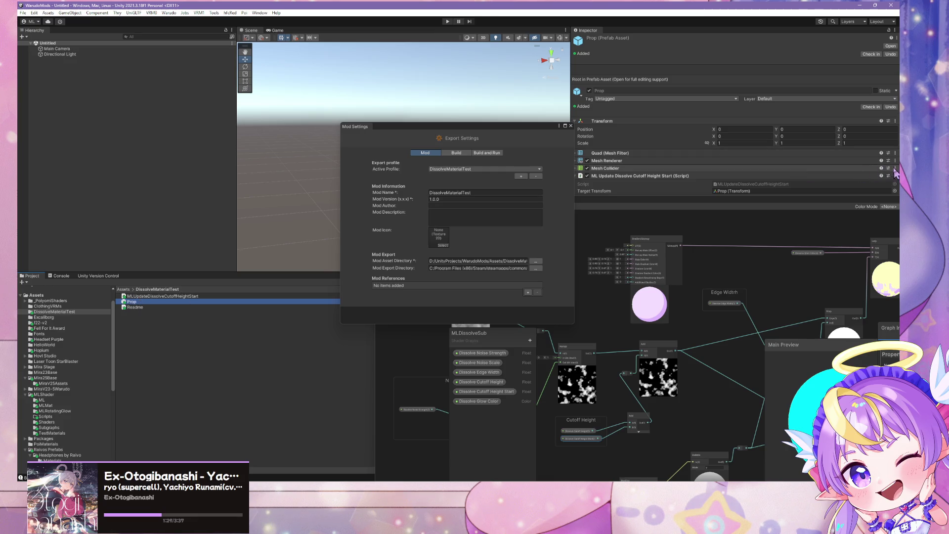
Step: Remove the ML Update Dissolve Cutoff Height Start component from Prop, then run Warudo > Build Mod
click(895, 175)
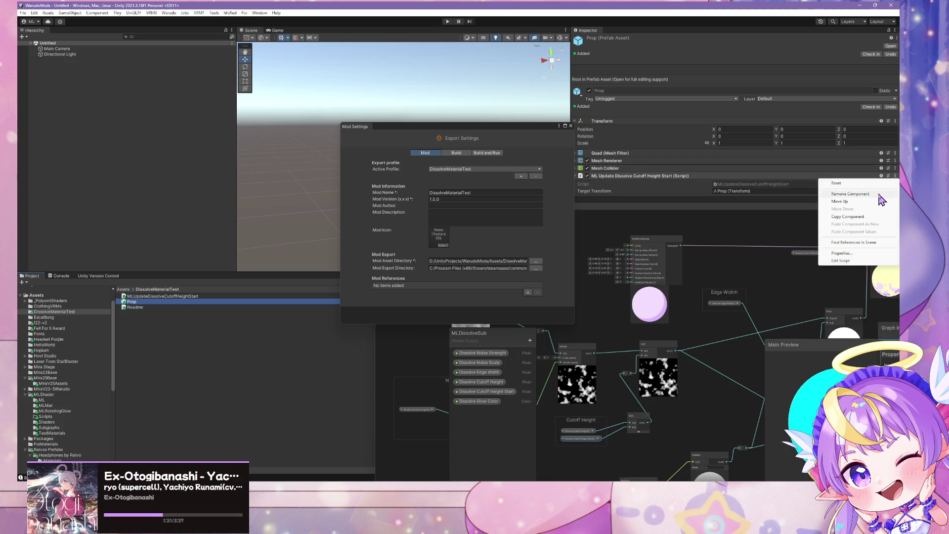
click(880, 196)
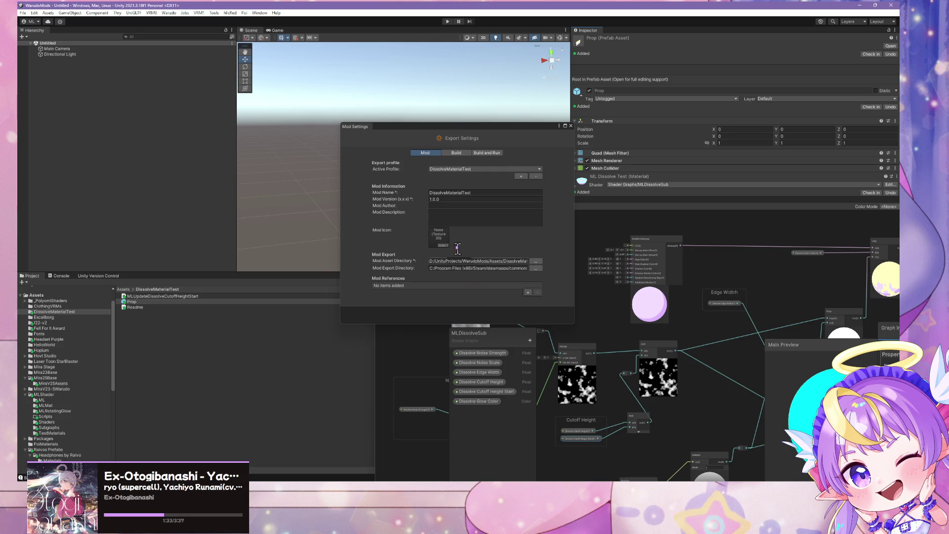
click(169, 13)
click(181, 60)
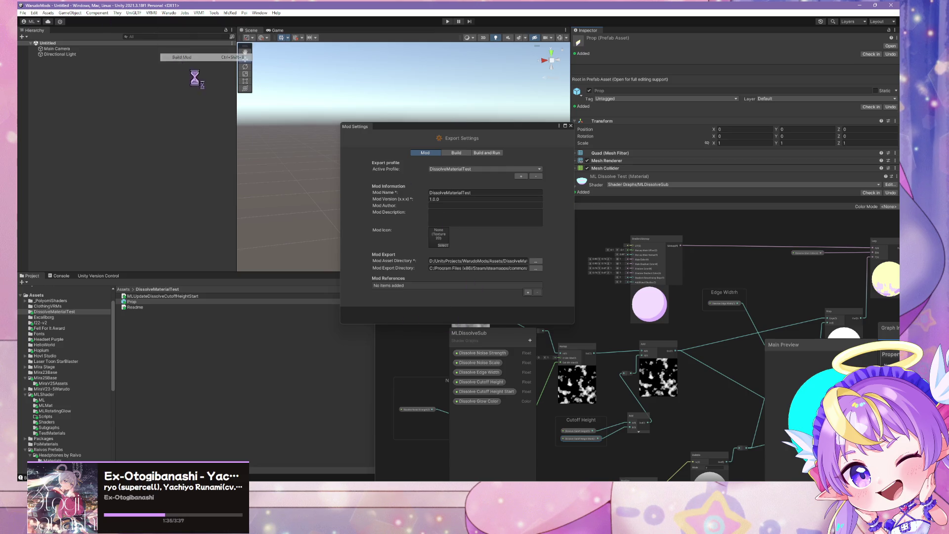
mouse_move(642, 525)
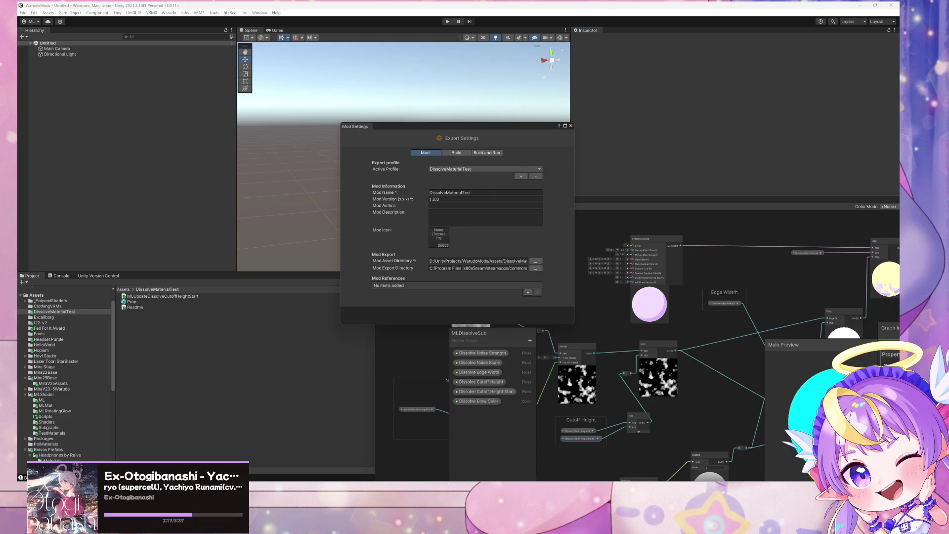
mouse_move(535, 492)
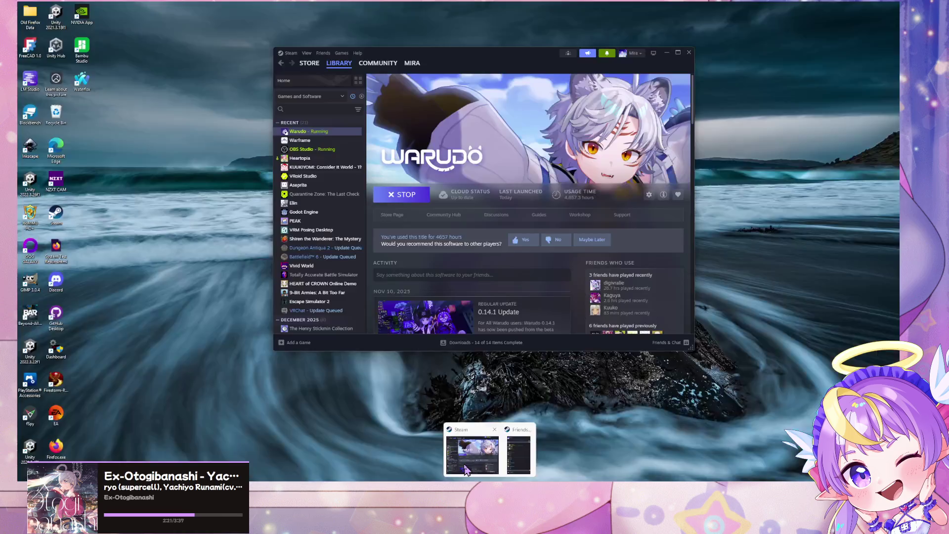
Step: Relaunch Warudo from its Steam library page
click(487, 450)
click(400, 196)
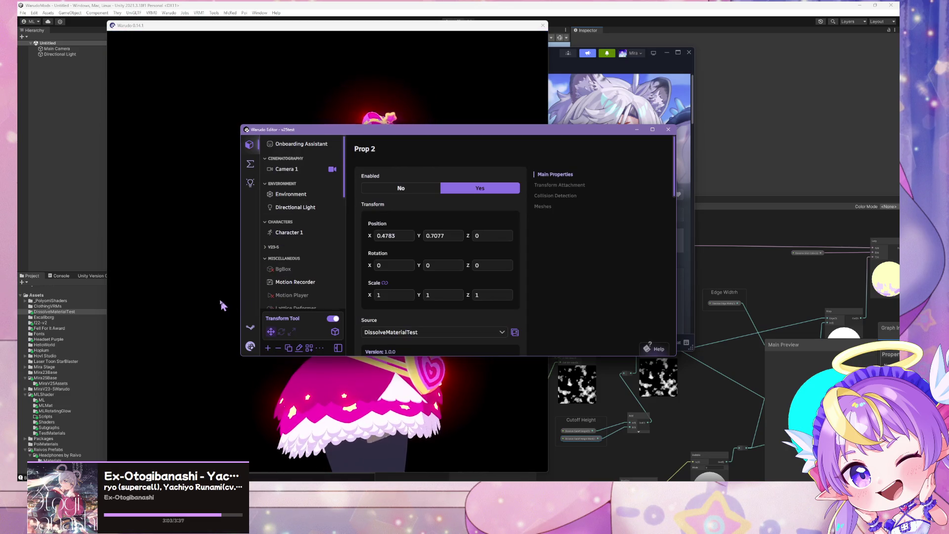
Step: Focus the Warudo Editor, open the + Add Asset catalogue, and go to Miscellaneous
click(220, 303)
scroll(439, 218, up, 8)
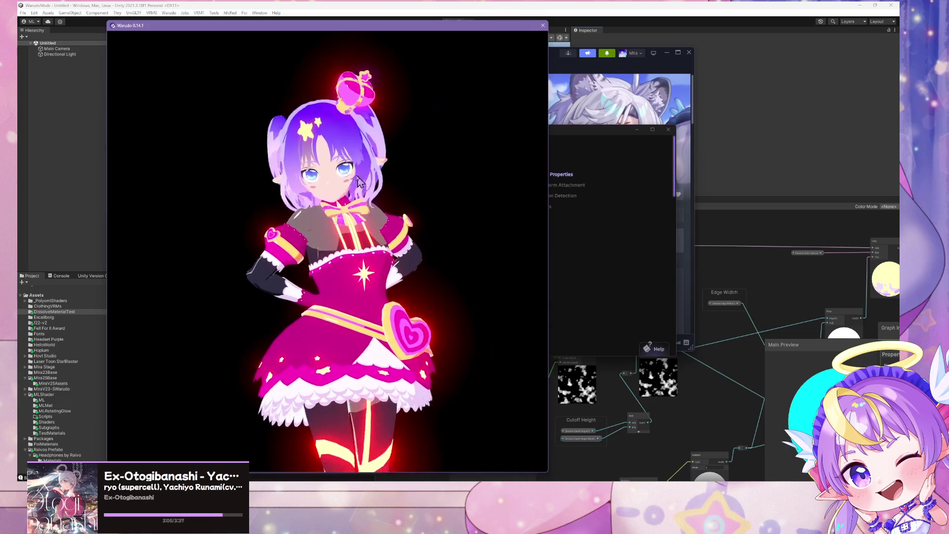
scroll(366, 178, down, 8)
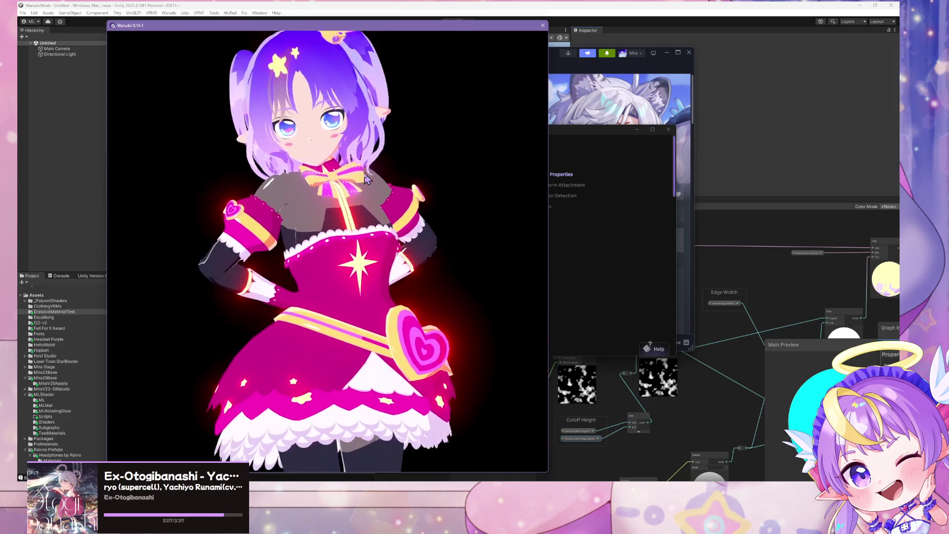
scroll(368, 178, up, 5)
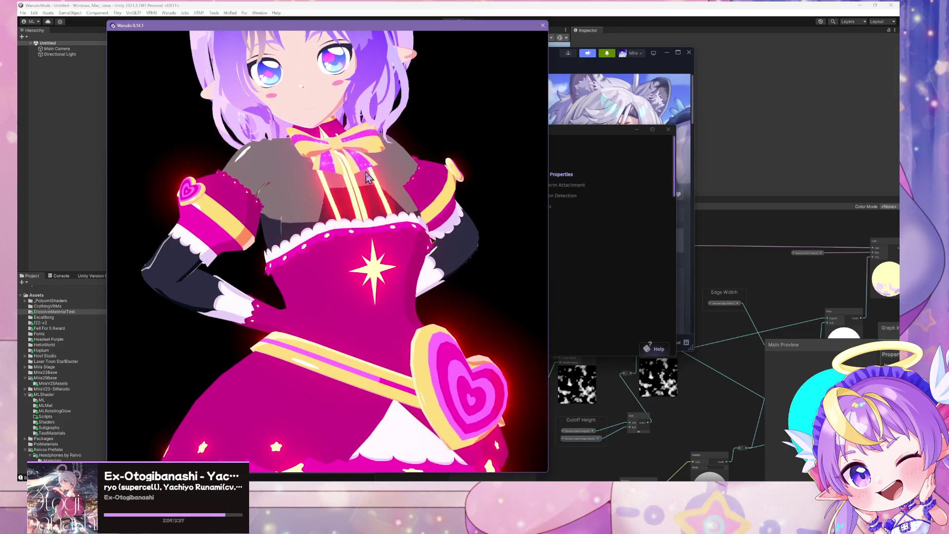
scroll(371, 193, up, 5)
scroll(374, 203, down, 5)
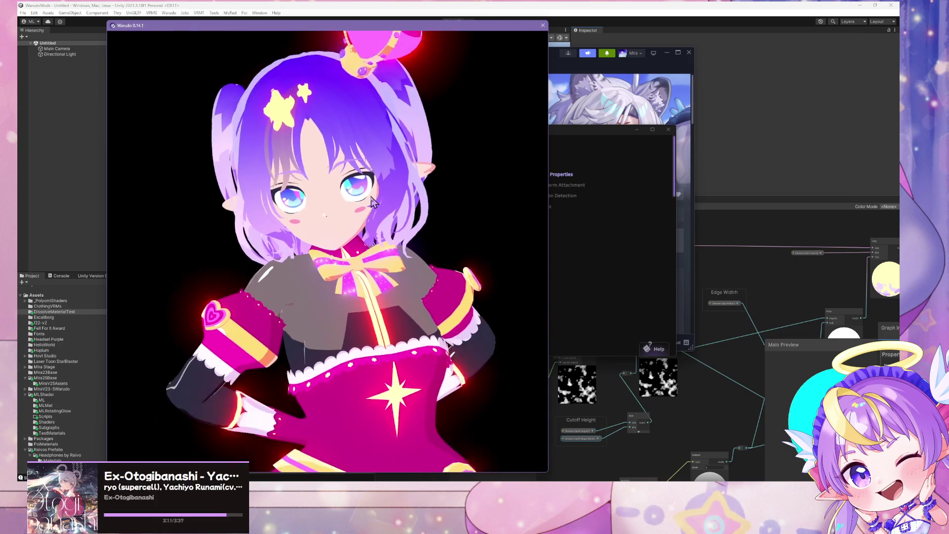
click(609, 272)
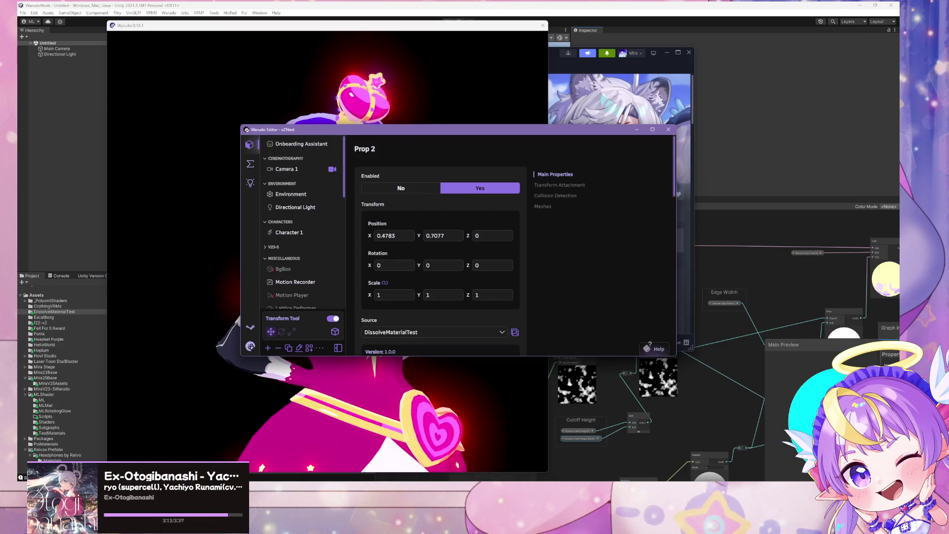
scroll(301, 223, down, 10)
click(268, 348)
scroll(314, 207, down, 8)
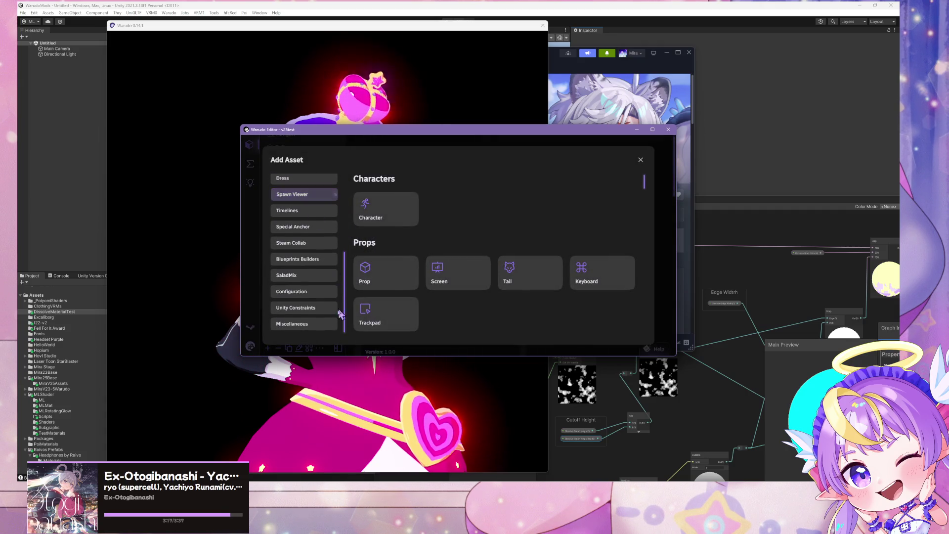
click(328, 324)
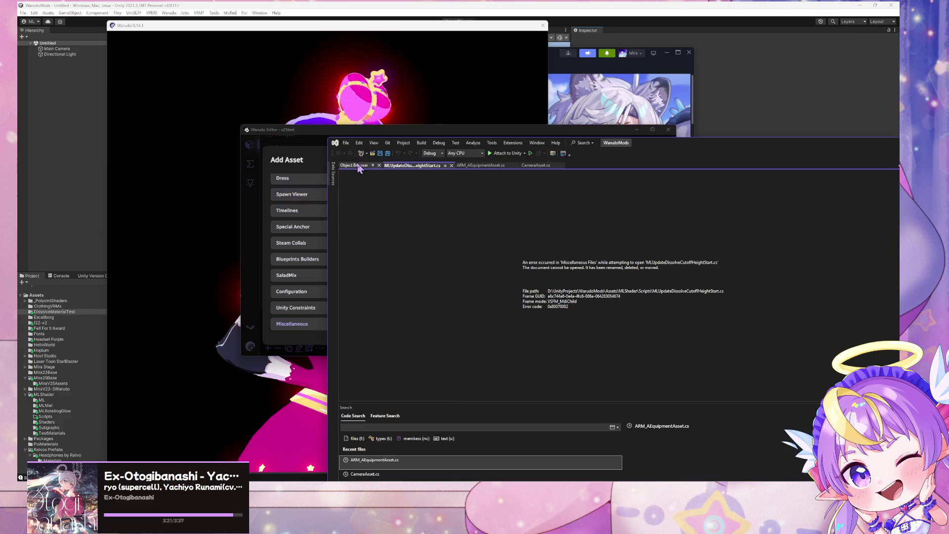
Step: Switch to the ML_ShaderUpdater VS Code window and expand the Playground v16 cache folders in Explorer
mouse_move(566, 490)
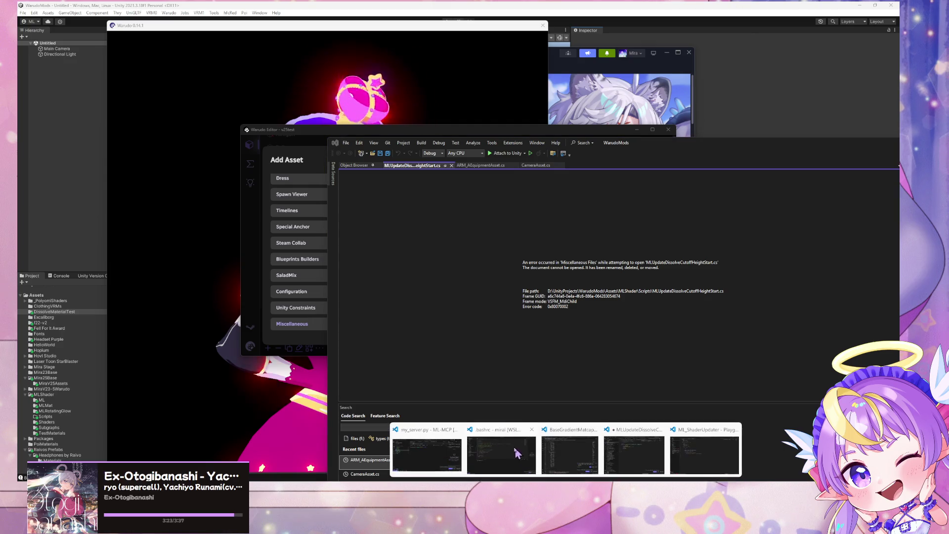
mouse_move(707, 459)
mouse_move(659, 456)
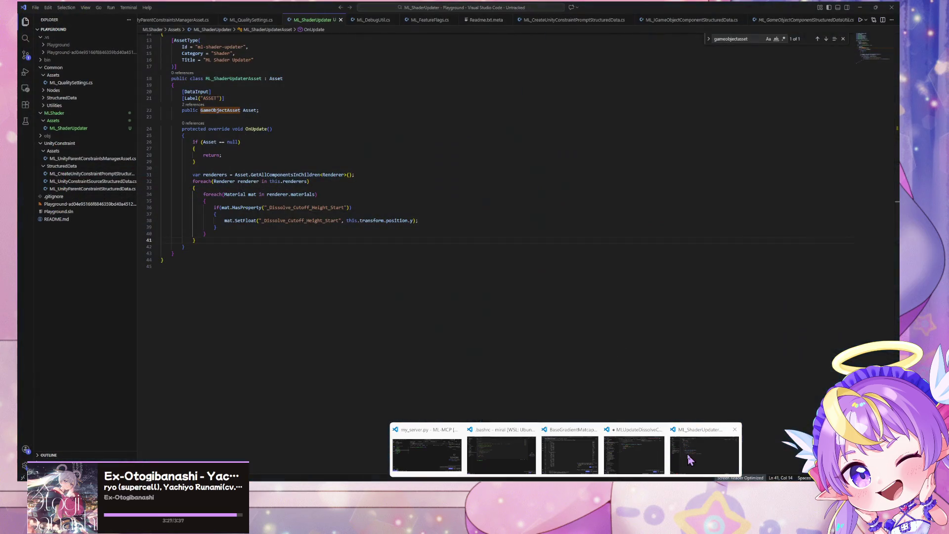
click(705, 455)
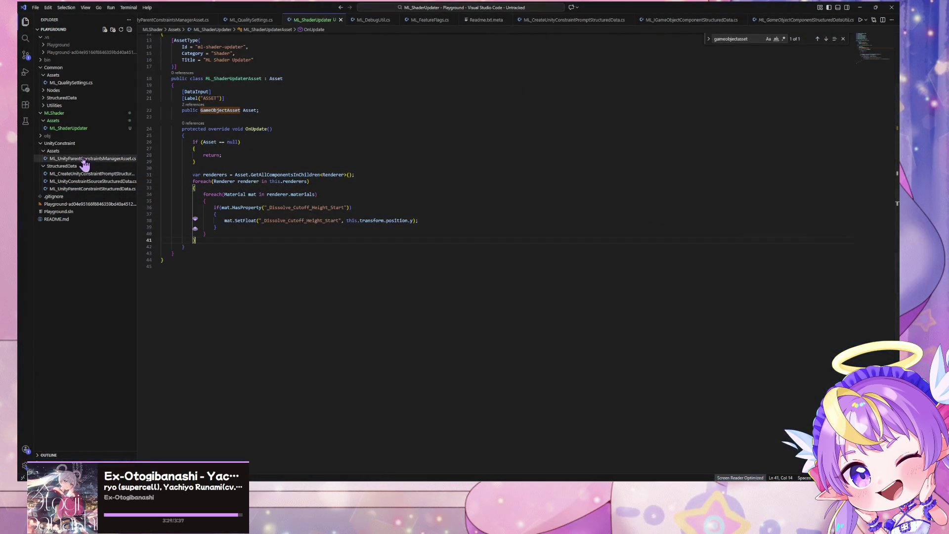
click(83, 129)
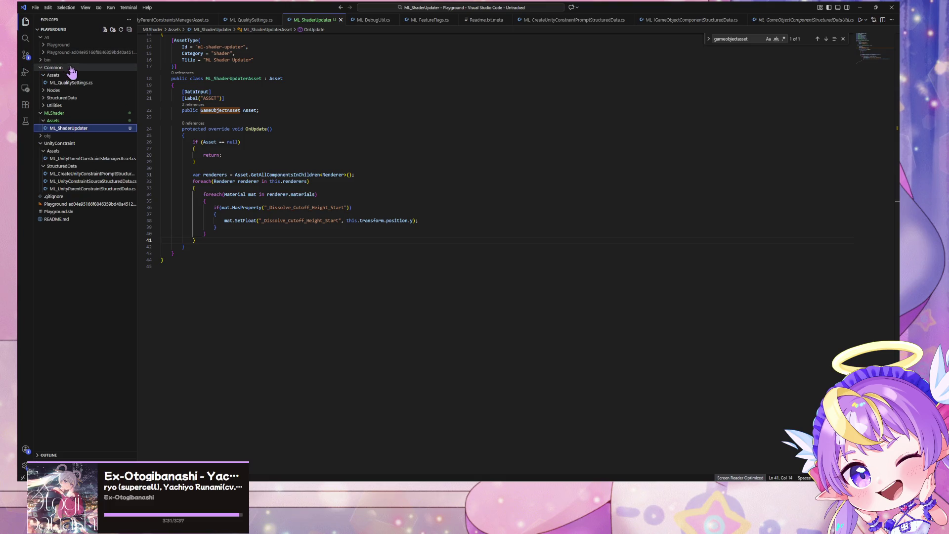
click(57, 45)
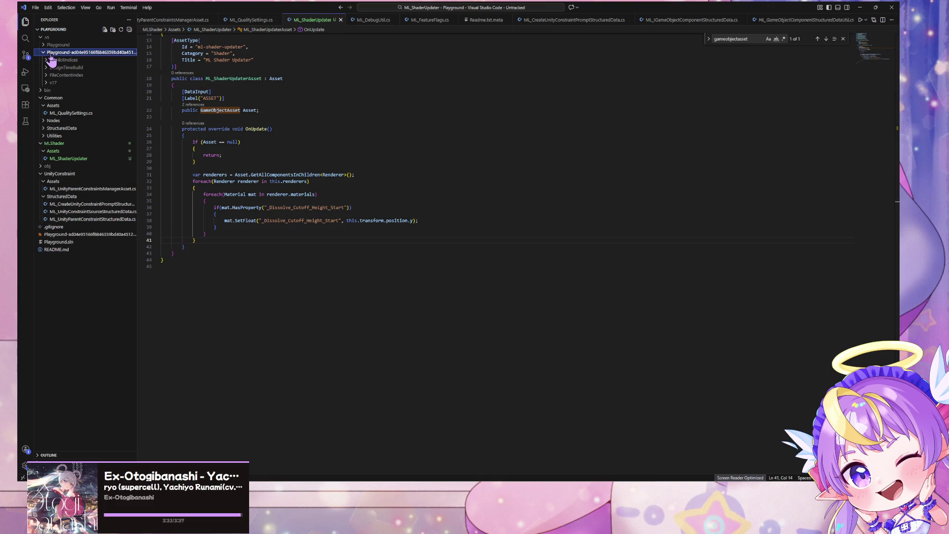
click(78, 45)
click(66, 45)
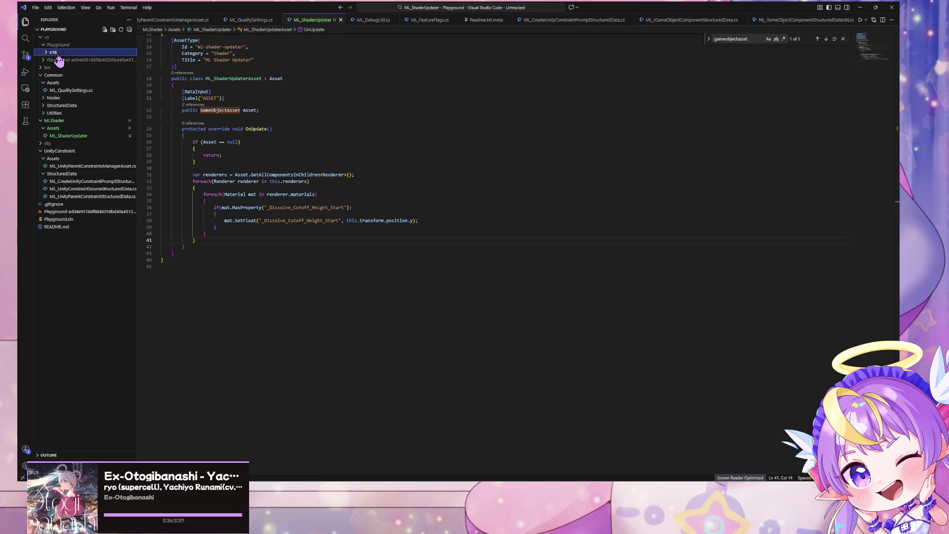
click(69, 60)
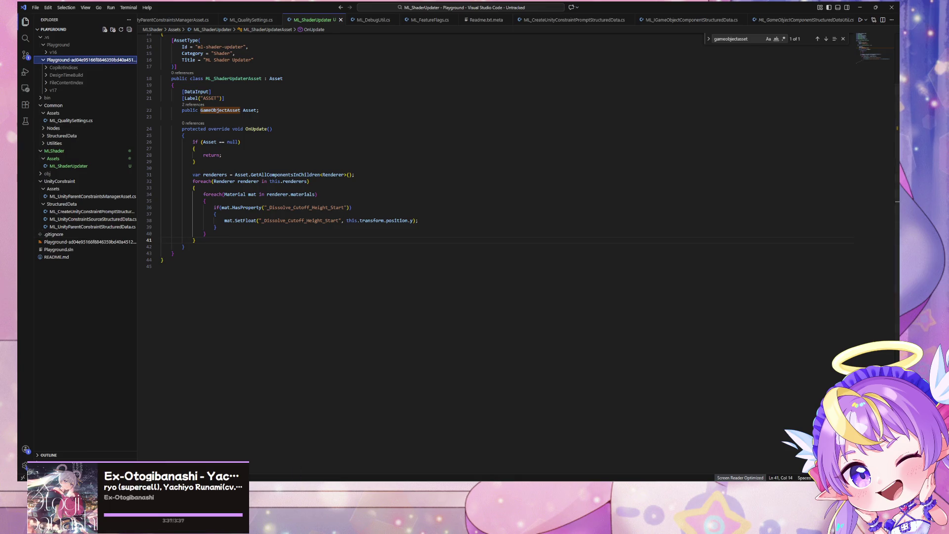
key(alt+Tab)
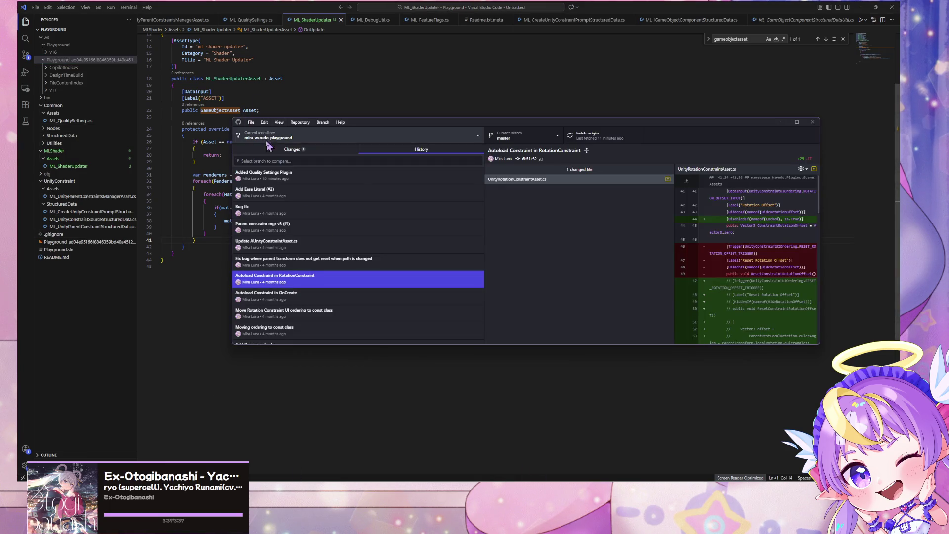
Step: Use Repository > Show in Explorer to open the playground repository folder
click(300, 122)
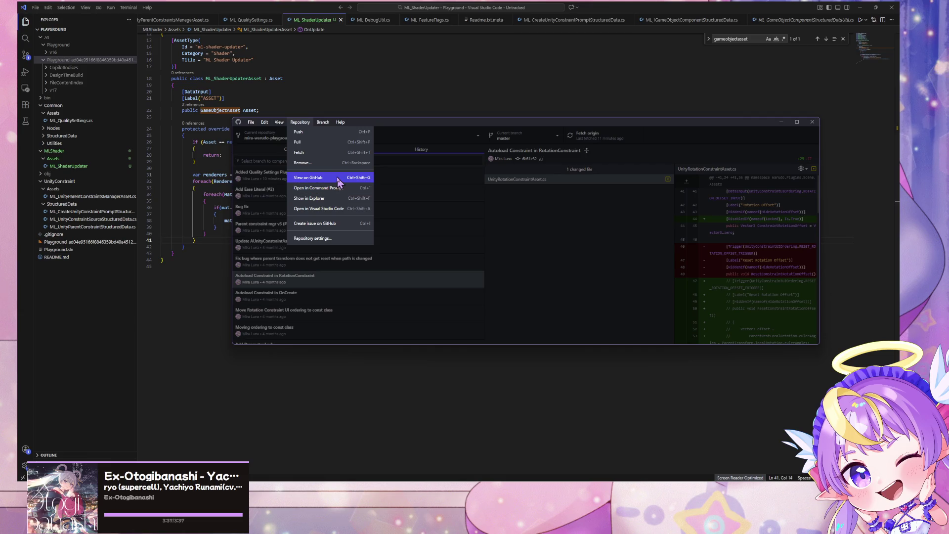
click(338, 208)
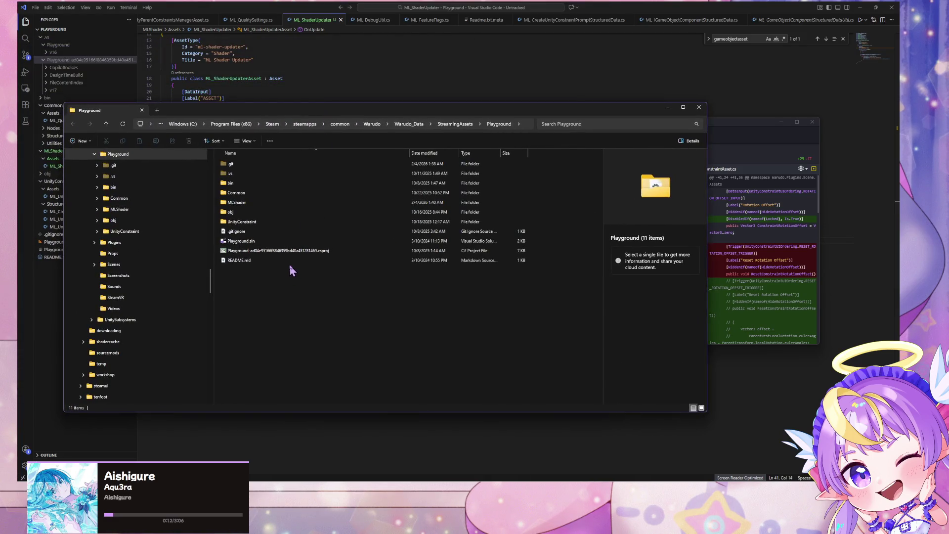
Step: Open the MLShader Assets folder holding the 2 KB extensionless ML_ShaderUpdater file, then return to VS Code
double_click(266, 201)
double_click(252, 165)
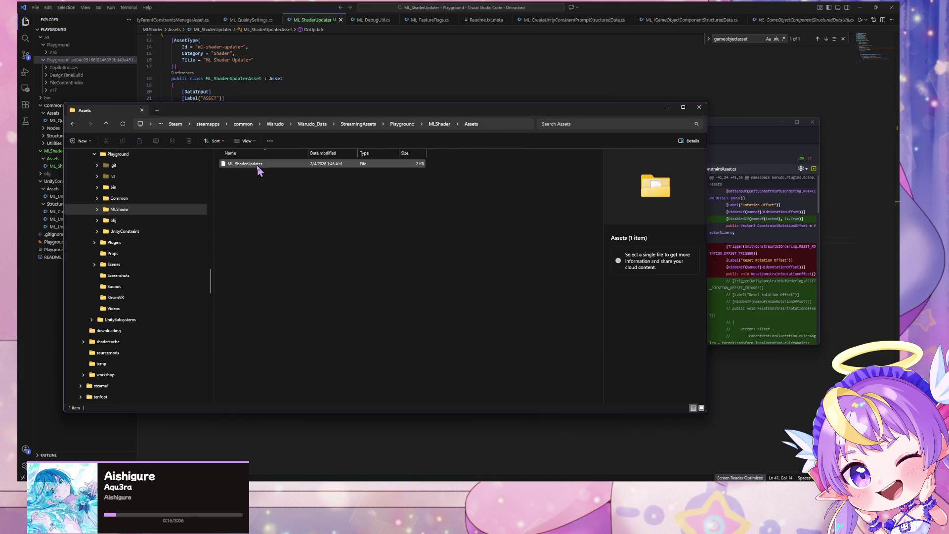
drag(200, 111, 510, 188)
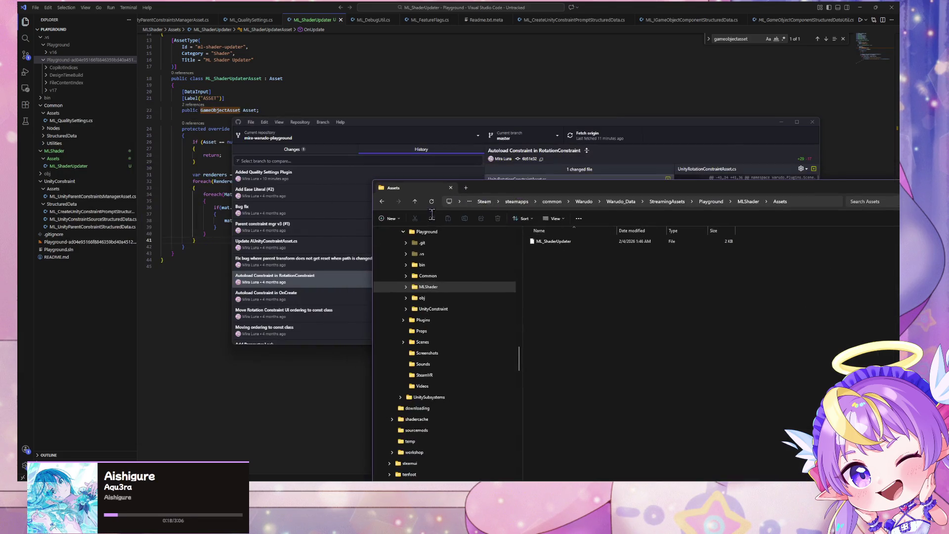
click(80, 176)
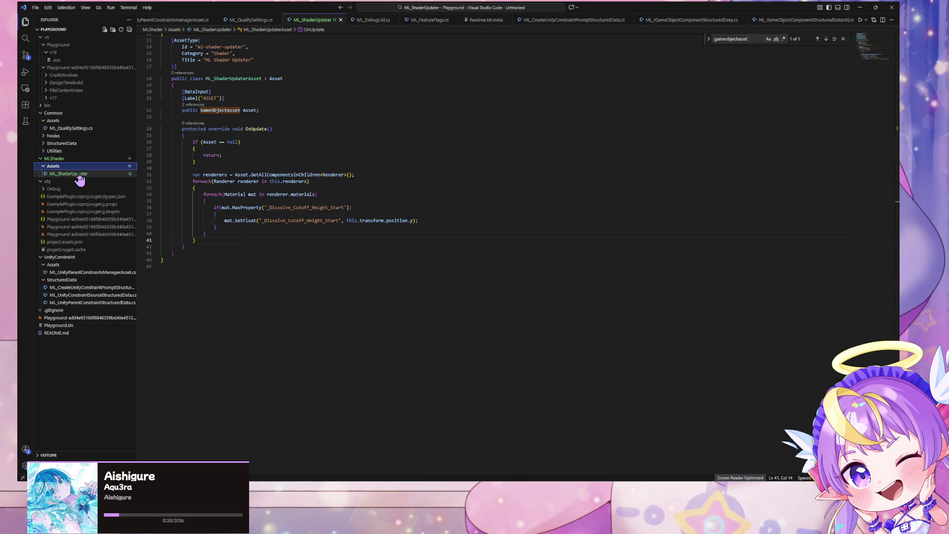
Step: Rename the ML_ShaderUpdater file to ML_ShaderUpdater.cs
click(79, 174)
right_click(79, 175)
key(F2)
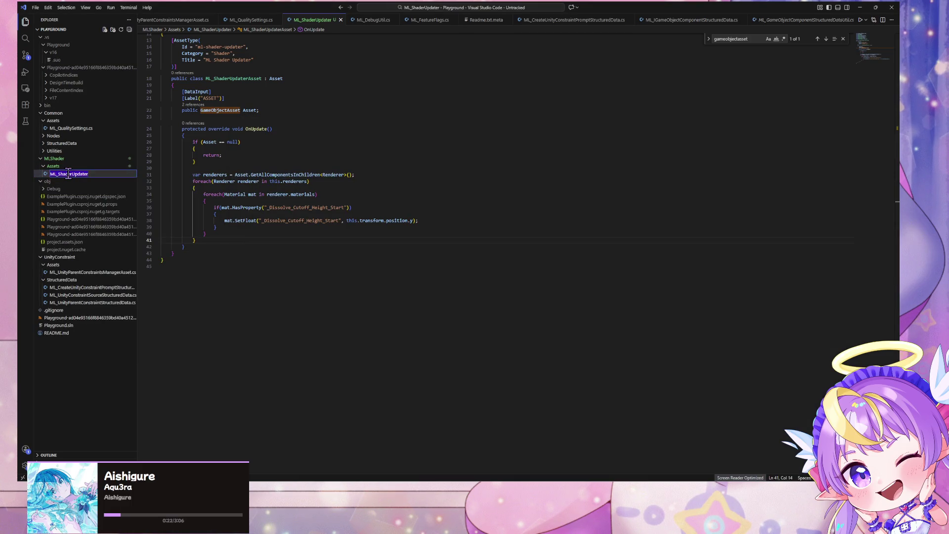
text(.cs)
key(Return)
Step: Run Format Document on the script, then switch over to Warudo
click(246, 177)
key(ctrl+shift+p)
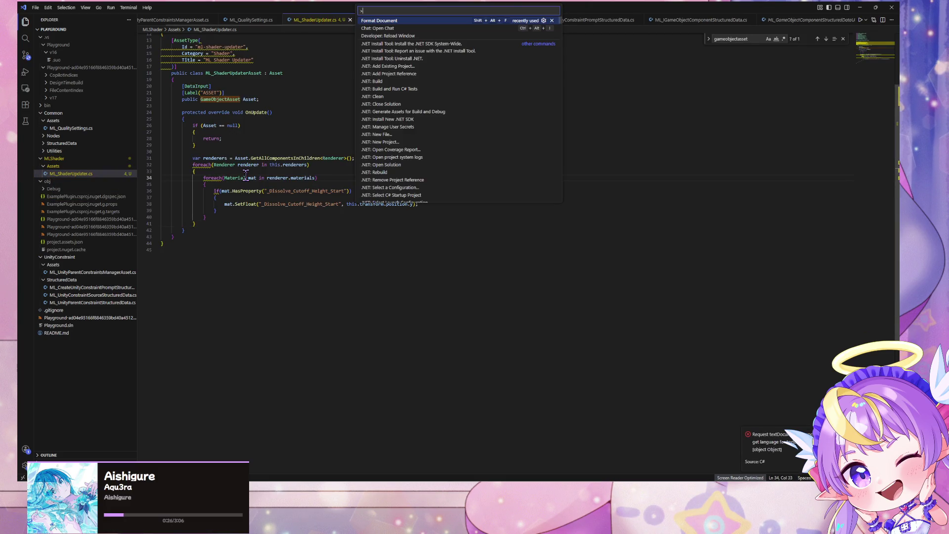
key(Return)
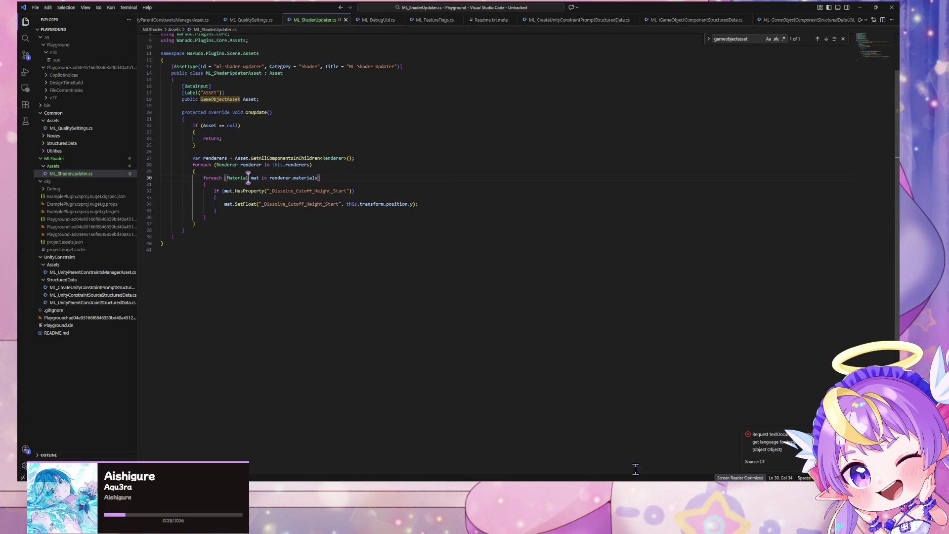
key(alt+Tab)
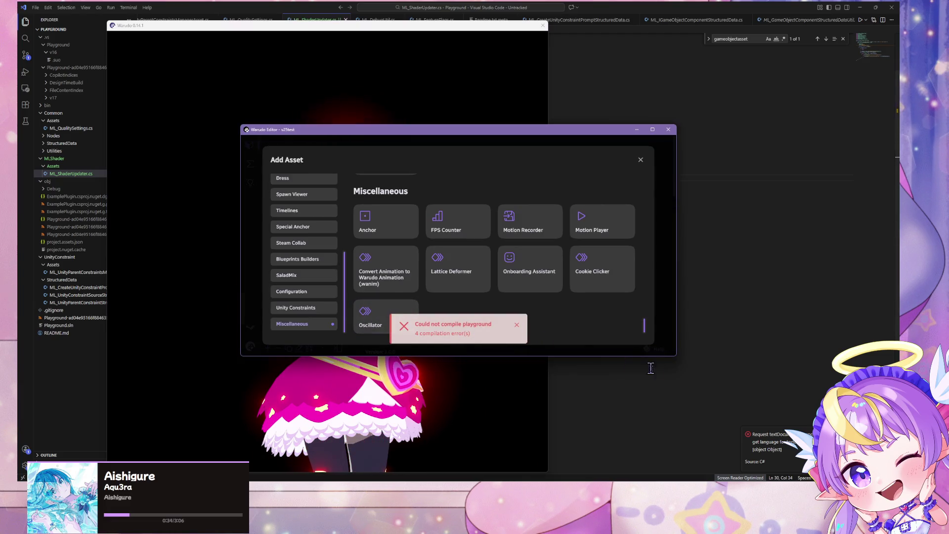
Step: Close Warudo's asset catalogue and scroll through the error details citing CS0507, GetAllComponentsInChildren, renderers and transform
drag(674, 357, 681, 373)
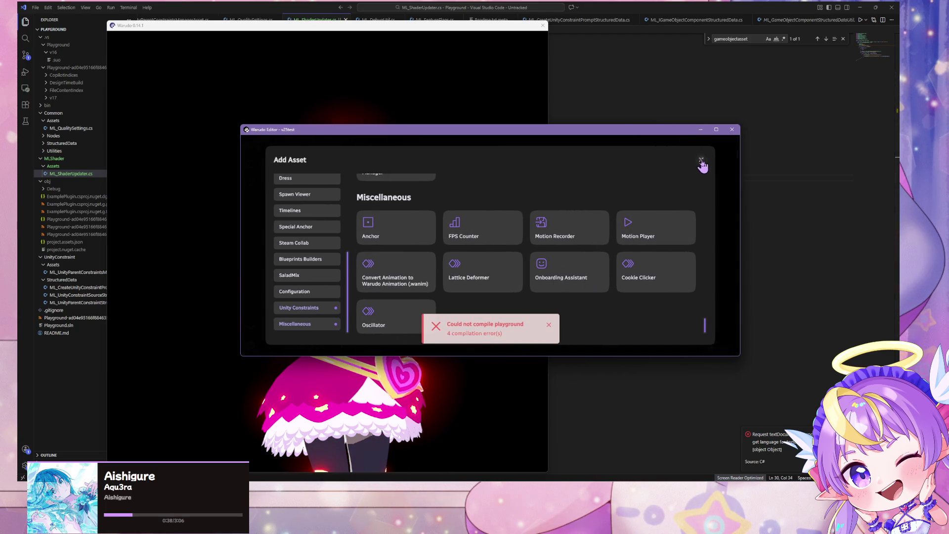
click(701, 160)
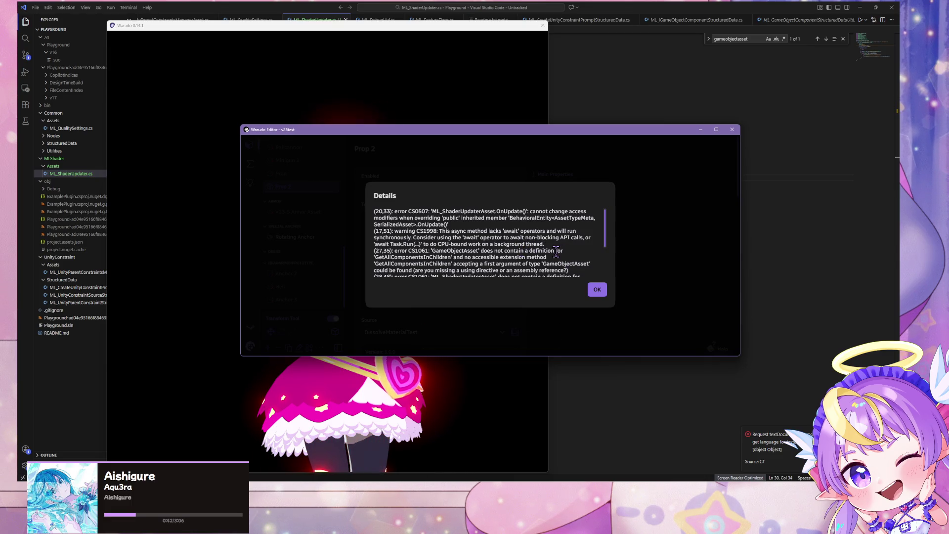
scroll(556, 253, down, 2)
scroll(556, 252, up, 2)
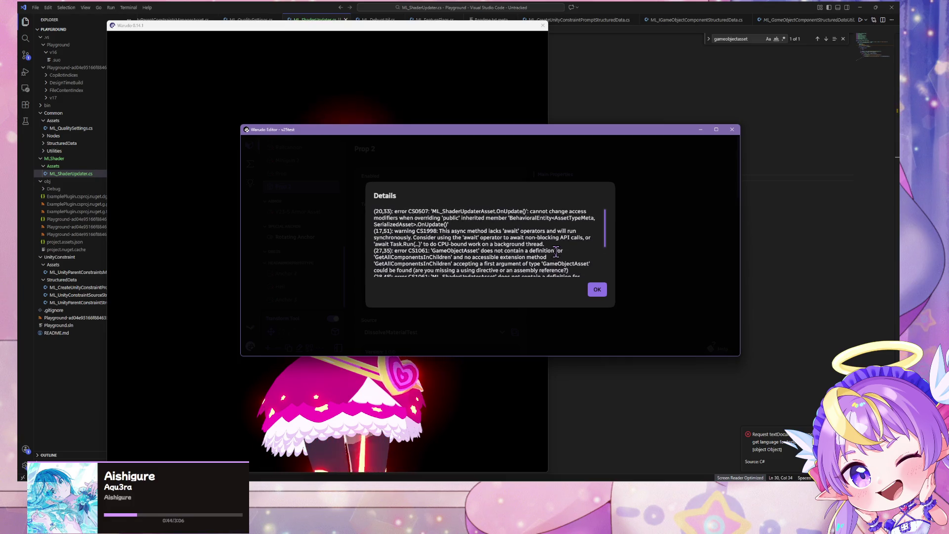
scroll(556, 252, down, 2)
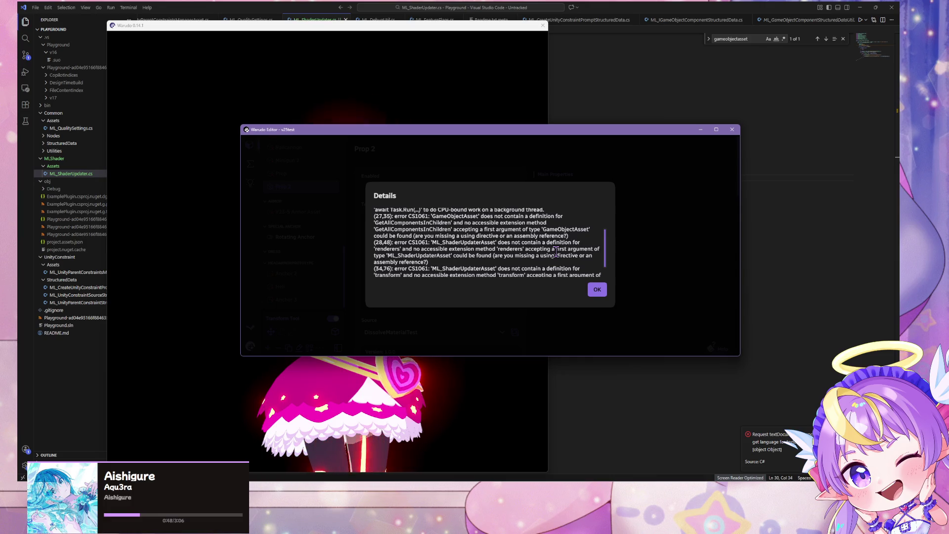
click(631, 433)
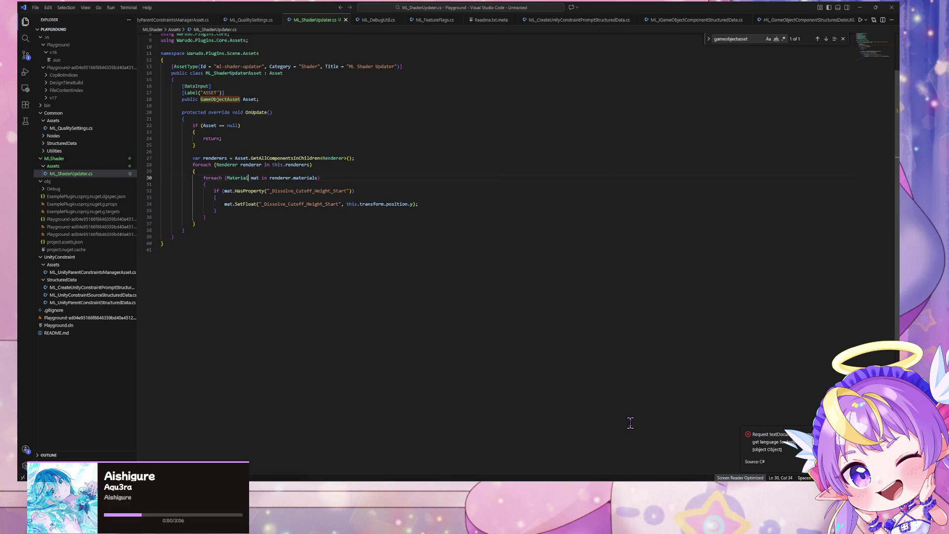
Step: Check the GameObjectAsset Asset field on line 18, then bring Visual Studio forward
click(253, 100)
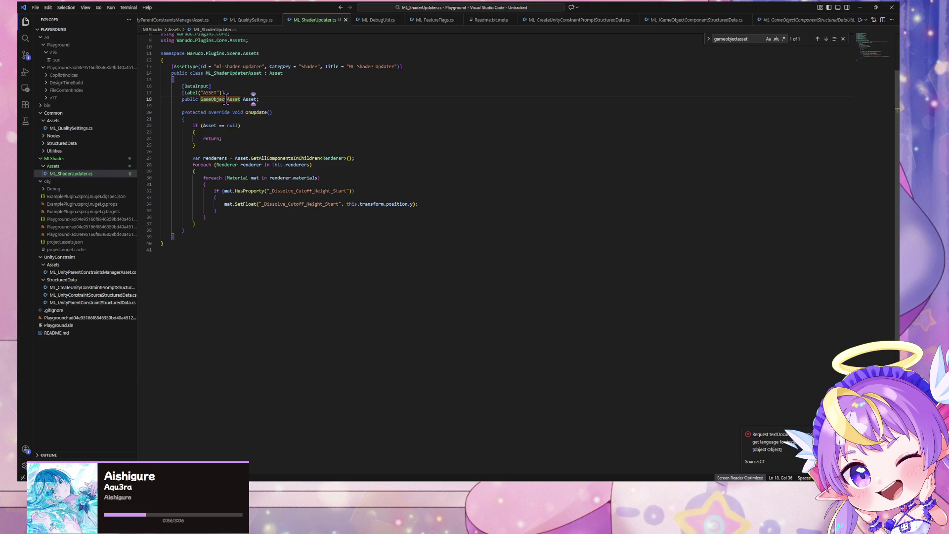
mouse_move(566, 488)
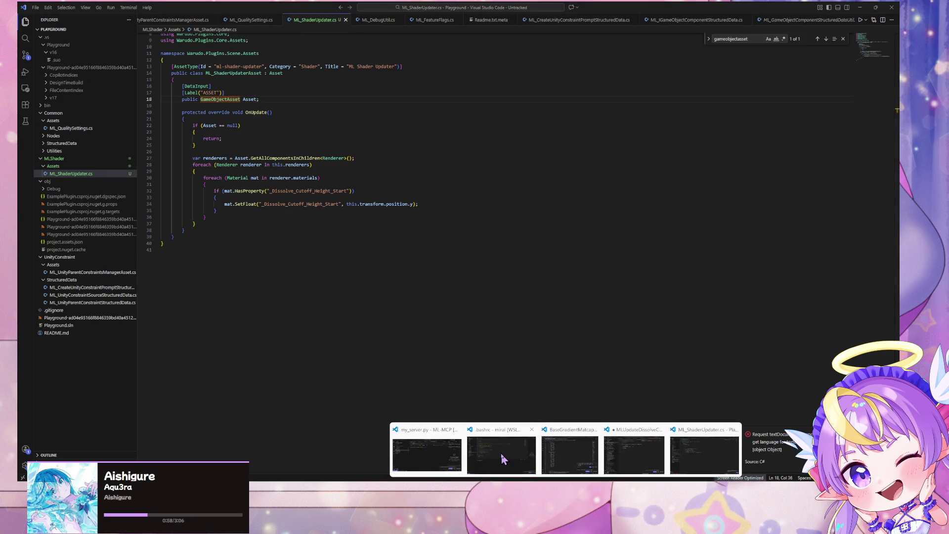
mouse_move(455, 454)
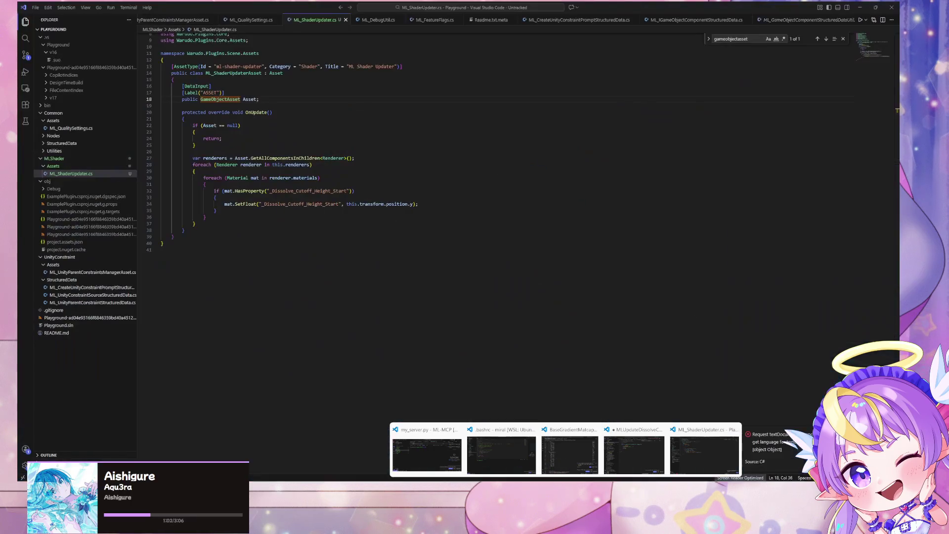
click(610, 462)
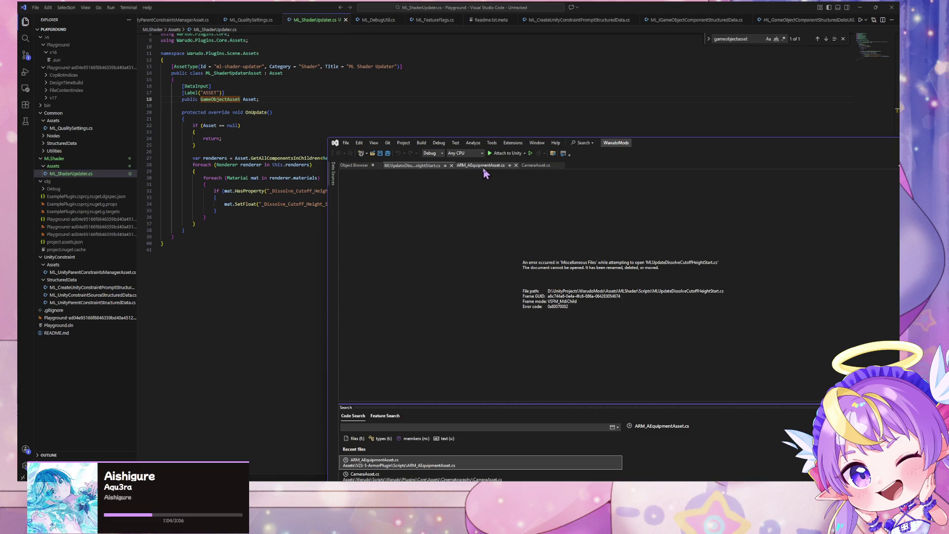
Step: Look through ARM_AEquipmentAsset.cs and CameraAsset.cs for the GameObjectAsset base class and using directives
click(482, 166)
mouse_move(663, 151)
mouse_down()
mouse_move(508, 33)
mouse_move(467, 51)
mouse_up()
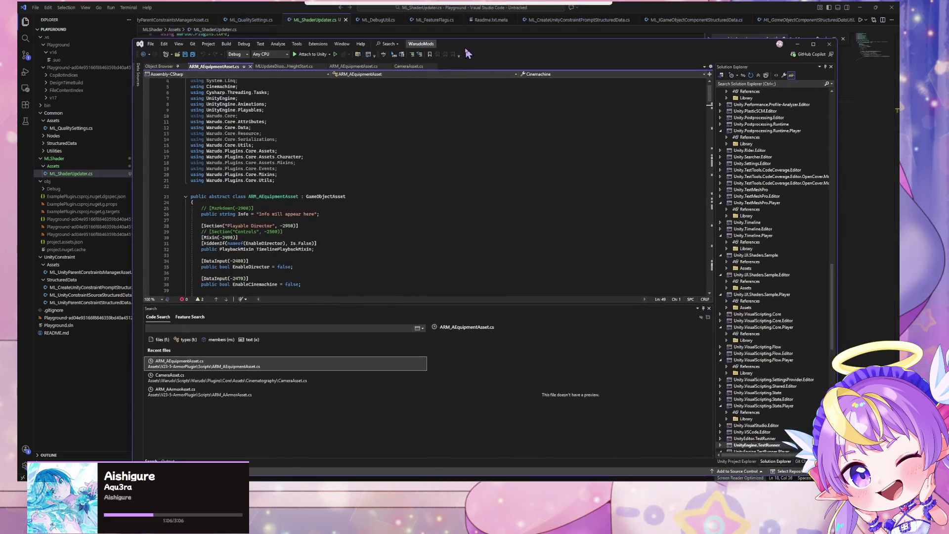
double_click(326, 196)
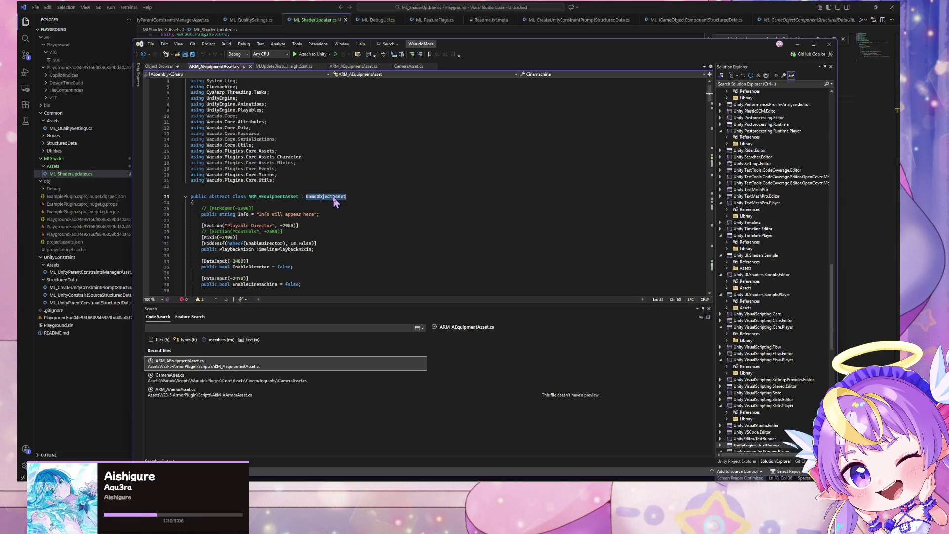
click(171, 329)
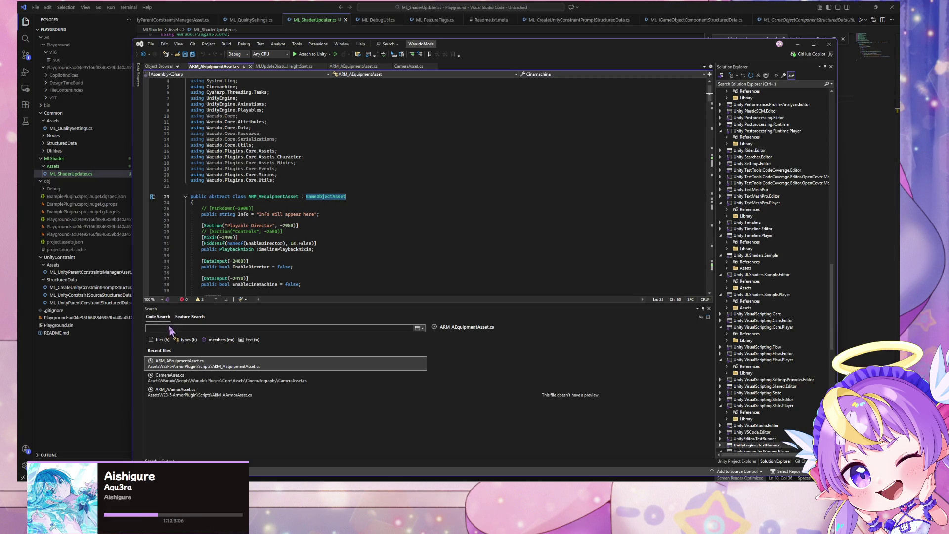
click(417, 67)
scroll(782, 193, down, 2)
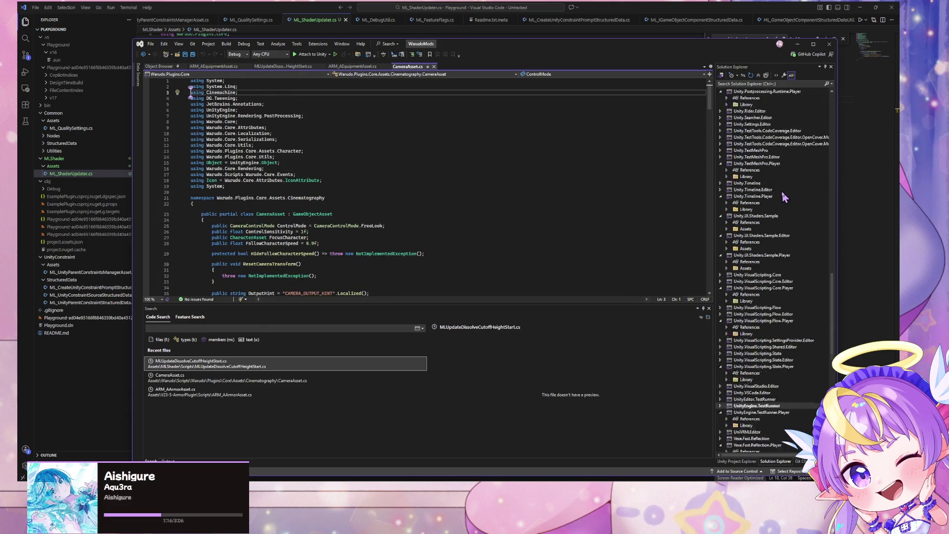
scroll(784, 196, up, 6)
key(ctrl+f)
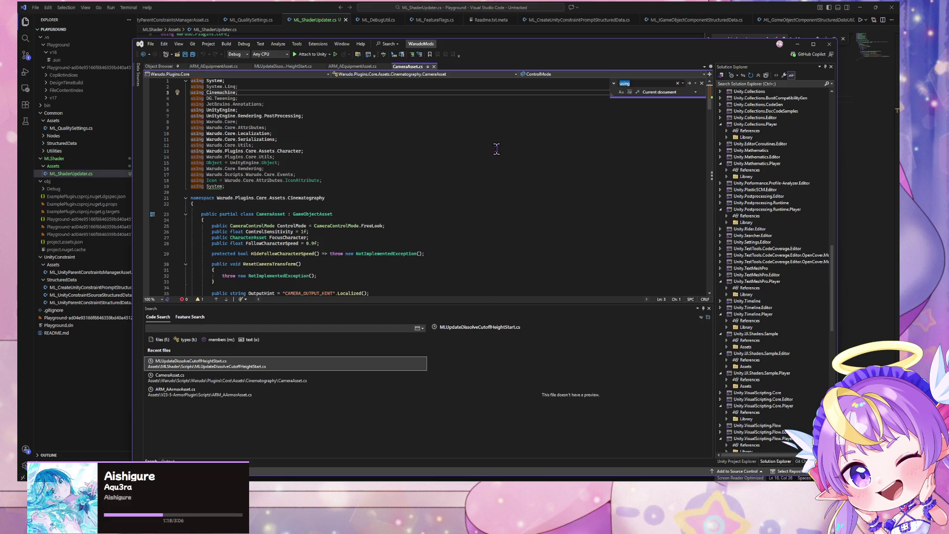
scroll(798, 236, down, 15)
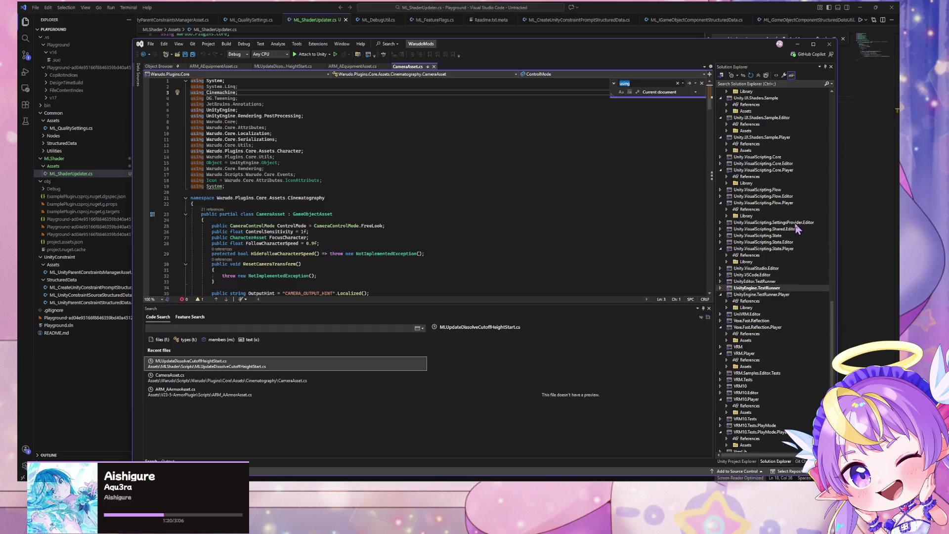
scroll(774, 393, down, 1)
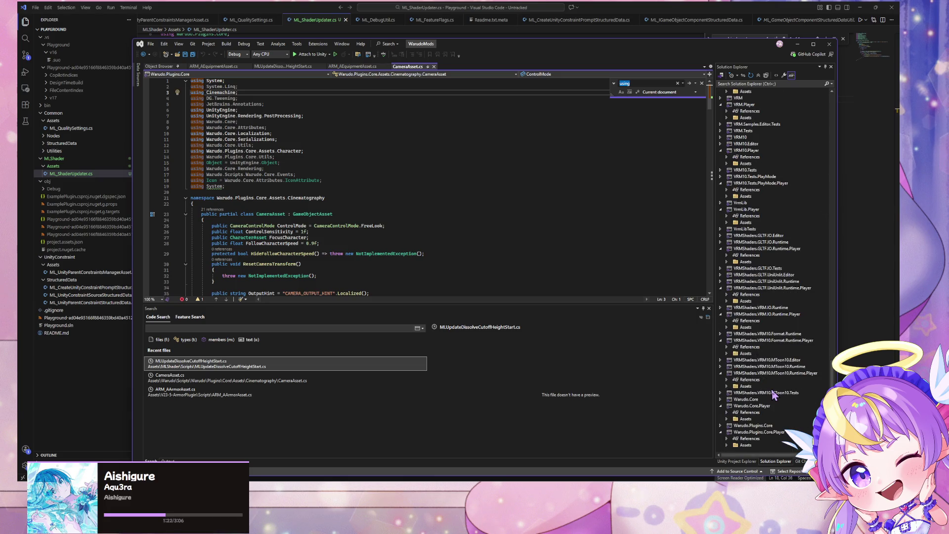
Step: Browse Warudo.Core's Assets/Warudo/Scripts folders, then open the Object Browser for My Solution
click(720, 399)
double_click(738, 406)
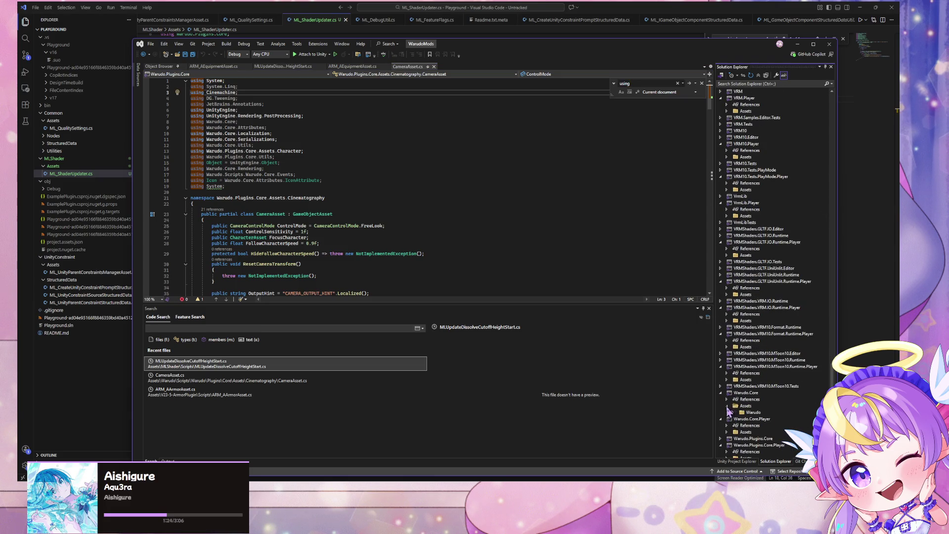
click(734, 406)
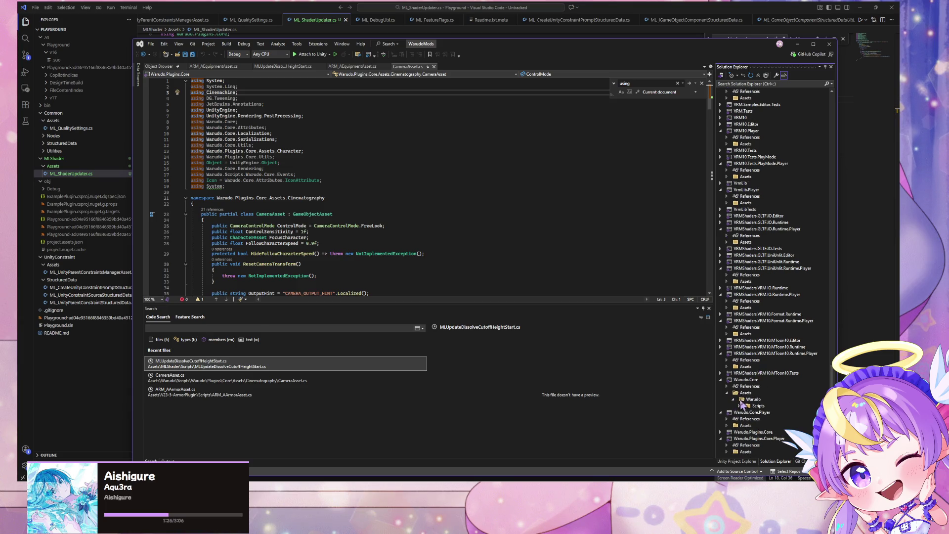
click(739, 406)
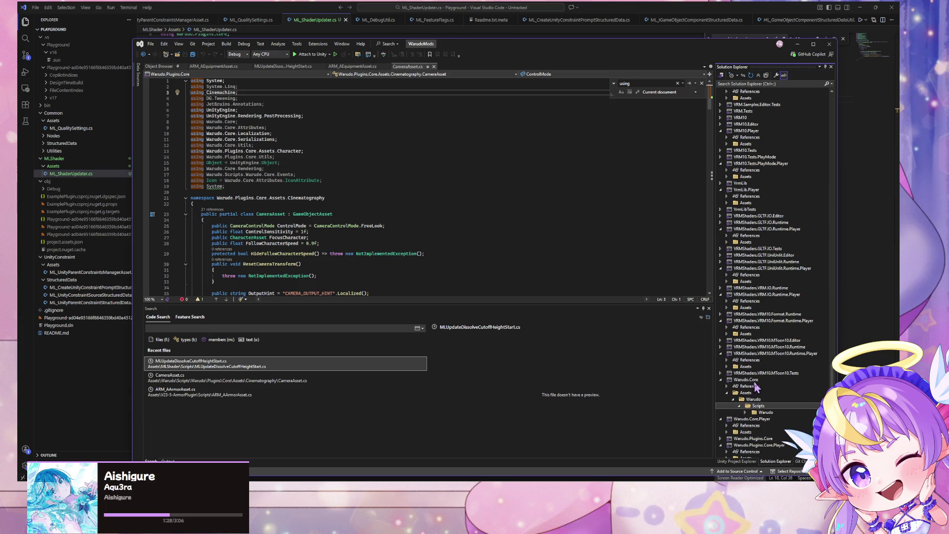
double_click(748, 380)
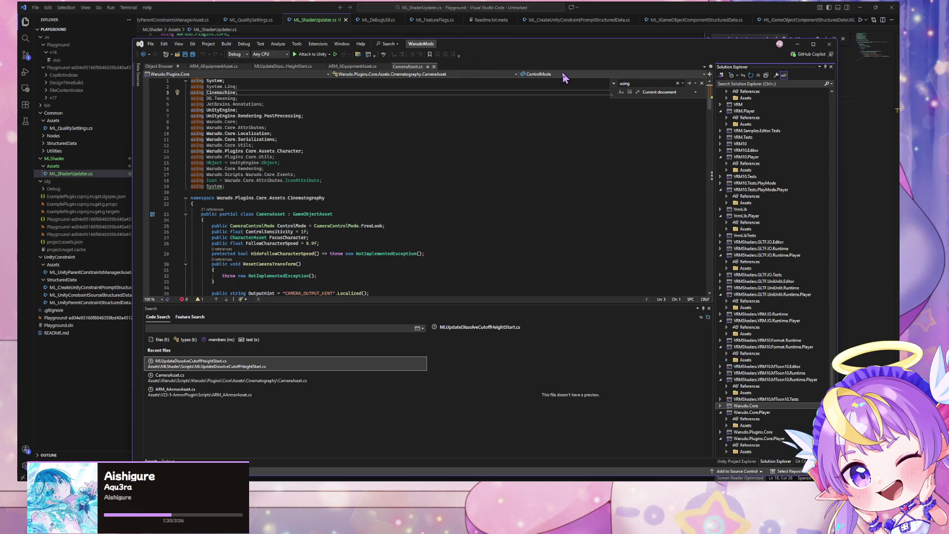
click(159, 66)
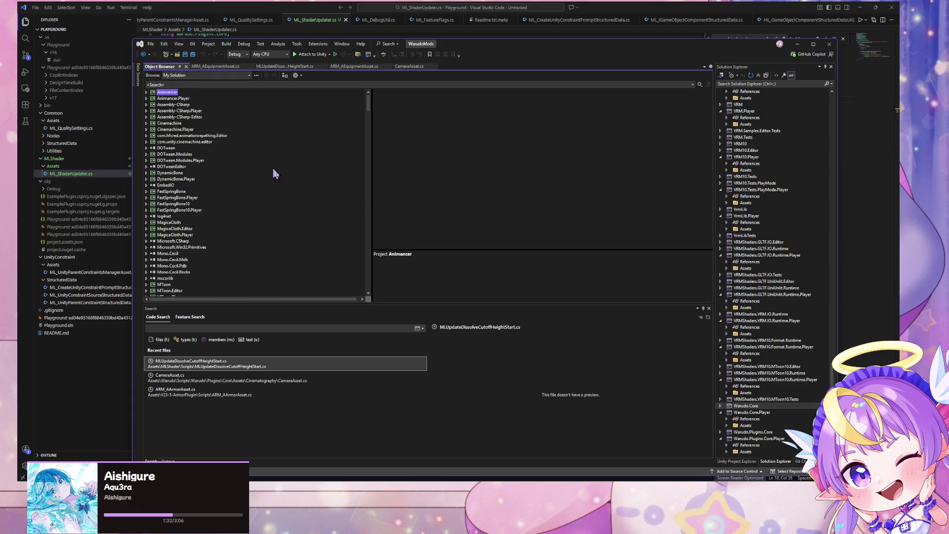
Step: Search the Object Browser for 'gameobjectasset' and open GameObjectAsset.cs to see its GameObject member
click(165, 84)
text(gameobject)
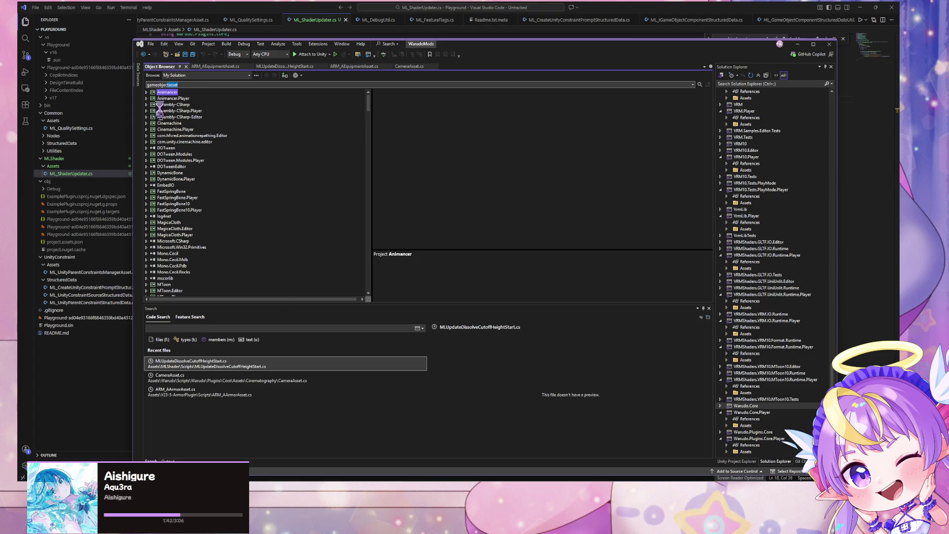
click(173, 7)
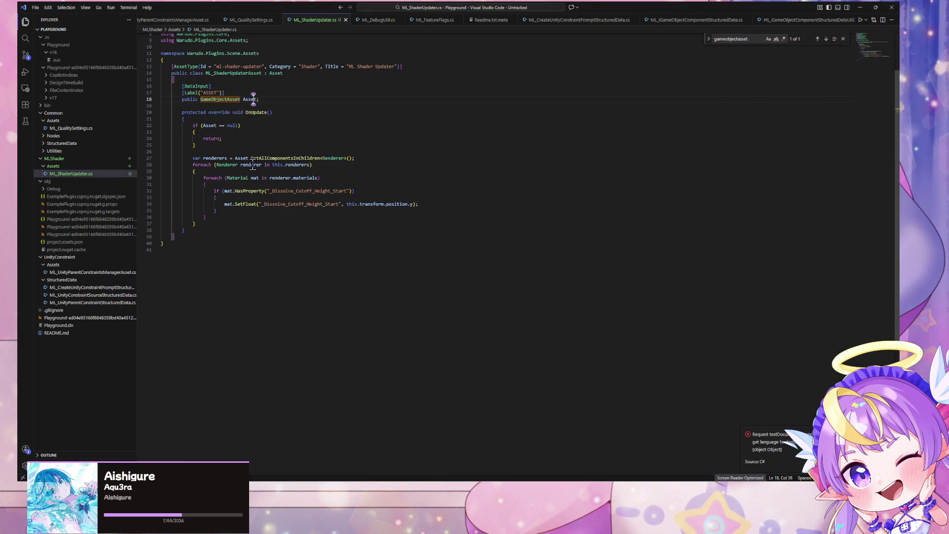
mouse_move(243, 99)
key(alt+Tab)
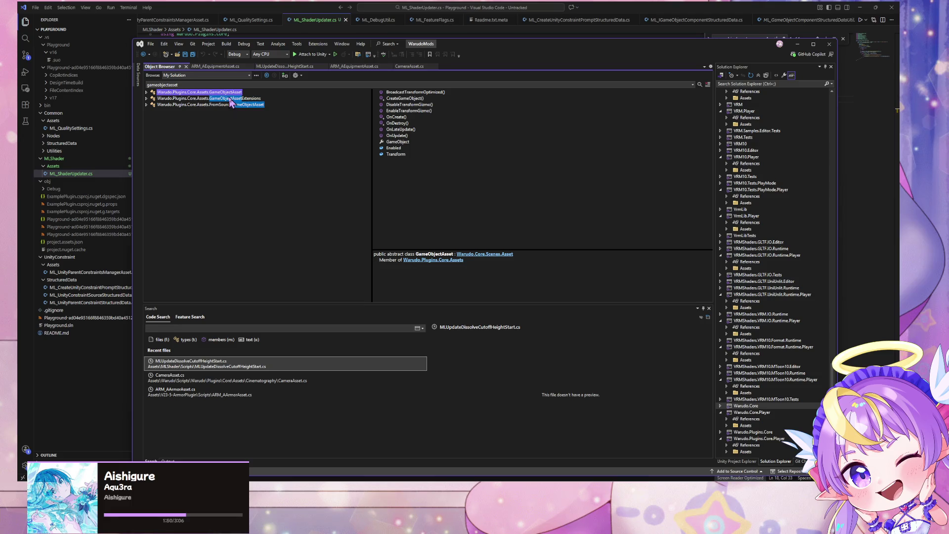
double_click(230, 93)
mouse_move(271, 179)
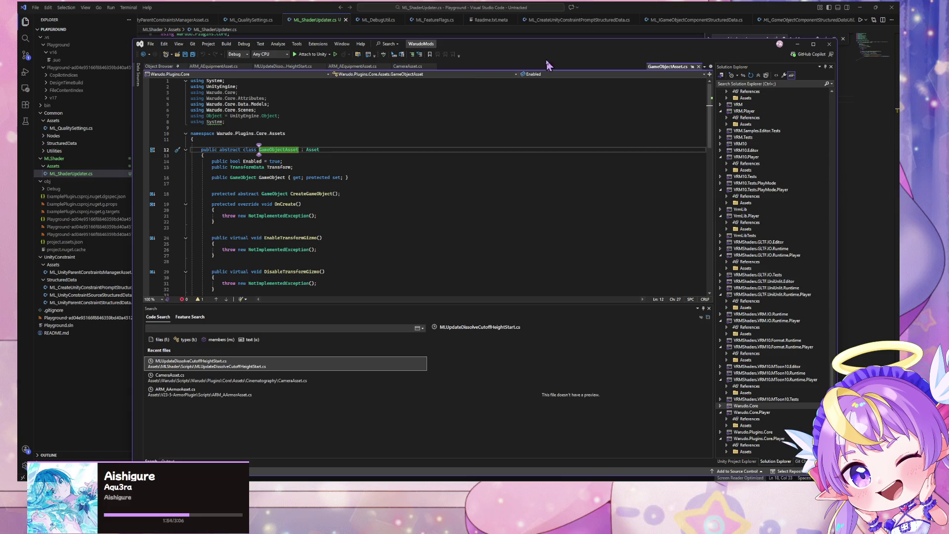
mouse_move(506, 52)
mouse_down()
mouse_move(555, 269)
mouse_move(451, 186)
mouse_move(521, 229)
mouse_move(511, 222)
mouse_up()
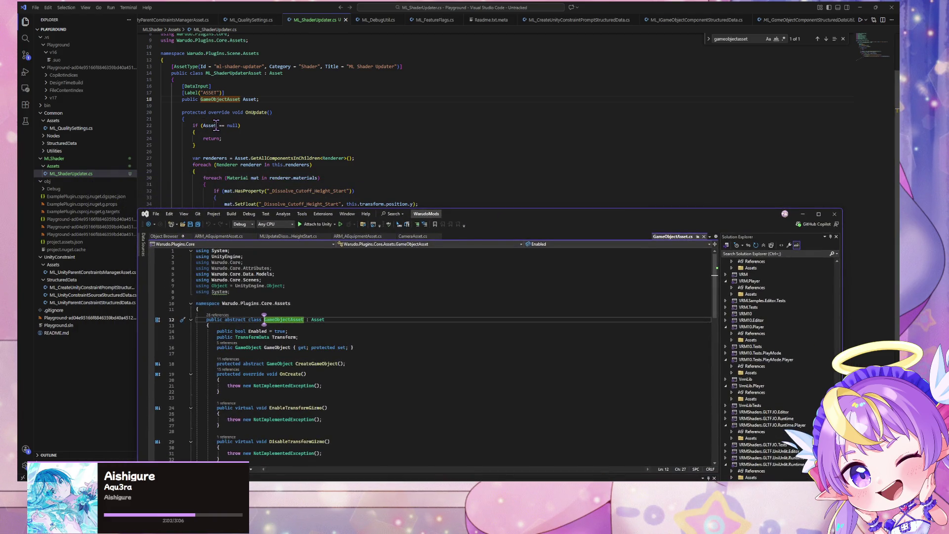
Step: Change line 22's check to 'Asset.GameObject == null', save, and switch to Warudo
click(217, 126)
text(.GameObjec)
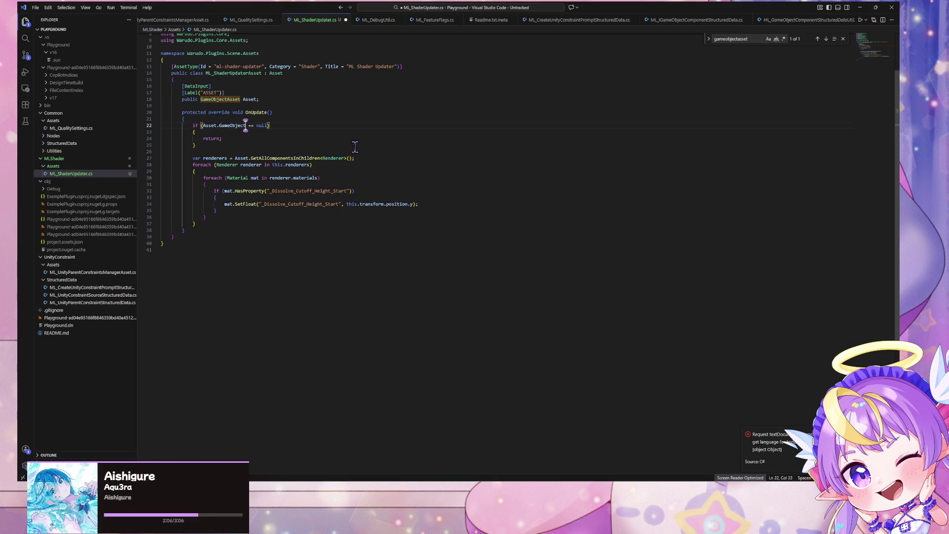
key(ctrl+s)
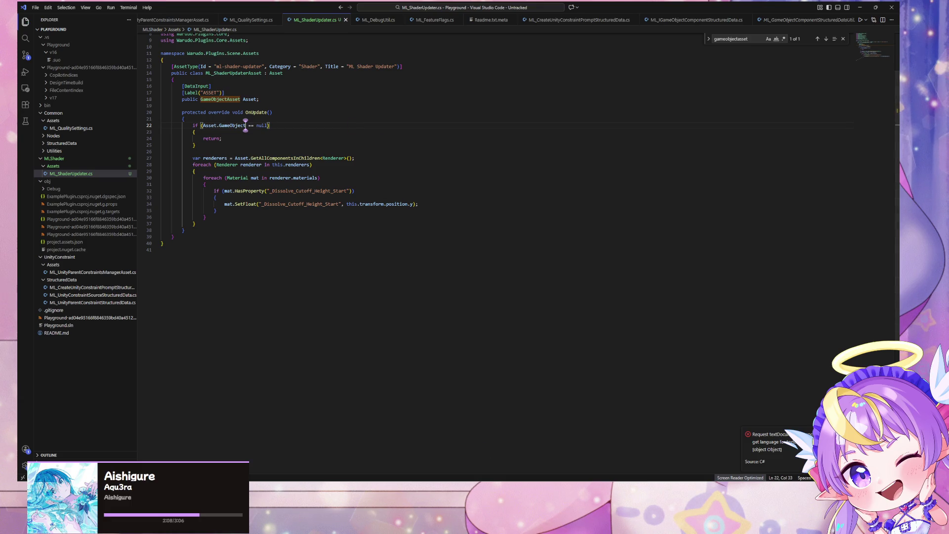
key(alt+Tab)
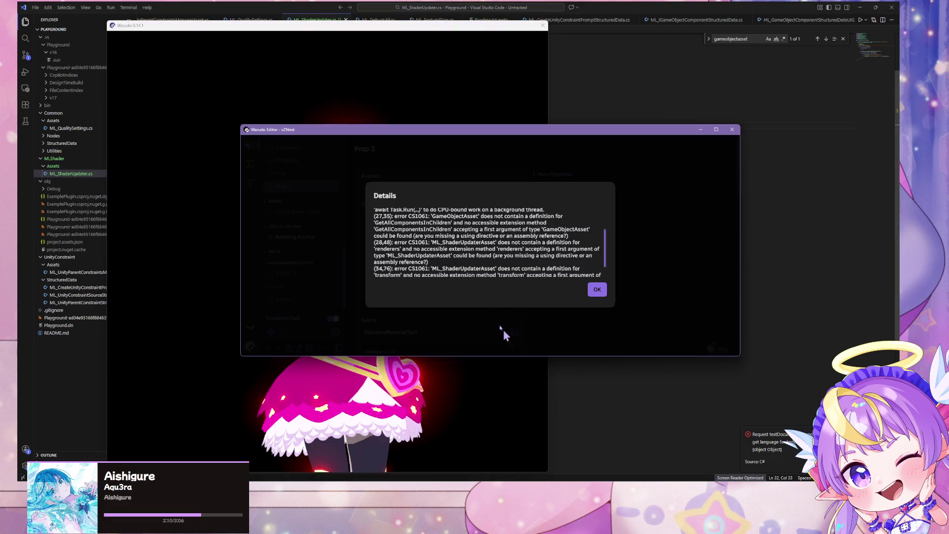
Step: Dismiss the old error details and reopen the 'Could not compile playground' details listing 4 errors
click(598, 291)
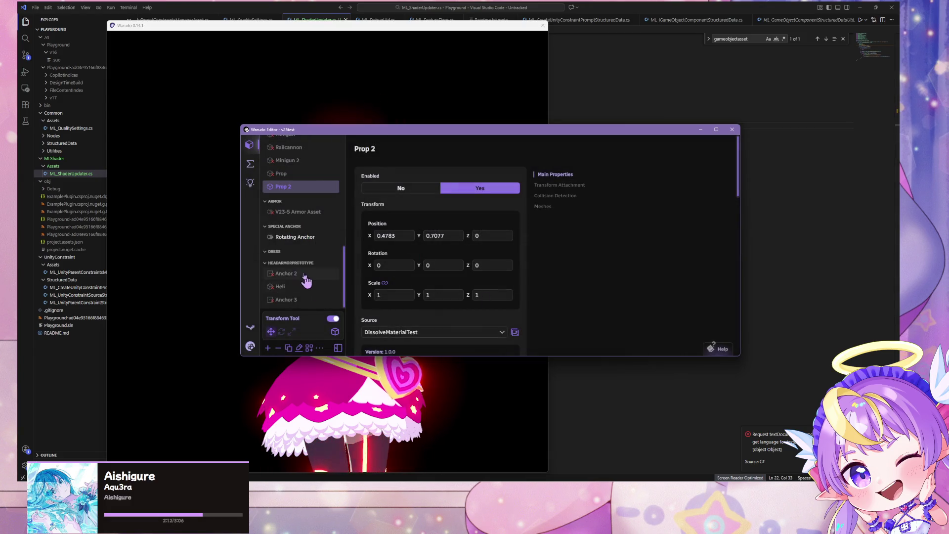
click(268, 348)
scroll(309, 246, down, 5)
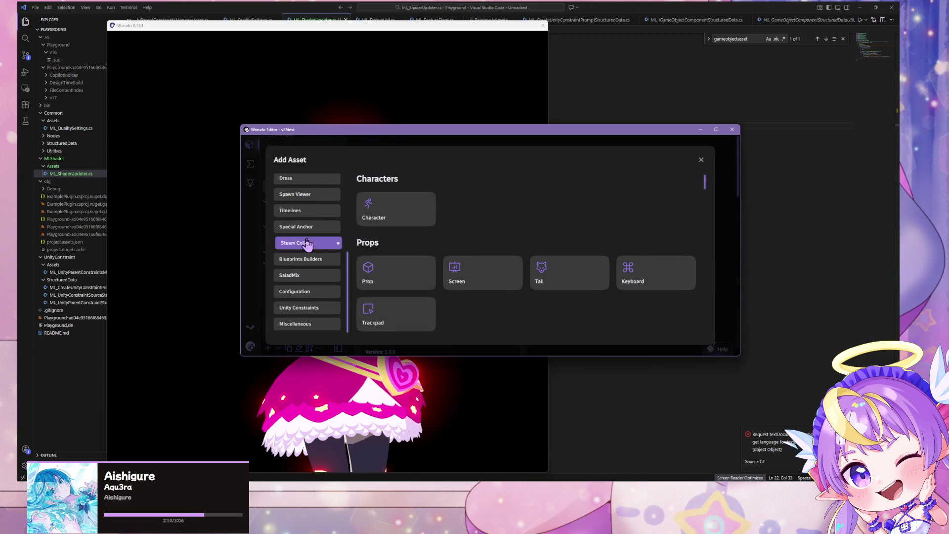
scroll(309, 249, up, 2)
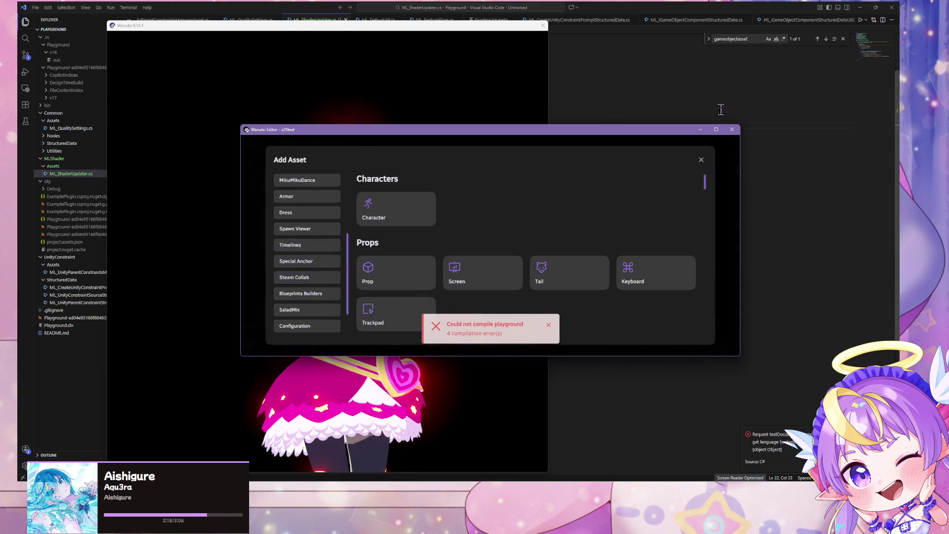
click(524, 331)
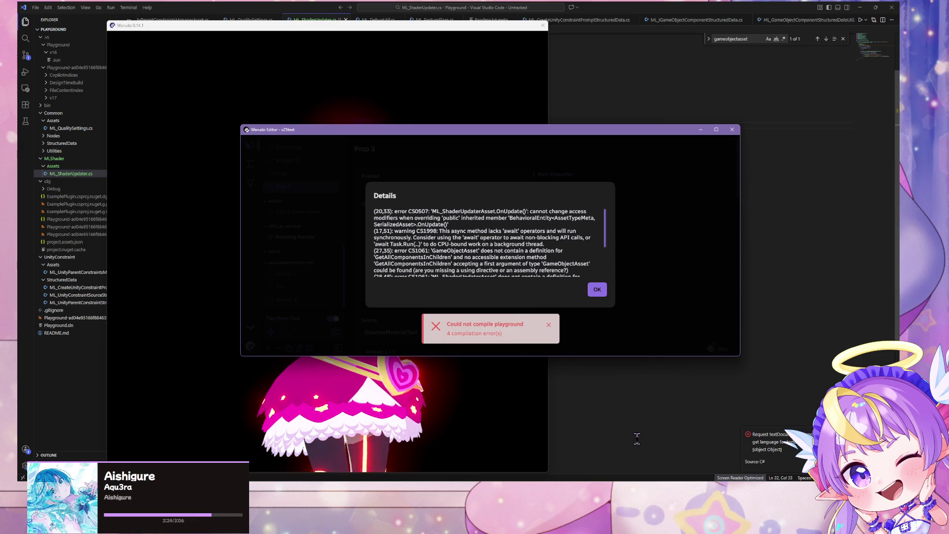
mouse_move(642, 480)
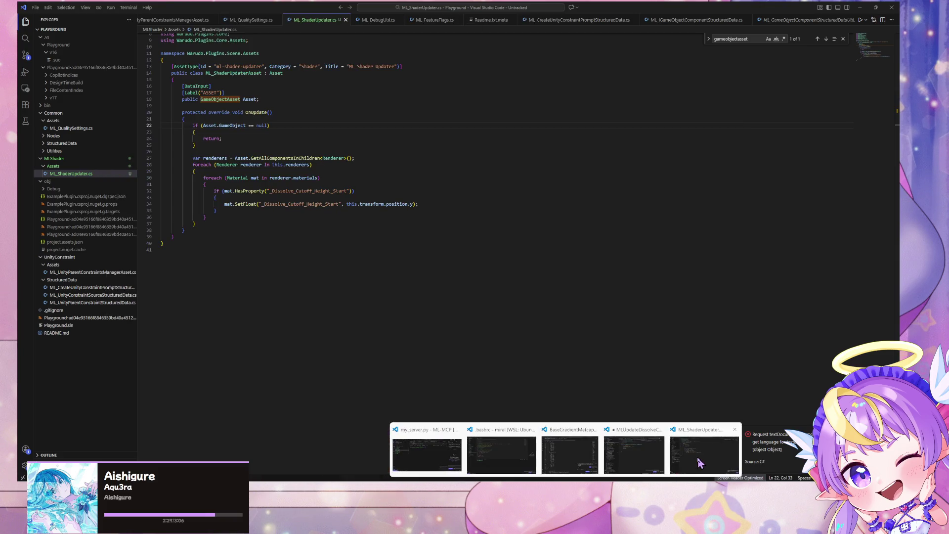
click(672, 455)
Step: Shrink and move VS Code beside Warudo's Details dialog, then select this.renderers in the loop
mouse_move(388, 8)
mouse_down()
mouse_move(571, 62)
mouse_move(715, 131)
mouse_up()
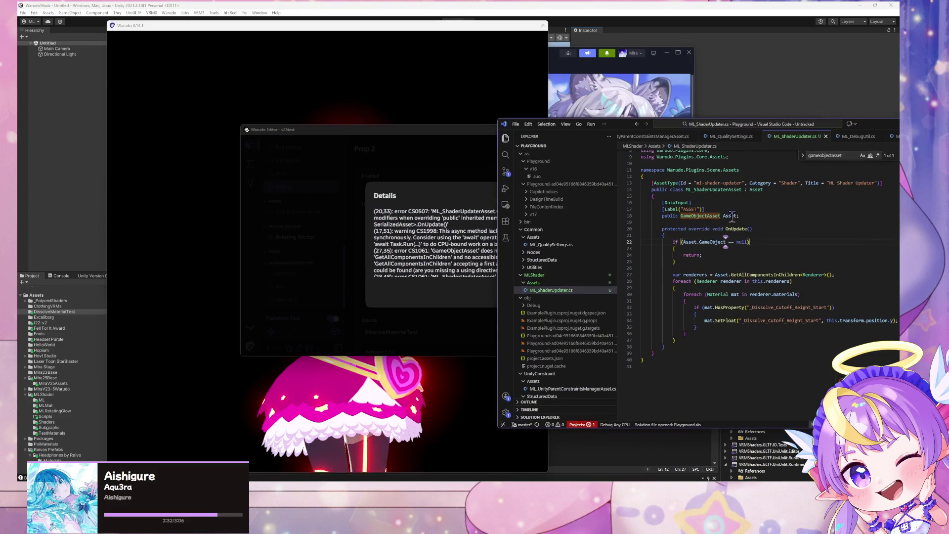
click(680, 216)
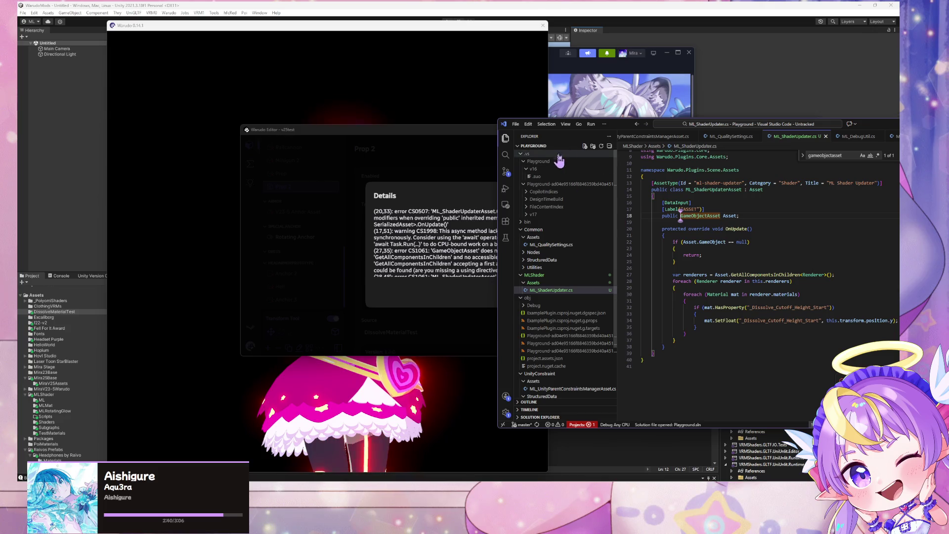
mouse_move(658, 124)
mouse_down()
mouse_move(804, 143)
mouse_move(596, 129)
mouse_up()
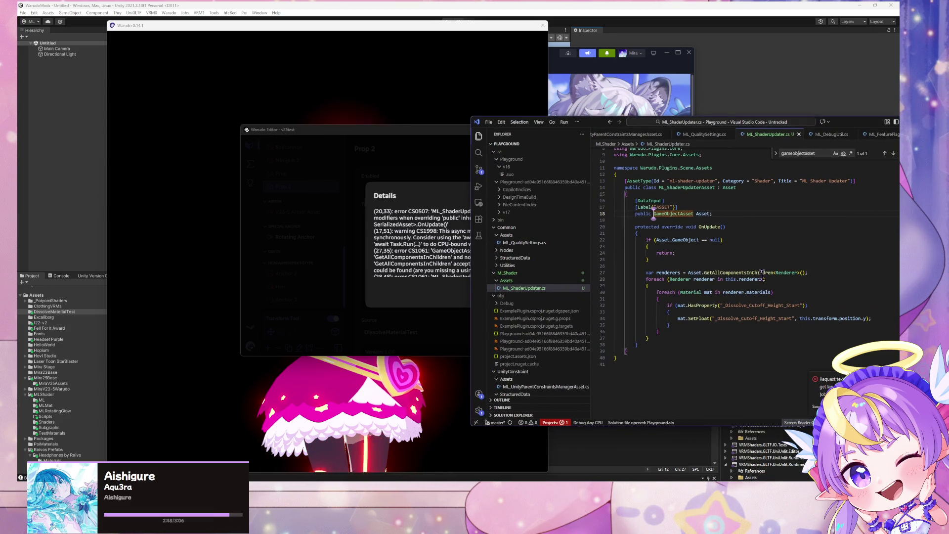
click(722, 286)
drag(721, 286, 721, 281)
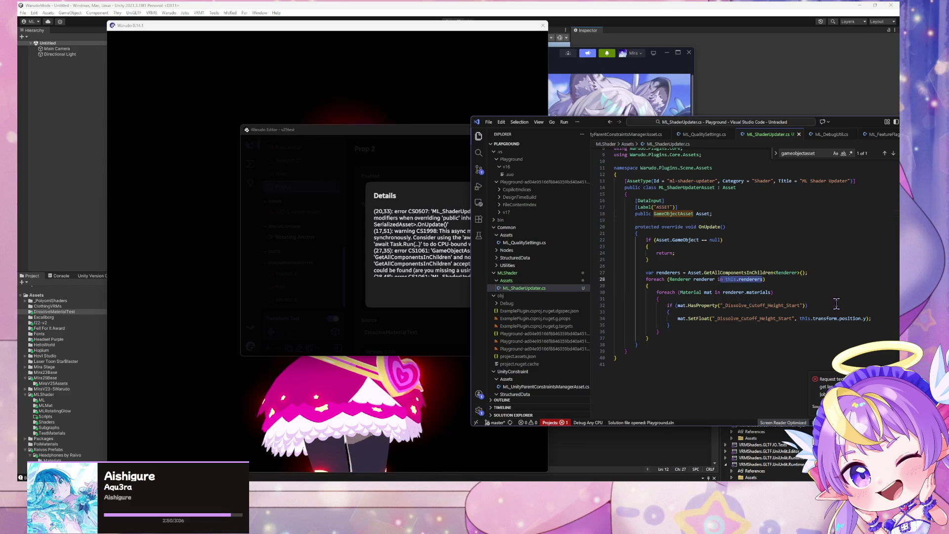
Step: Replace this.renderers with renderers in the line 28 foreach header
click(760, 279)
drag(762, 280, 730, 281)
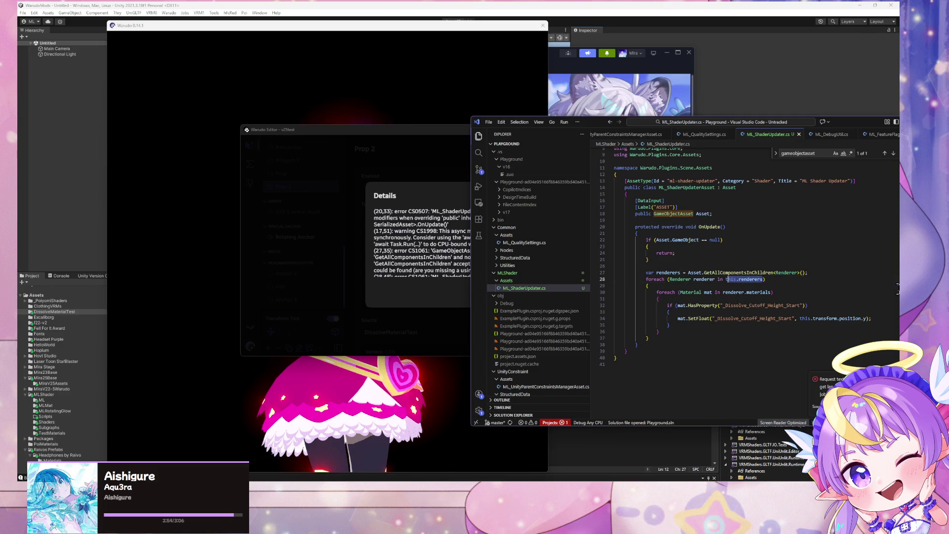
text(renderers)
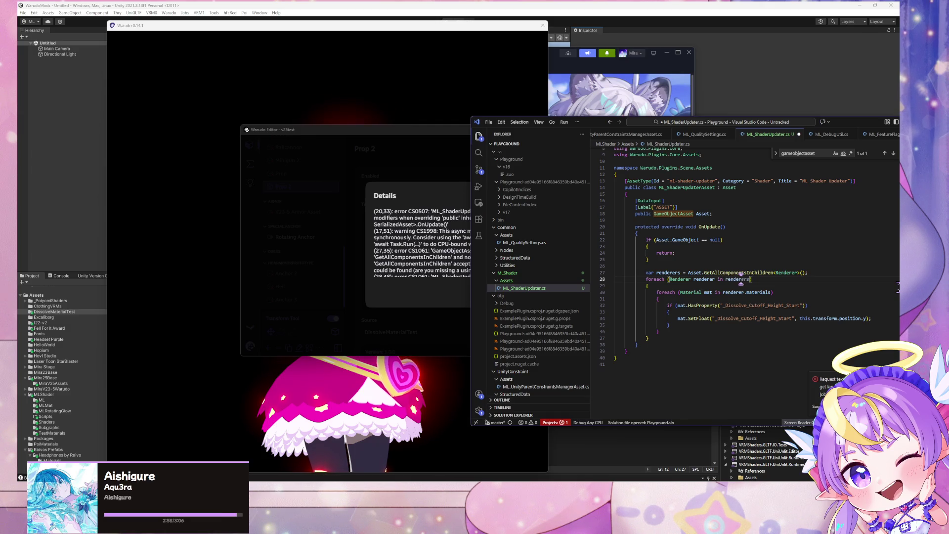
Step: Declare renderers as Renderer[] instead of var on line 27 and save
double_click(649, 273)
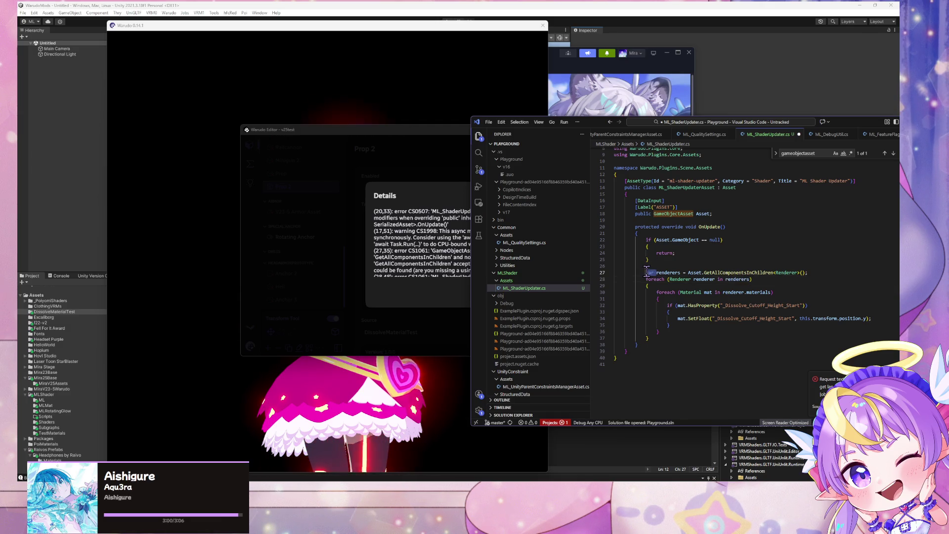
key(BackSpace)
key(Delete)
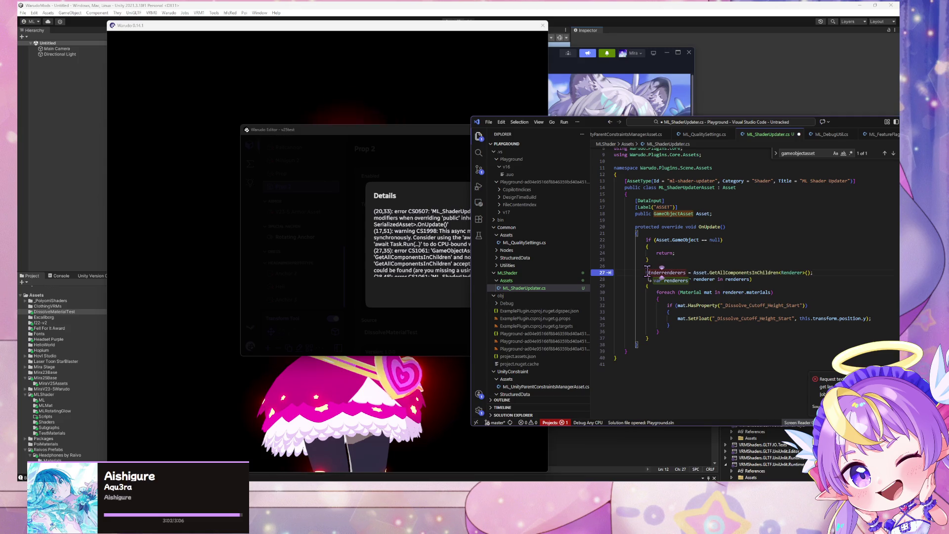
text(Renderer[])
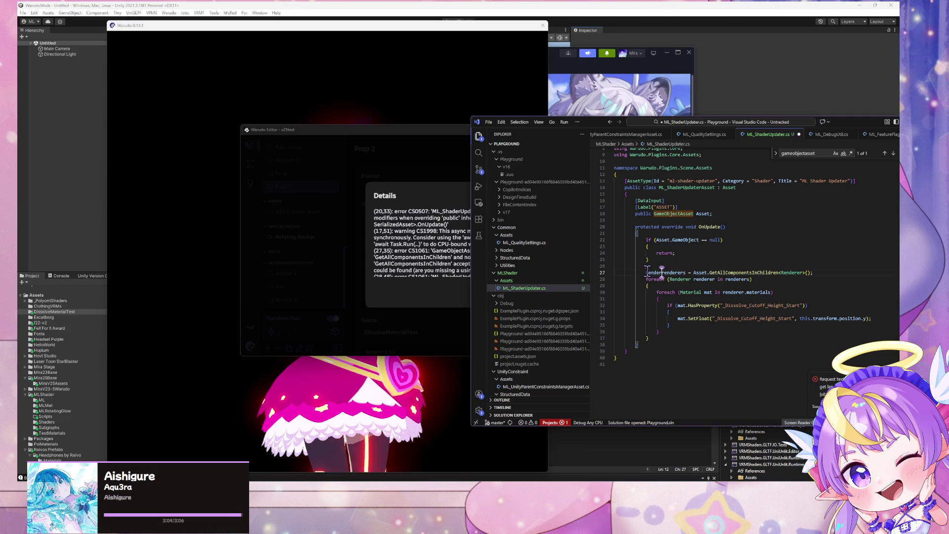
key(ctrl+s)
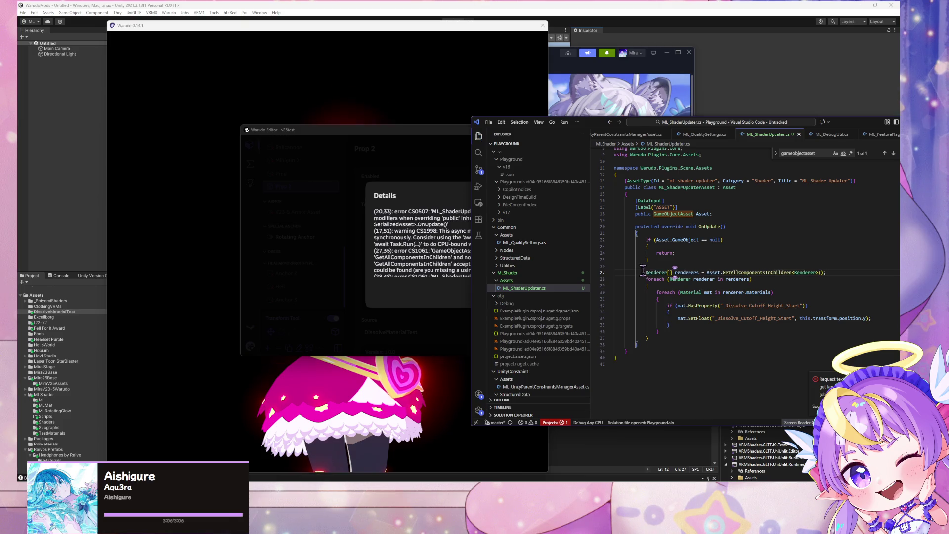
click(433, 272)
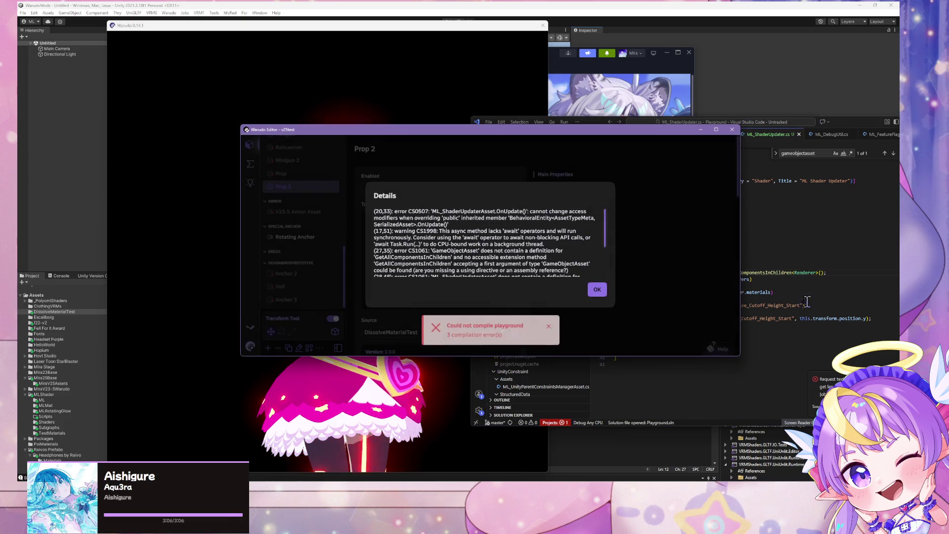
Step: Reread Warudo's 3 remaining errors (CS0507, CS1061), then return to ML_ShaderUpdater.cs
click(597, 289)
click(515, 333)
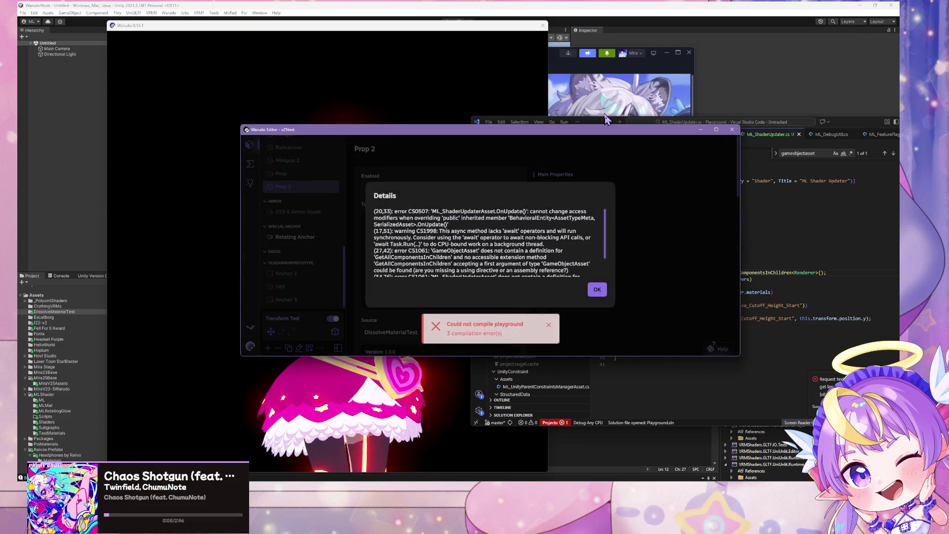
click(834, 266)
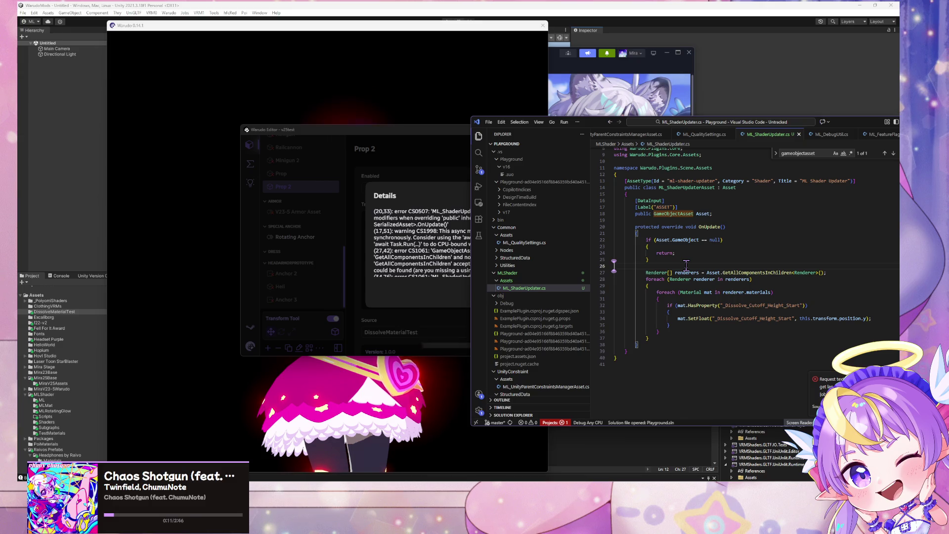
Step: Change line 27 to fetch renderers from Asset.GameObject, save the script, and check Warudo's compile result
mouse_move(597, 125)
mouse_down()
mouse_move(653, 86)
mouse_move(681, 108)
mouse_move(752, 116)
mouse_move(728, 113)
mouse_up()
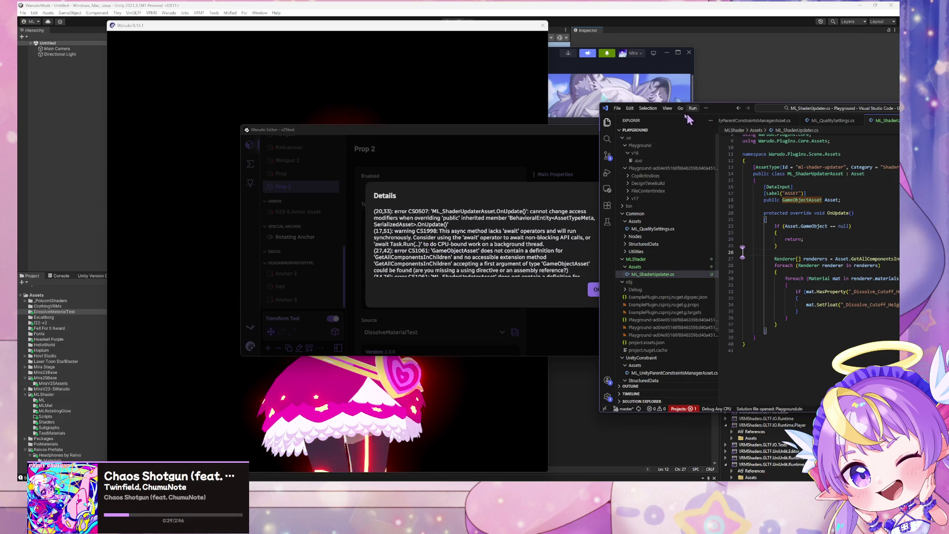
drag(719, 112, 549, 105)
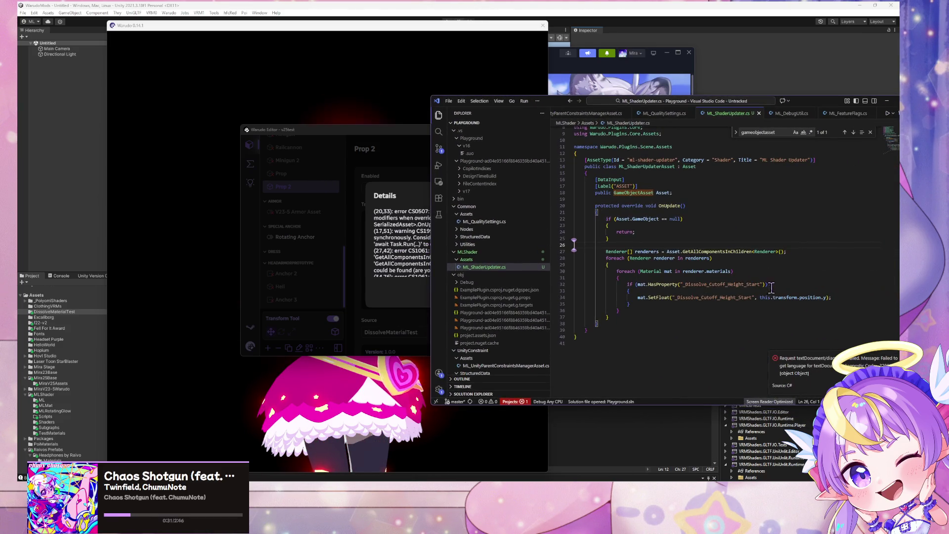
click(676, 252)
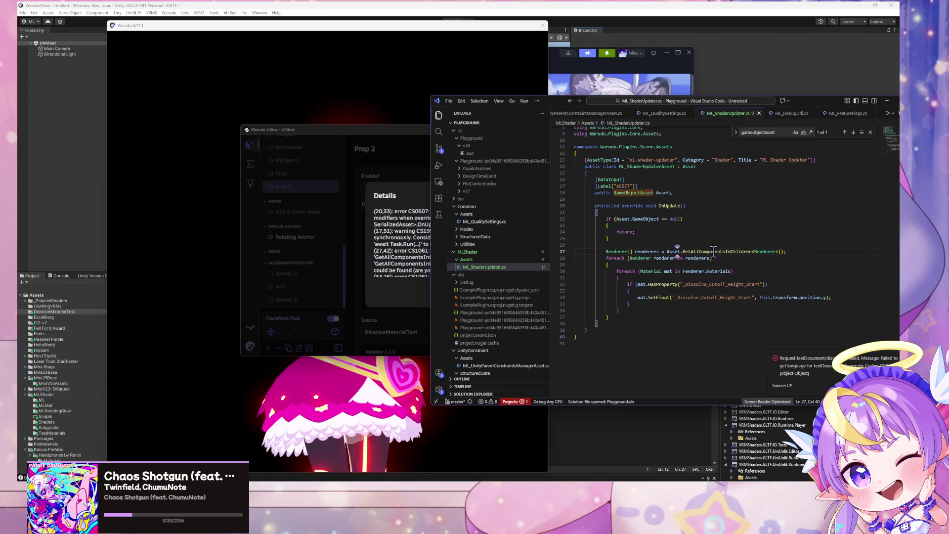
key(Right)
text(.)
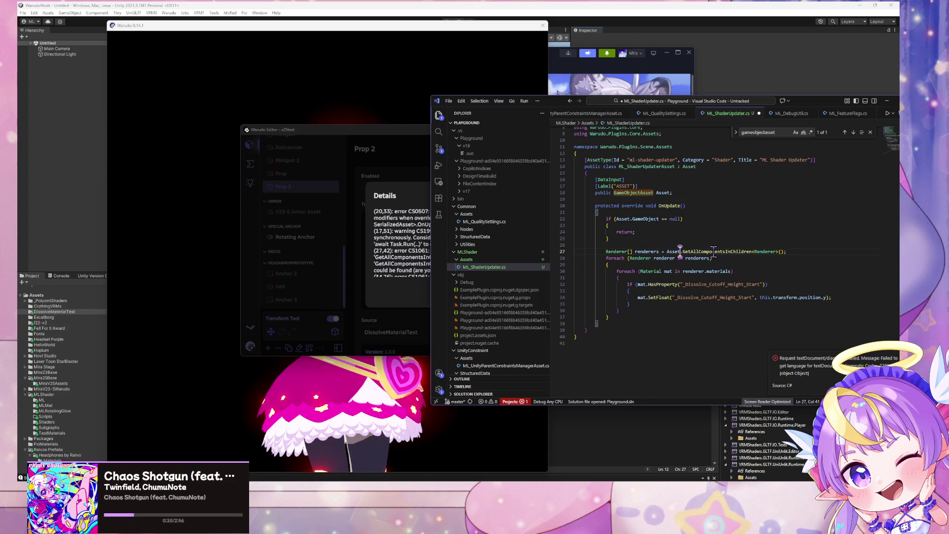
text(Game)
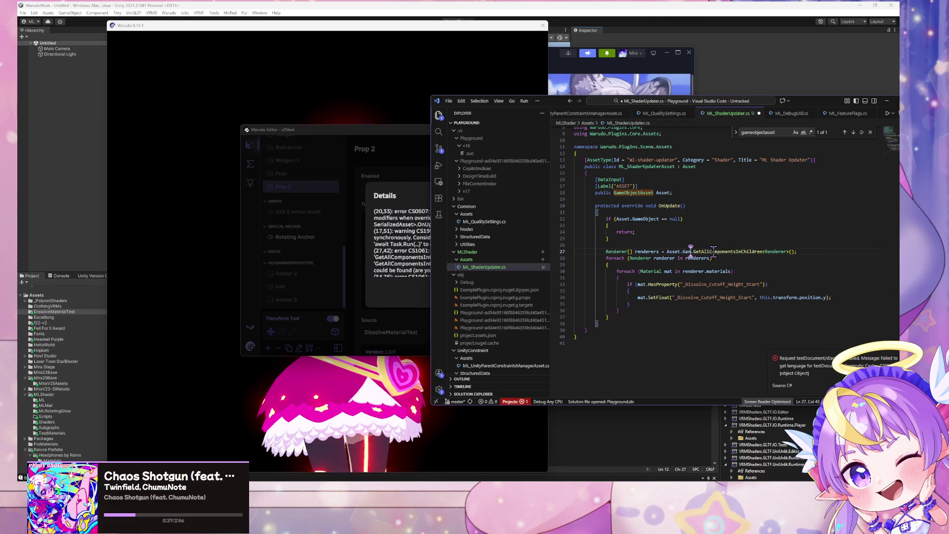
key(Tab)
key(ctrl+s)
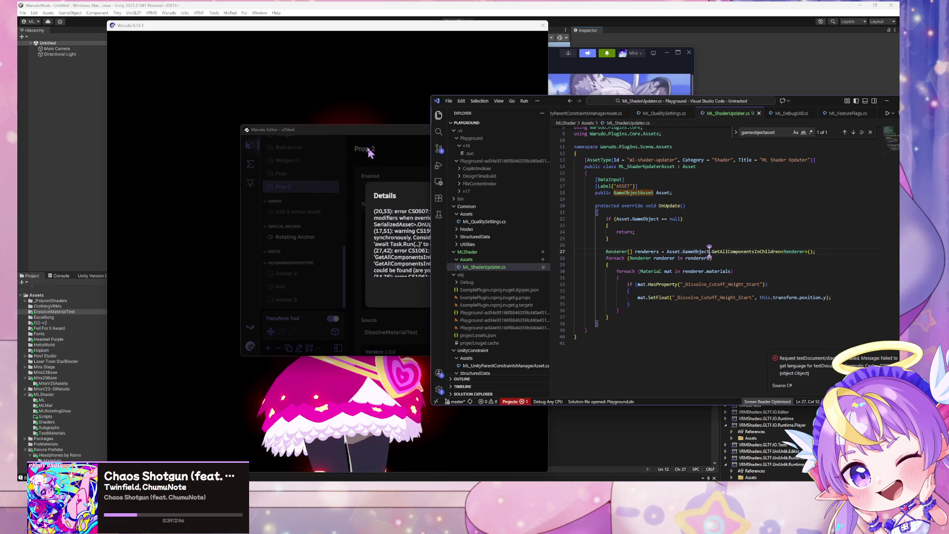
click(402, 168)
click(597, 290)
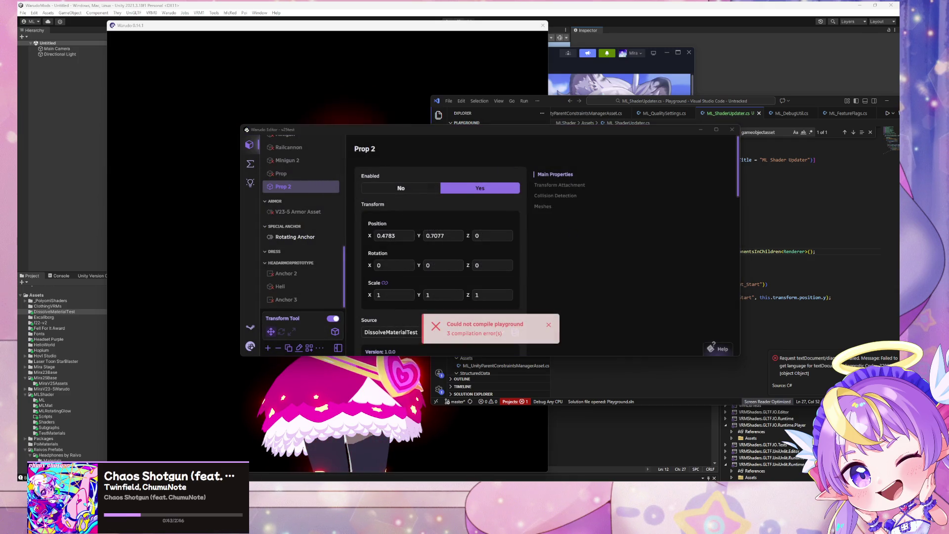
Step: Reopen Warudo's compile error details and highlight the CS0507 OnUpdate access-modifier error
click(500, 326)
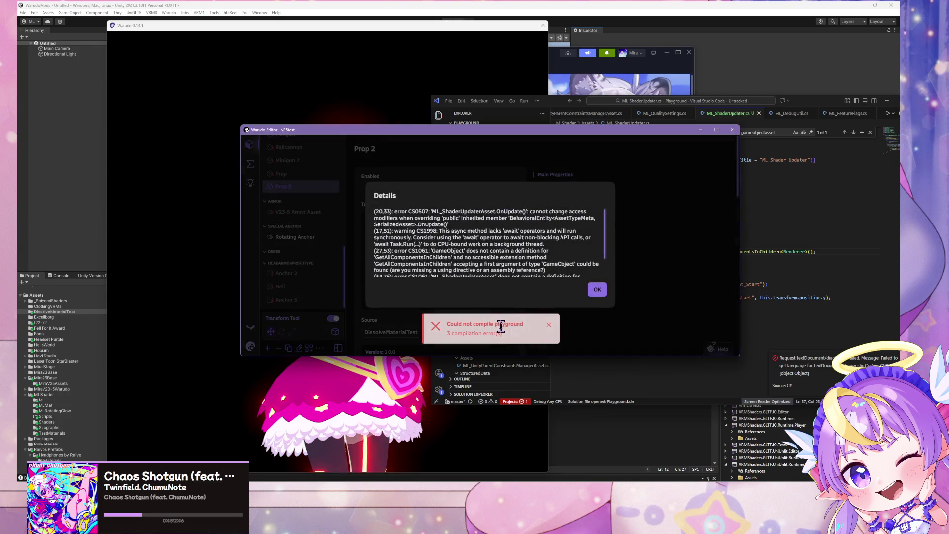
drag(443, 212, 561, 213)
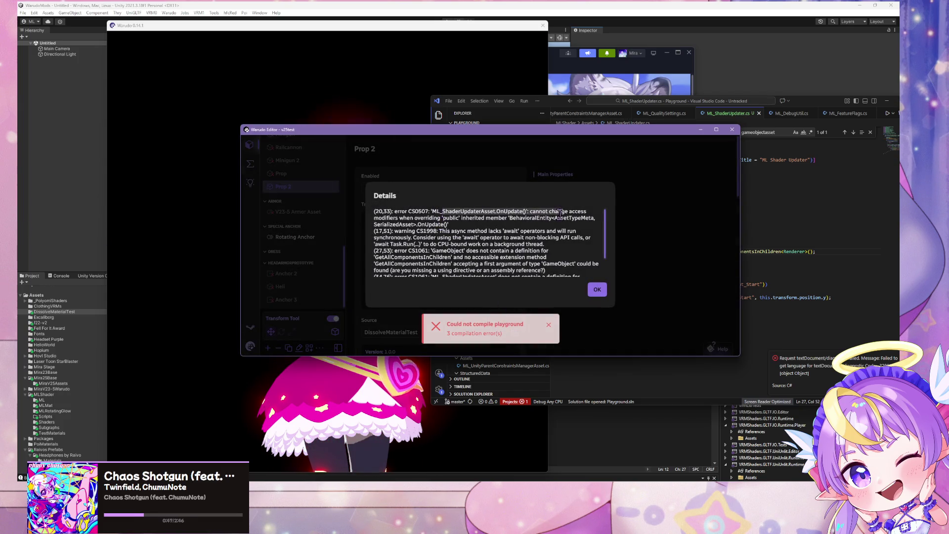
click(792, 266)
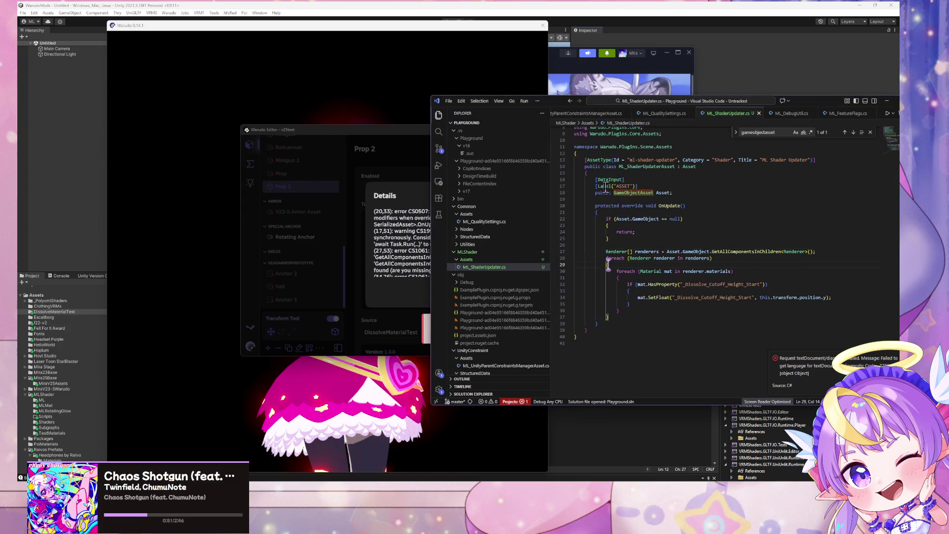
Step: Delete the protected modifier from the OnUpdate override on line 20
drag(619, 205, 597, 207)
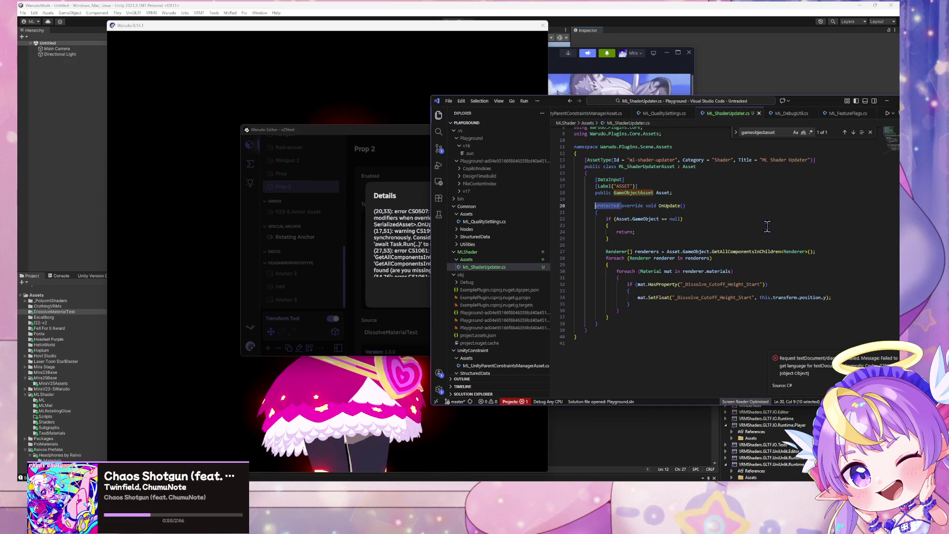
key(BackSpace)
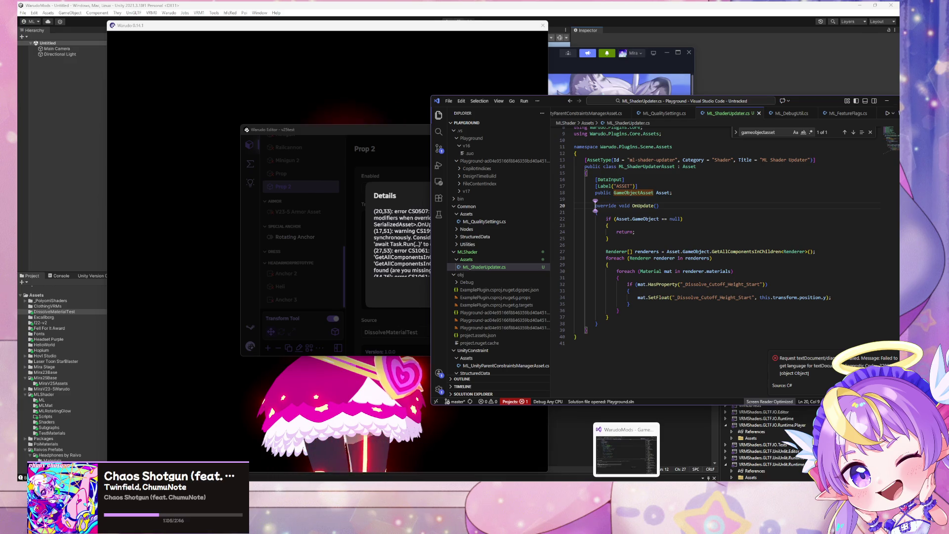
key(alt+Tab)
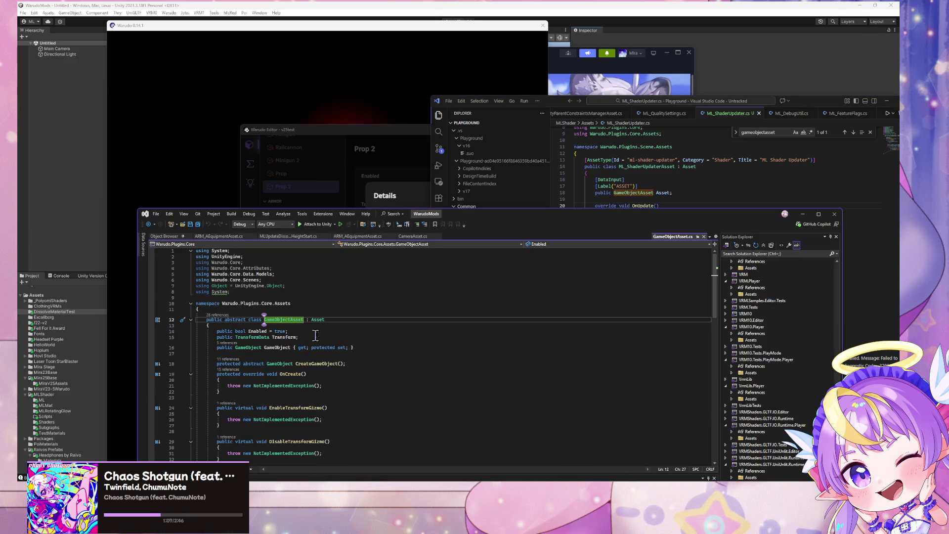
Step: Trace OnUpdate through the Asset and BehavioralEntity definitions in Visual Studio, searching for 'onupdate'
ctrl+click(318, 320)
scroll(325, 331, down, 4)
scroll(325, 332, down, 6)
scroll(326, 332, down, 7)
scroll(325, 331, down, 3)
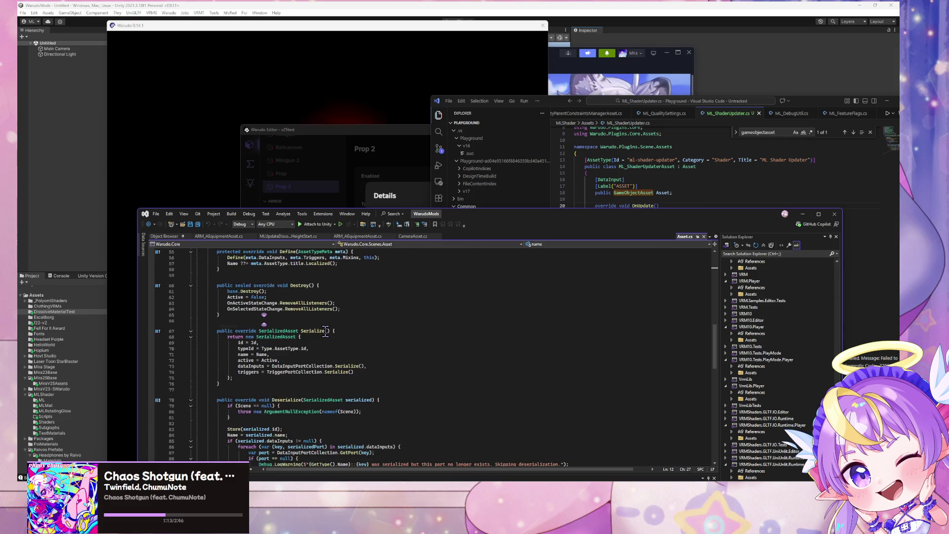
scroll(325, 331, down, 3)
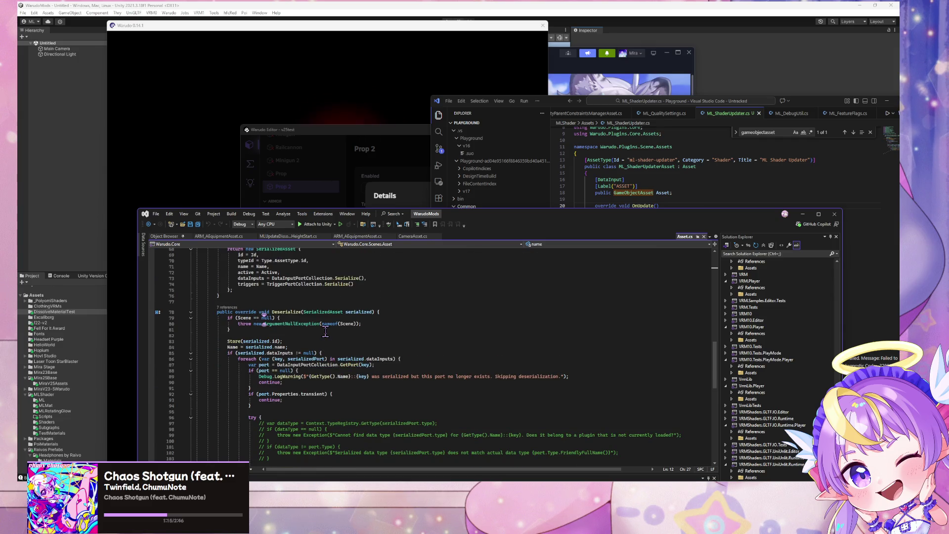
scroll(325, 331, down, 15)
scroll(326, 331, up, 20)
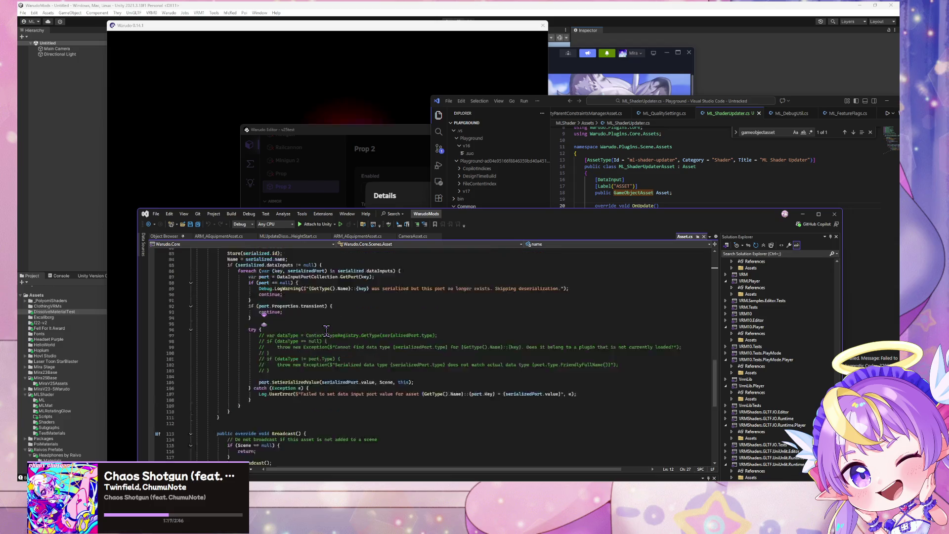
scroll(326, 331, up, 7)
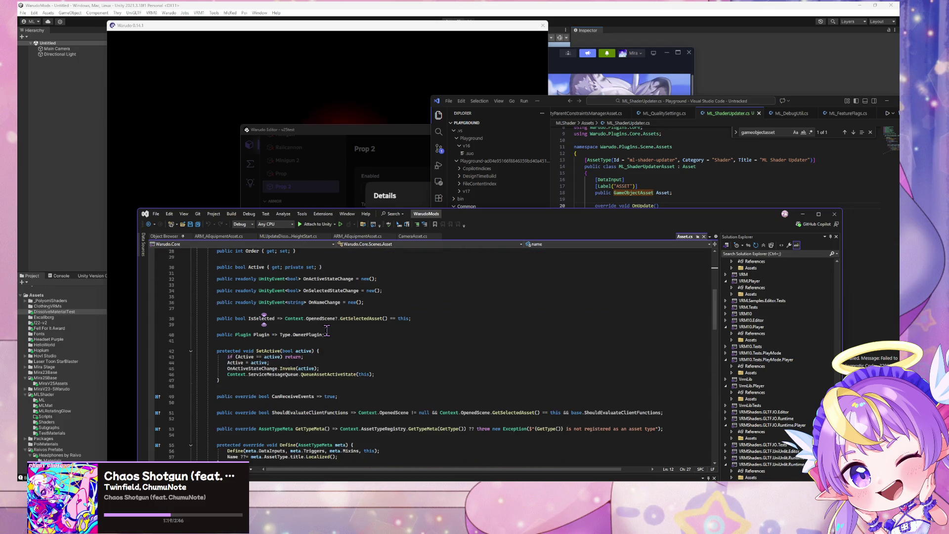
scroll(327, 330, up, 9)
ctrl+click(310, 320)
key(ctrl+f)
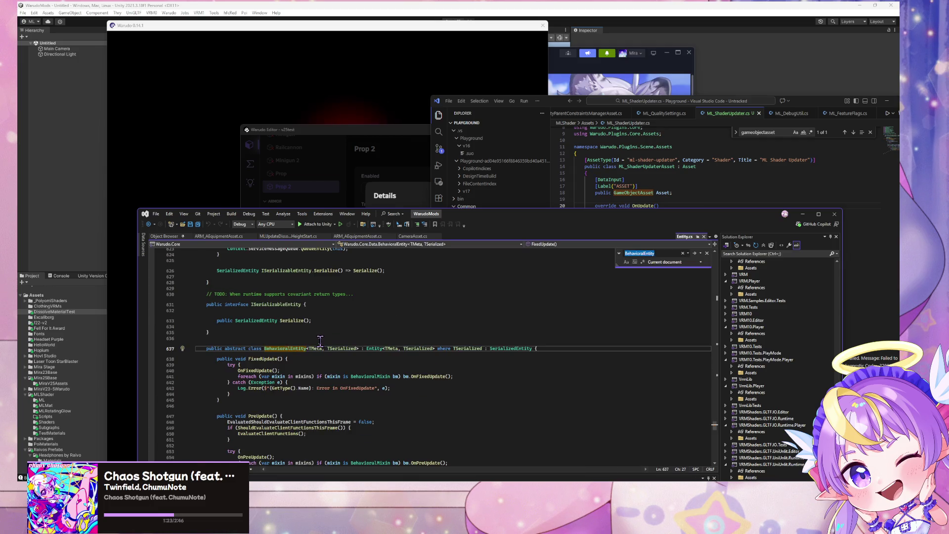
text(onupdate)
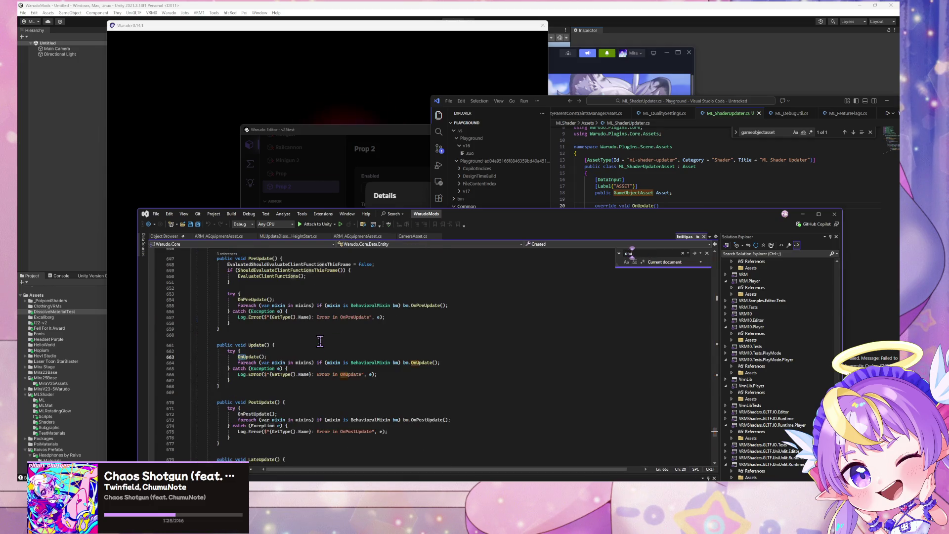
Step: Insert 'public' before override on the script's OnUpdate declaration
click(714, 179)
click(597, 206)
text(public)
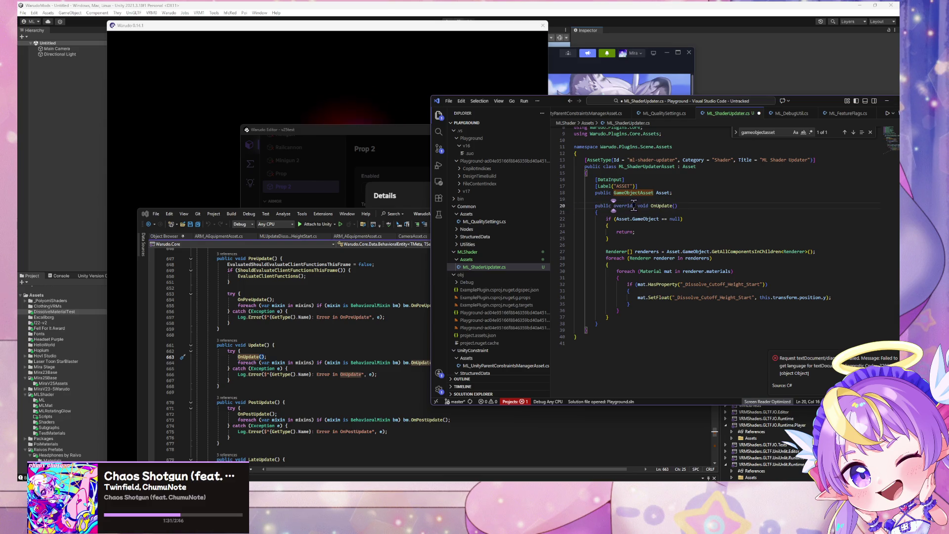
Step: Search the Warudo source again for 'onupdate' to confirm its public virtual declaration
click(359, 318)
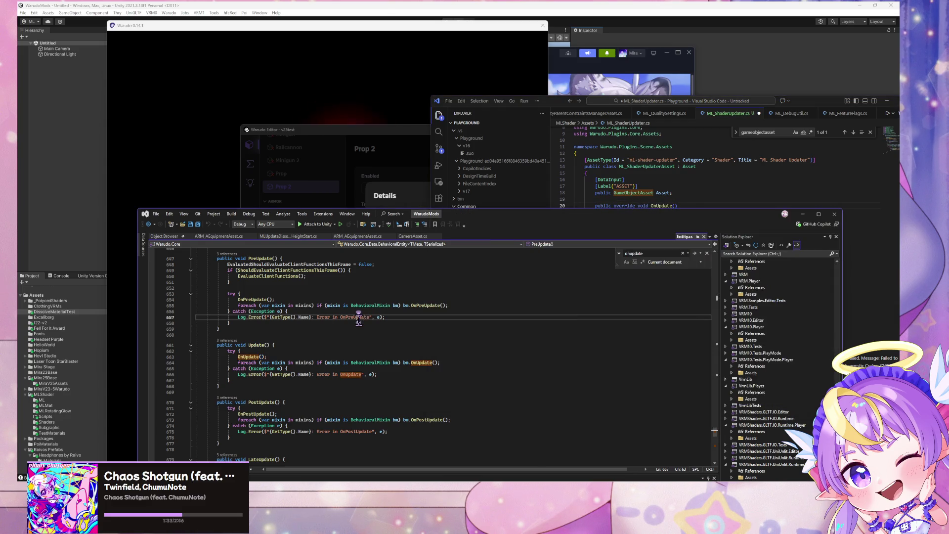
click(399, 343)
key(ctrl+f)
text(onupdate)
key(Return)
key(Return)
key(Return)
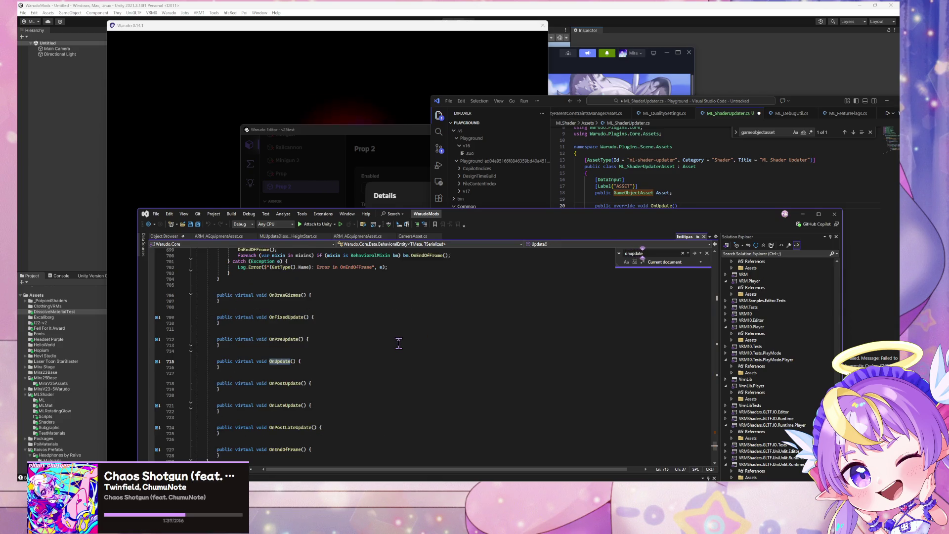
click(705, 179)
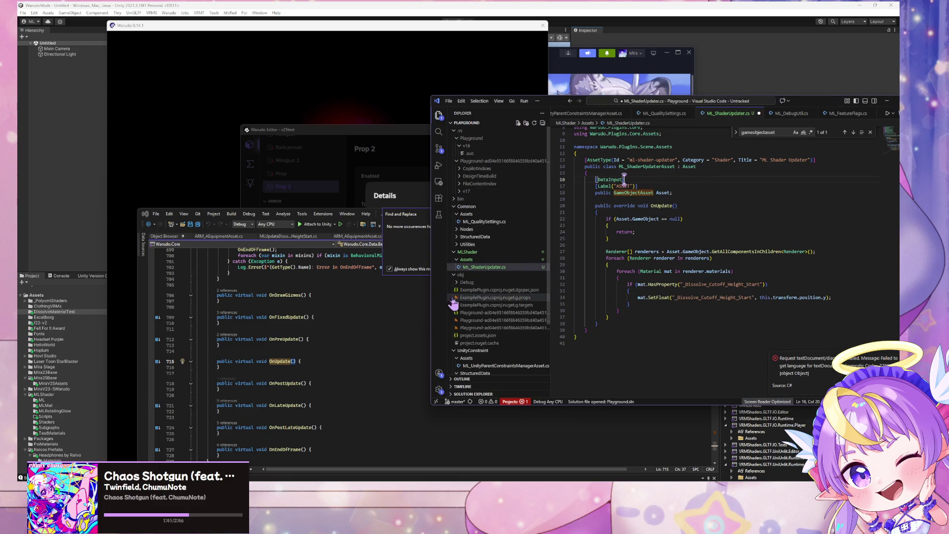
click(666, 245)
Step: Save the script, dismiss Warudo's compile error details, and scroll the script to its top
key(ctrl+s)
click(418, 185)
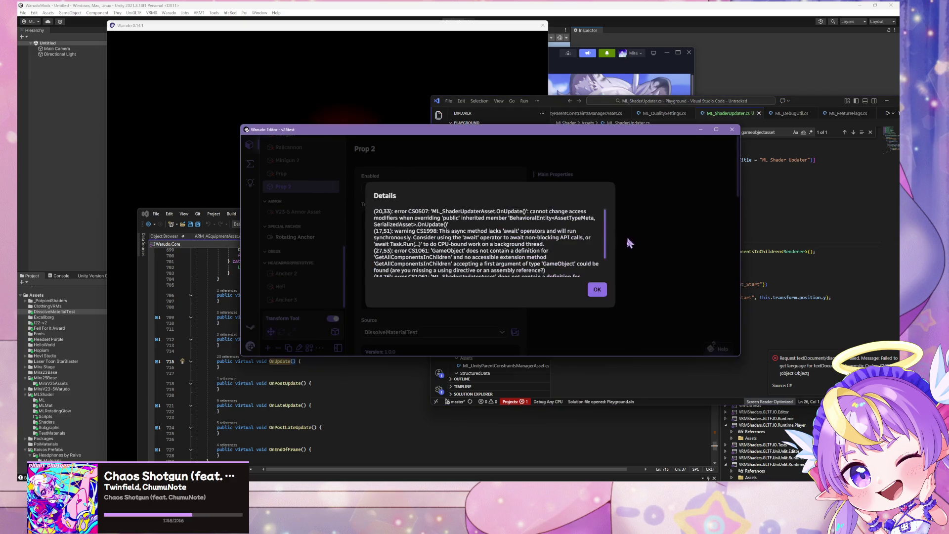
click(597, 291)
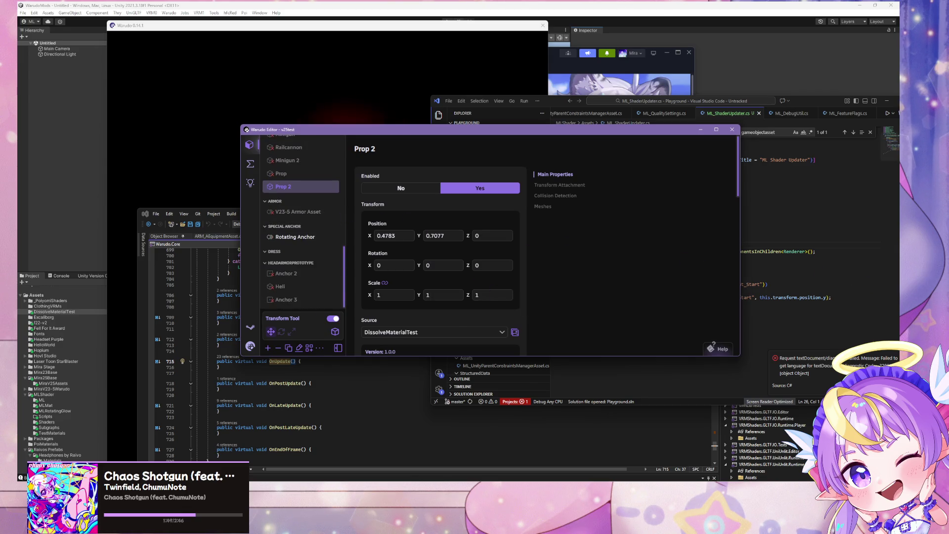
click(757, 245)
scroll(734, 234, up, 2)
scroll(735, 233, up, 1)
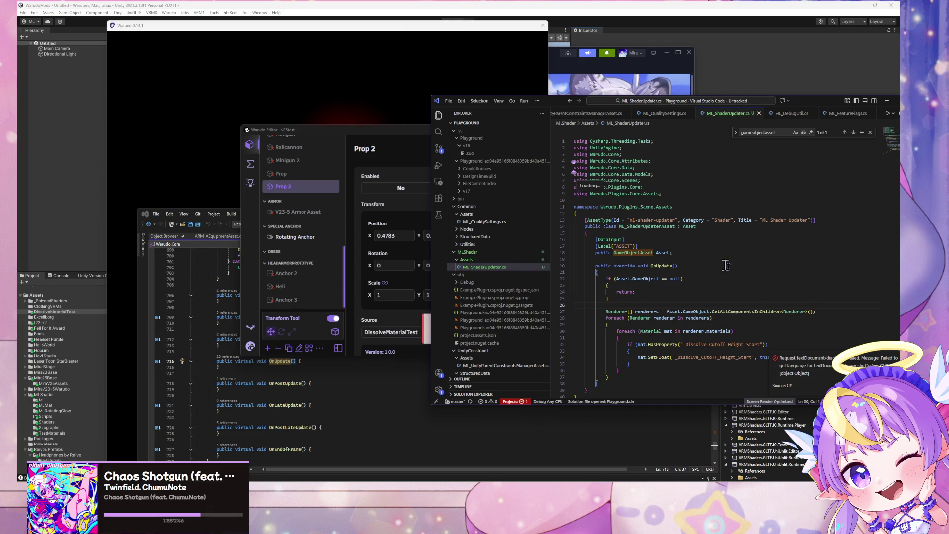
Step: Add a local gameObject from Asset?.GameObject, use it in the null check and renderer lookup, and save
click(684, 272)
key(Return)
text(e)
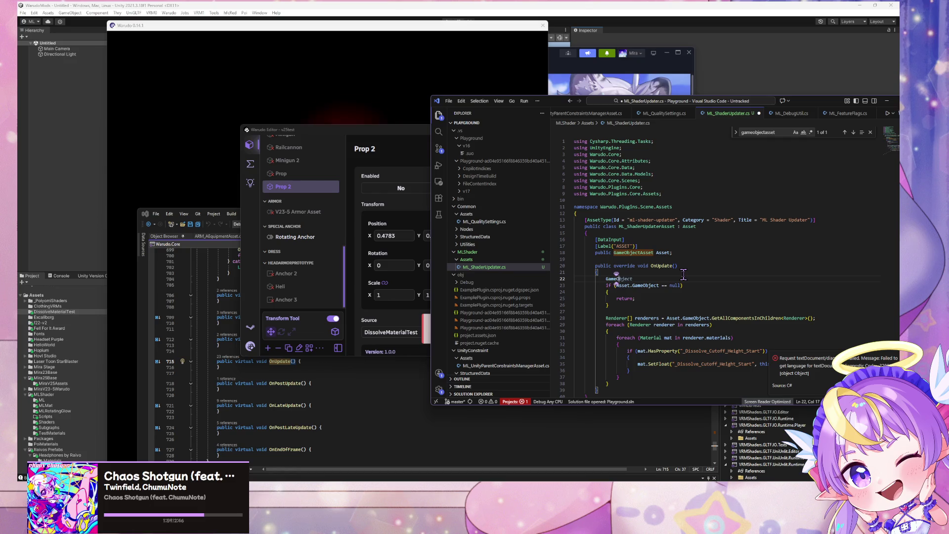
text(ct ga)
text(meO)
key(Tab)
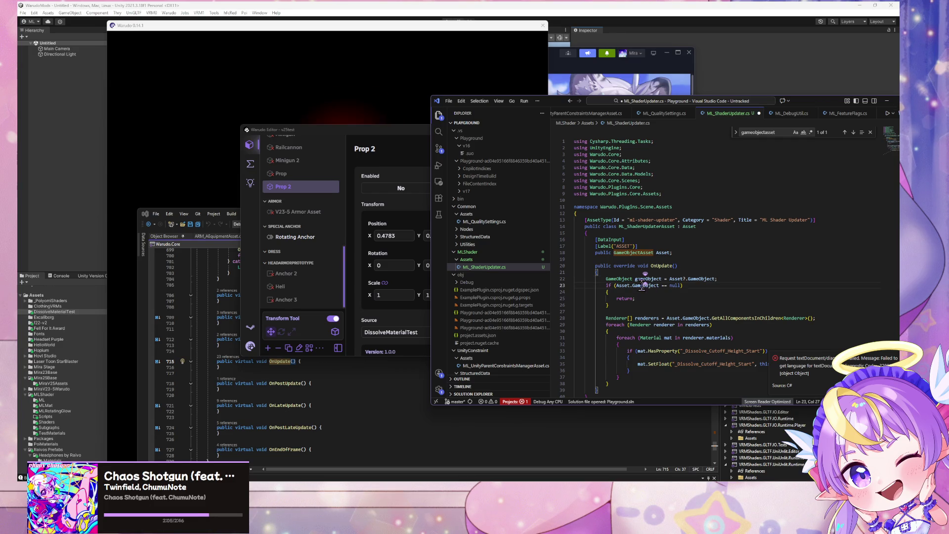
drag(660, 285, 619, 285)
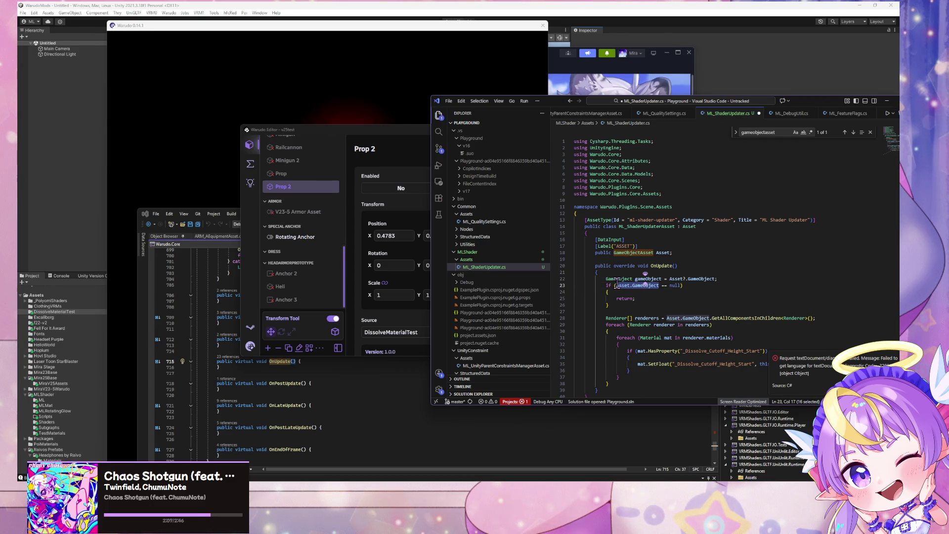
key(BackSpace)
key(Tab)
drag(704, 318, 667, 319)
text(game)
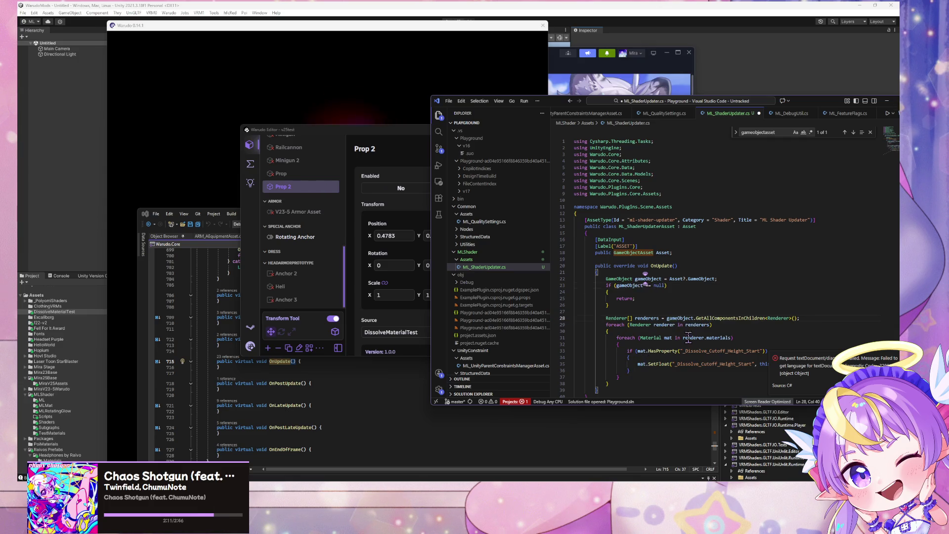
key(ctrl+s)
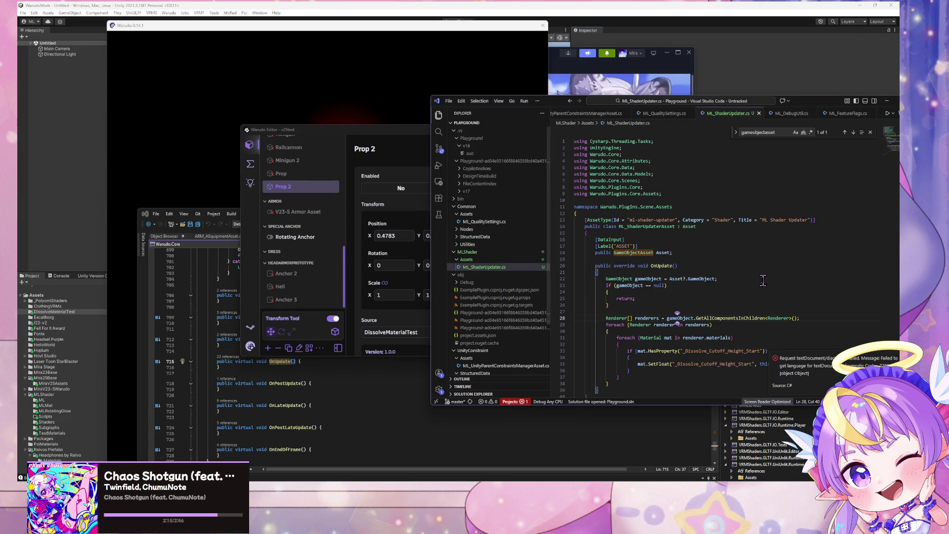
click(489, 319)
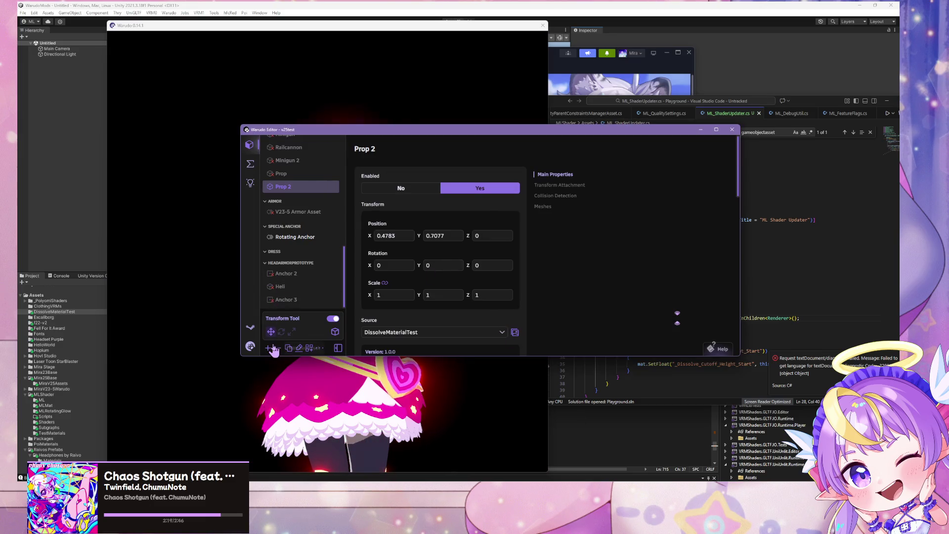
Step: Open Add Asset, then view the playground compile errors and select the GetAllComponentsInChildren error
click(268, 348)
scroll(300, 247, down, 5)
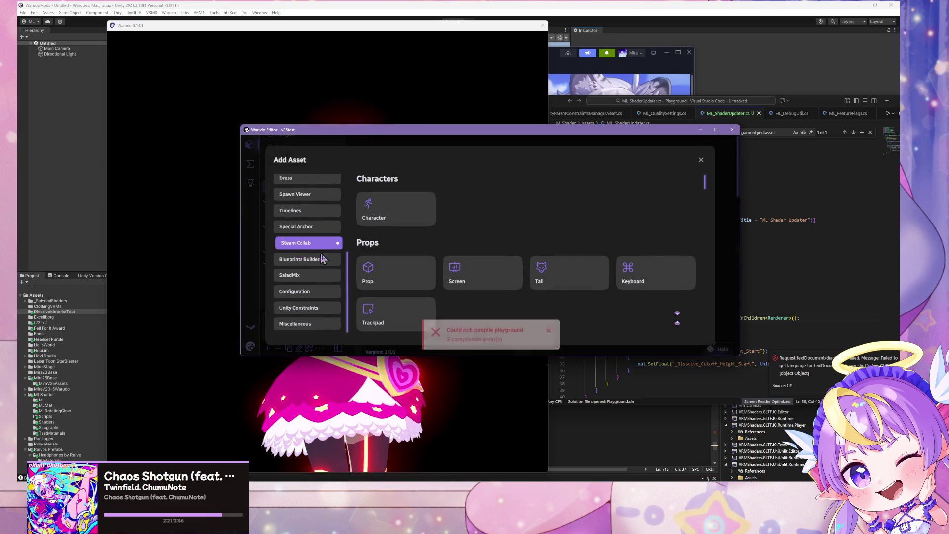
click(500, 327)
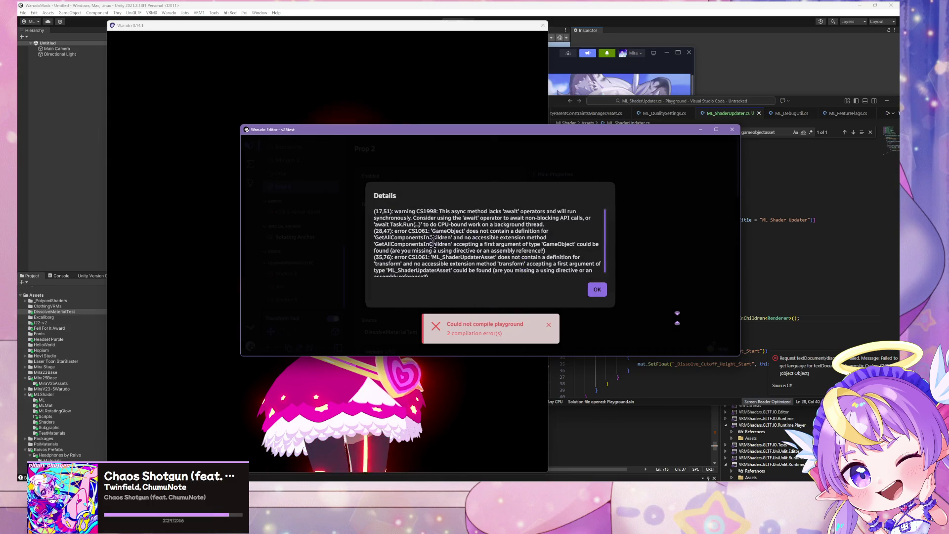
drag(429, 233, 504, 236)
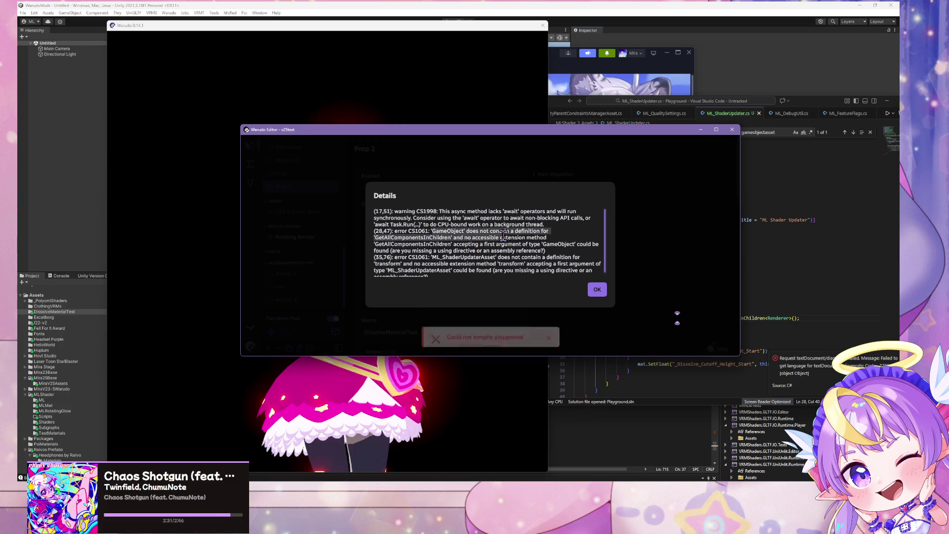
key(alt+Tab)
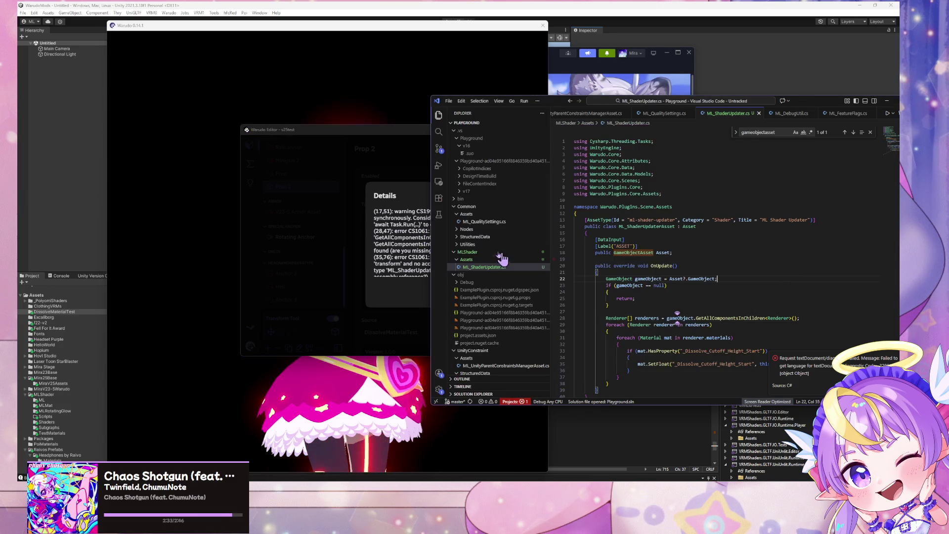
Step: Insert .transform after gameObject in the line 28 renderer lookup and save
click(694, 318)
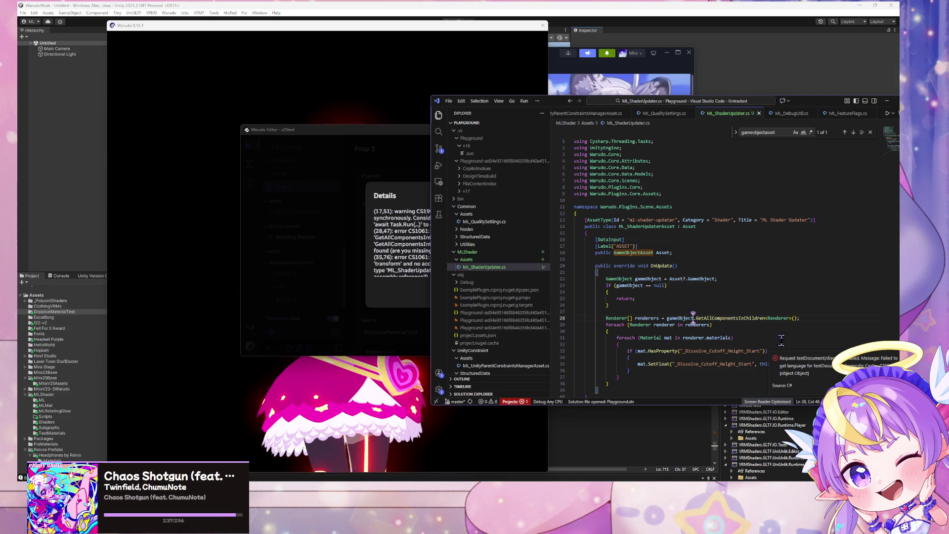
text(.transform)
key(ctrl+s)
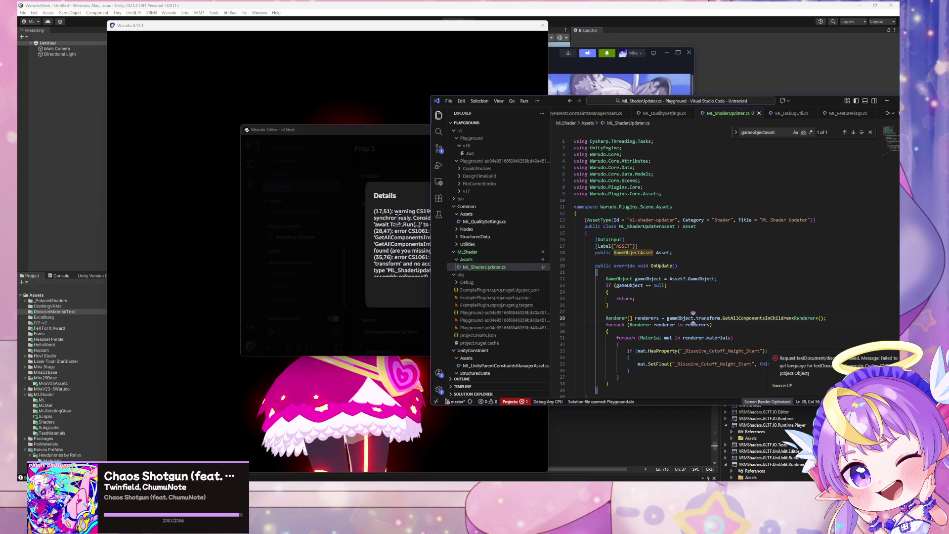
Step: Recheck Warudo's compile error details, dismiss them, and return to the script
click(398, 219)
click(770, 325)
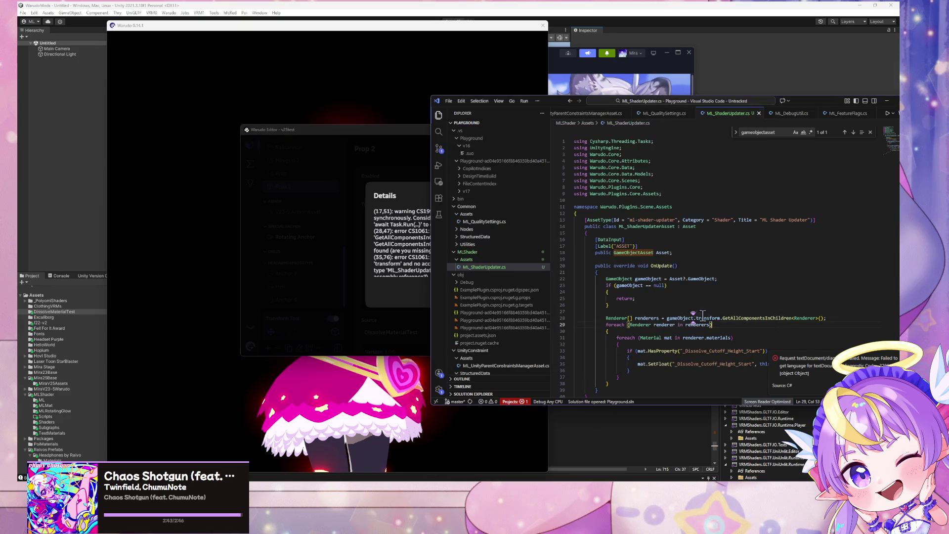
click(389, 254)
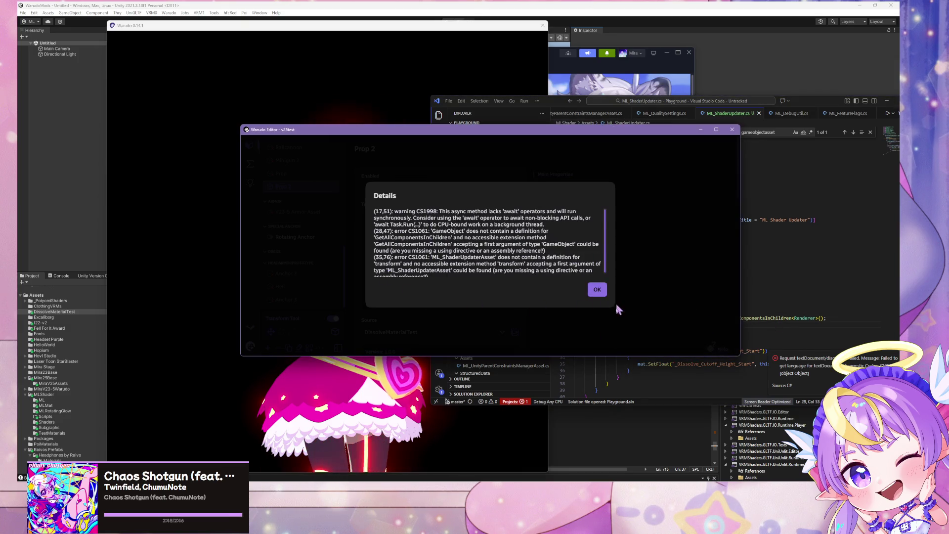
click(598, 290)
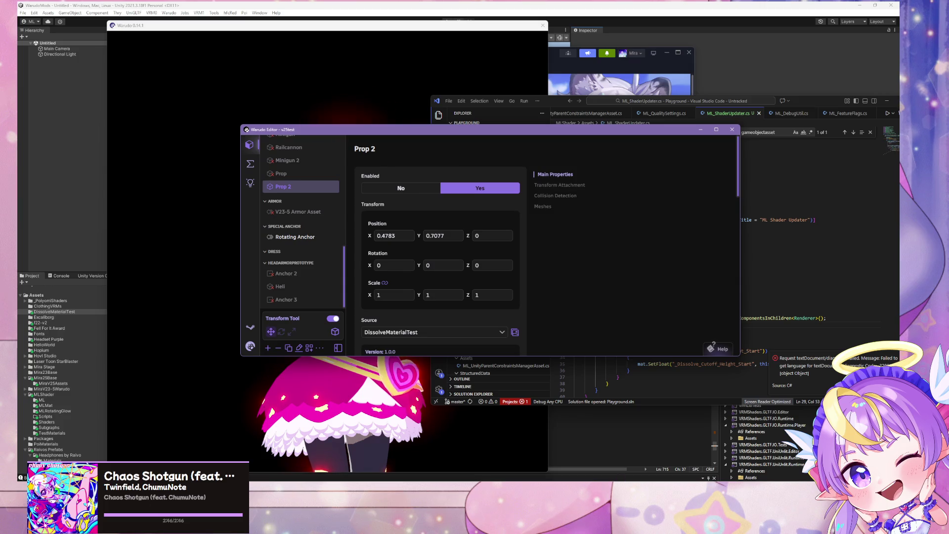
mouse_move(657, 494)
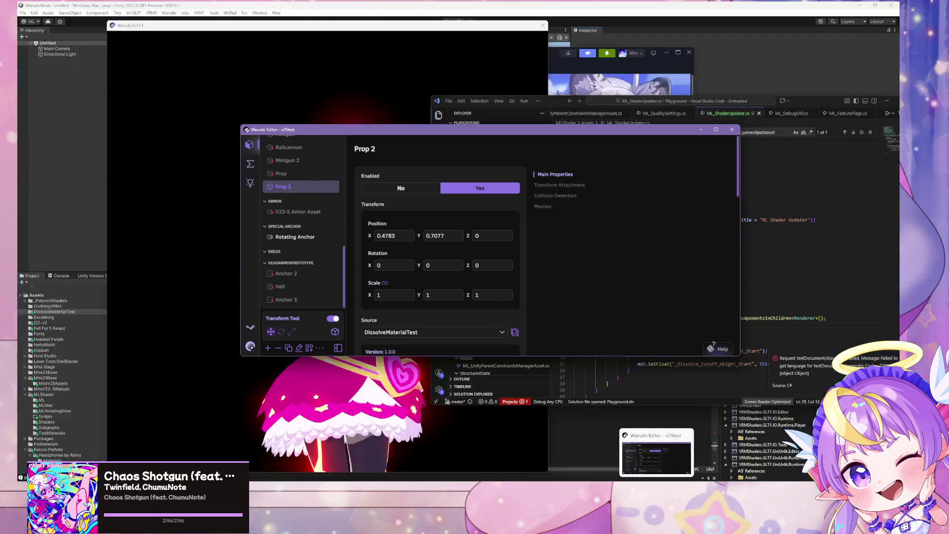
click(629, 344)
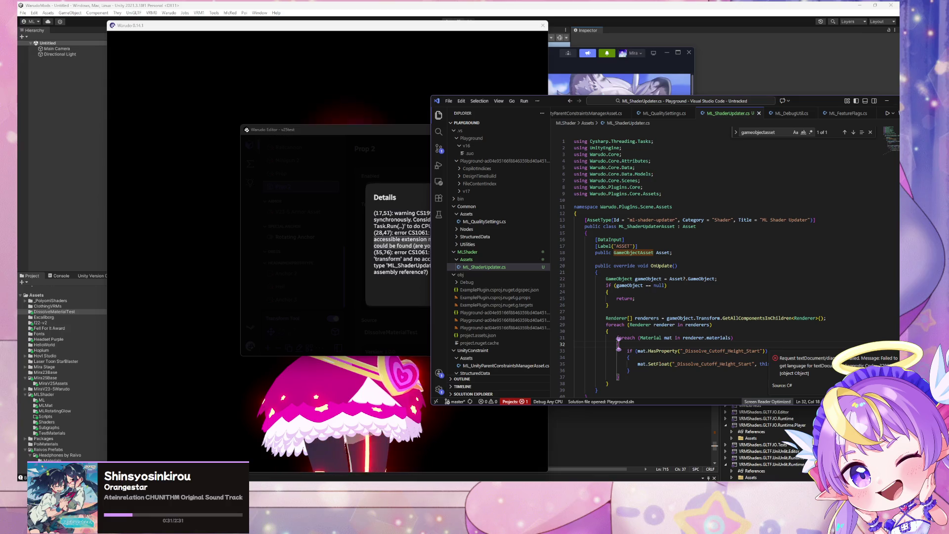
Step: Close MLUpdateDissolveCutoffHeightStart.cs in the V23-5-ArmorPlugin window, discarding its unsaved changes
mouse_move(566, 487)
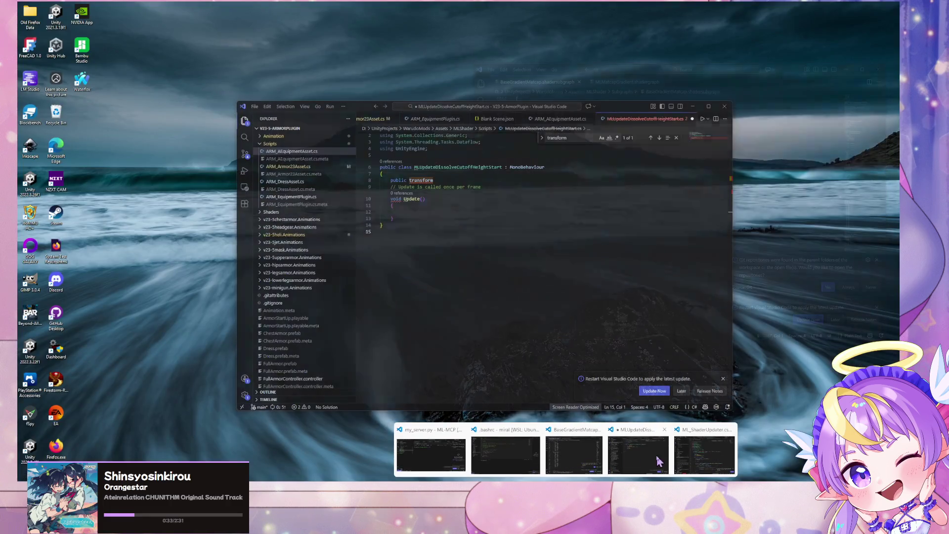
mouse_move(699, 464)
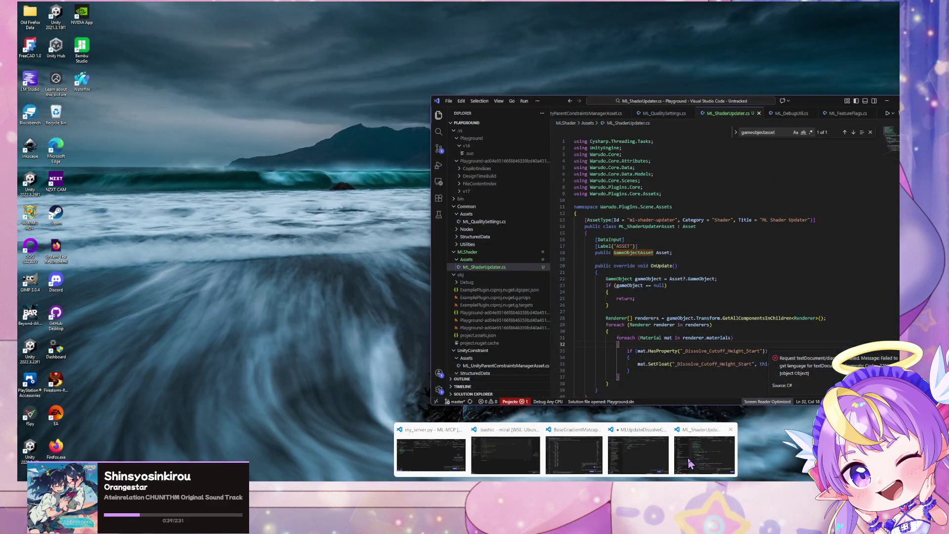
click(644, 459)
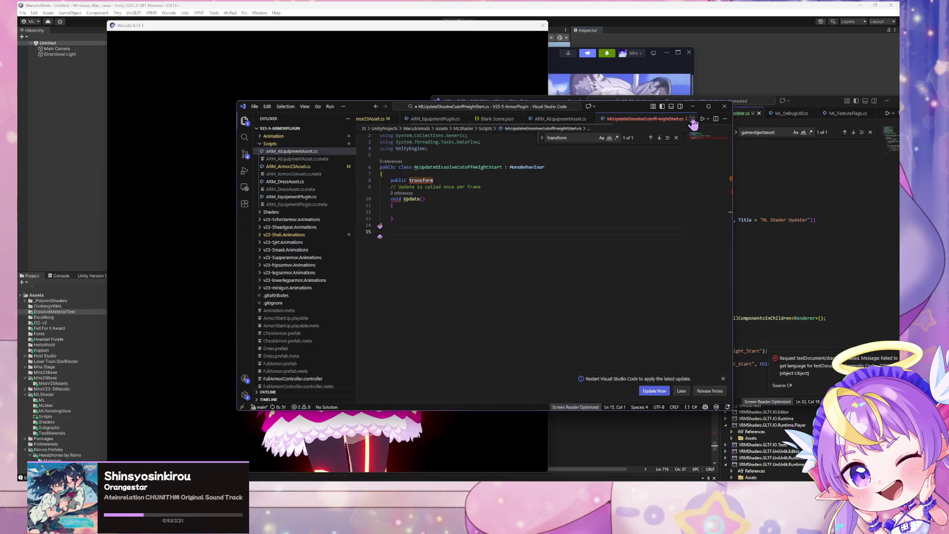
click(692, 119)
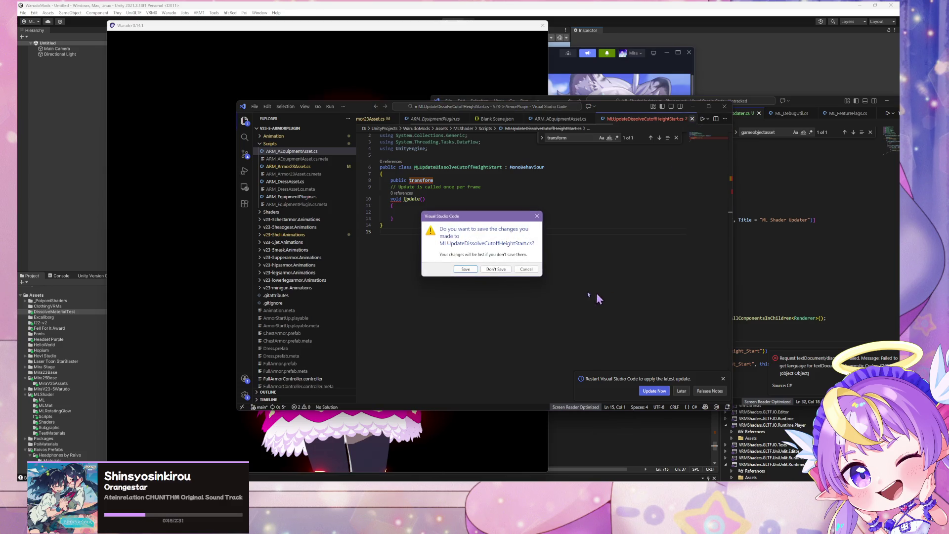
click(493, 269)
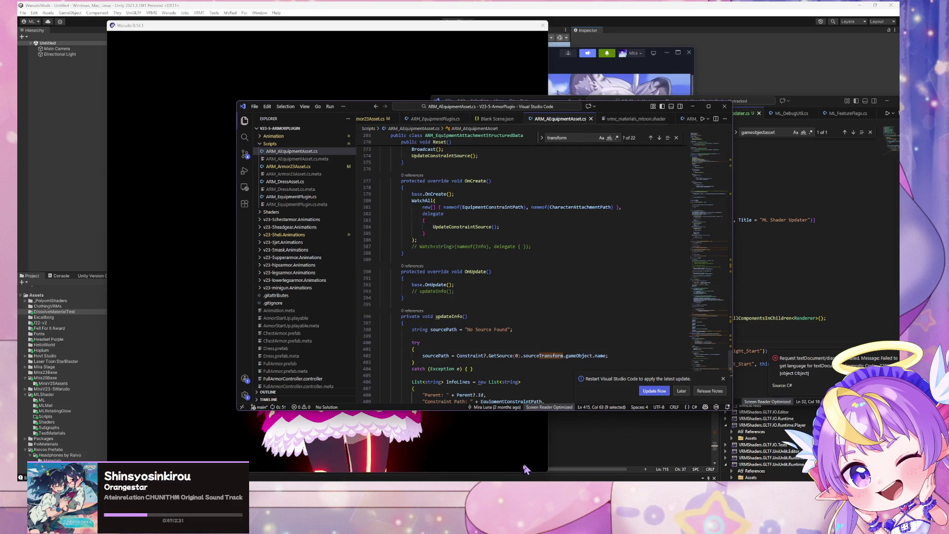
key(alt+Tab)
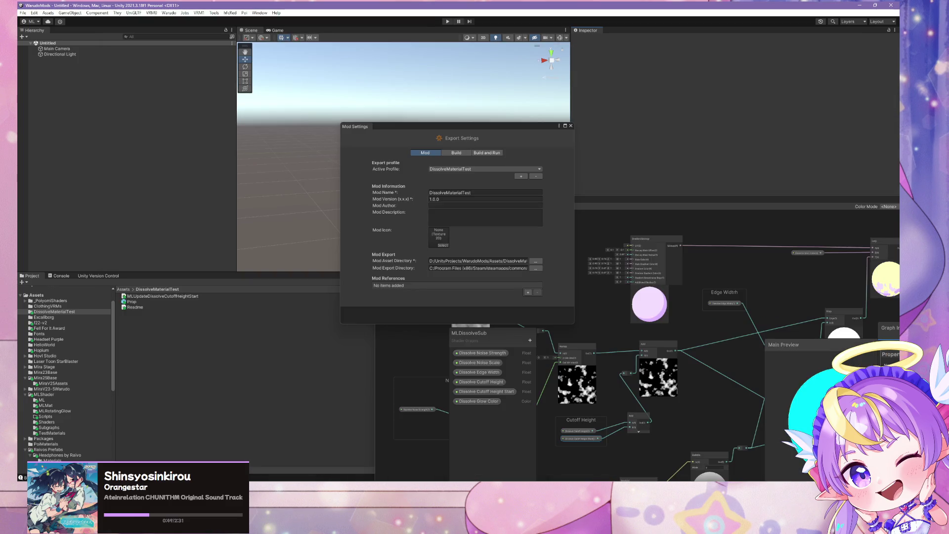
Step: Open MLUpdateDissolveCutoffHeightStart from Unity's Project panel in Visual Studio, closing the duplicate tab
click(179, 296)
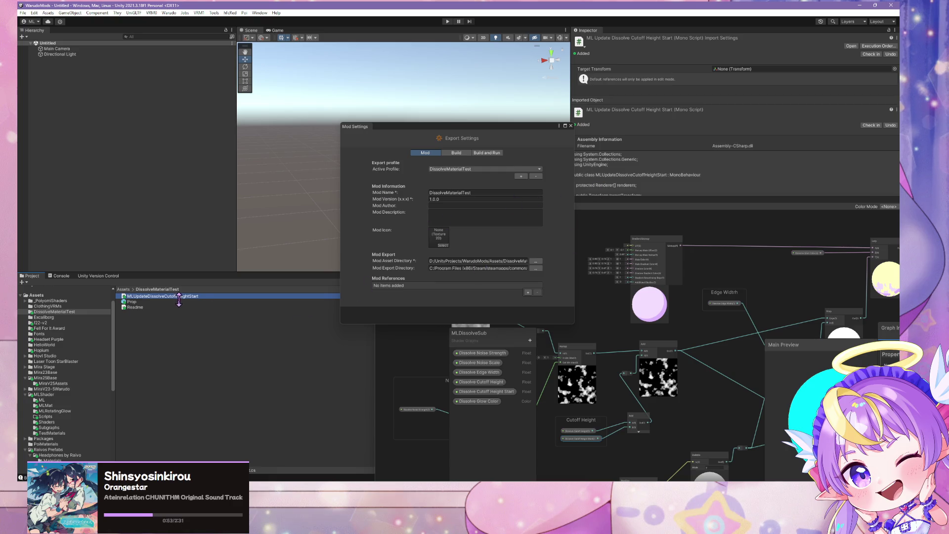
double_click(190, 296)
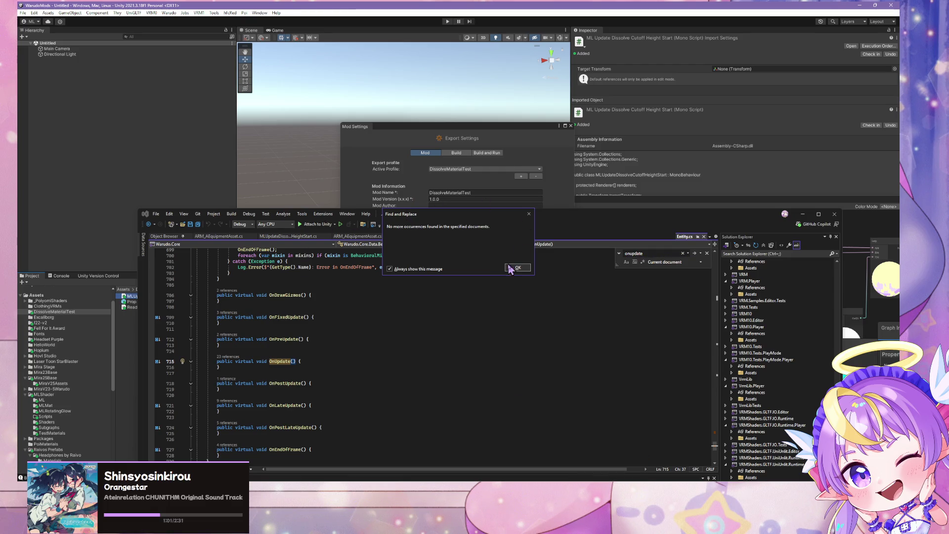
click(536, 278)
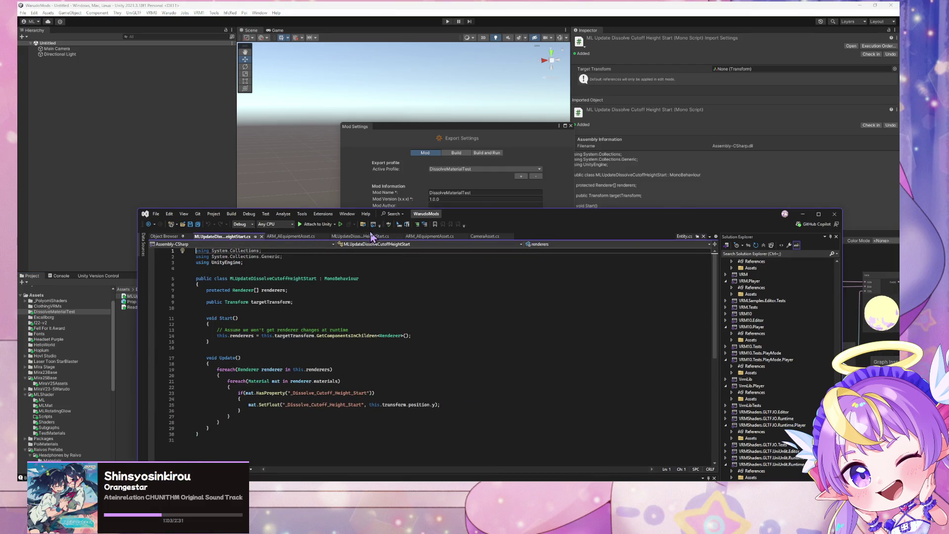
click(400, 236)
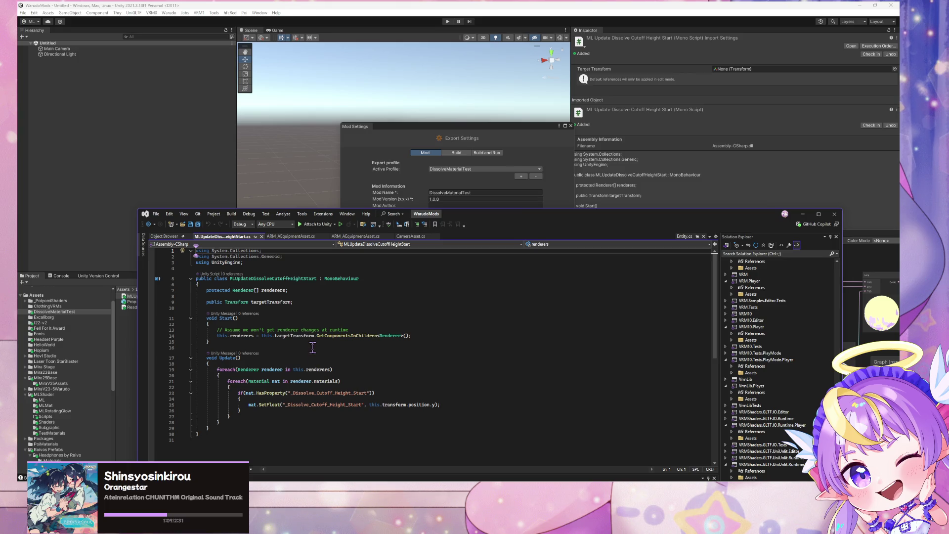
drag(676, 212, 591, 173)
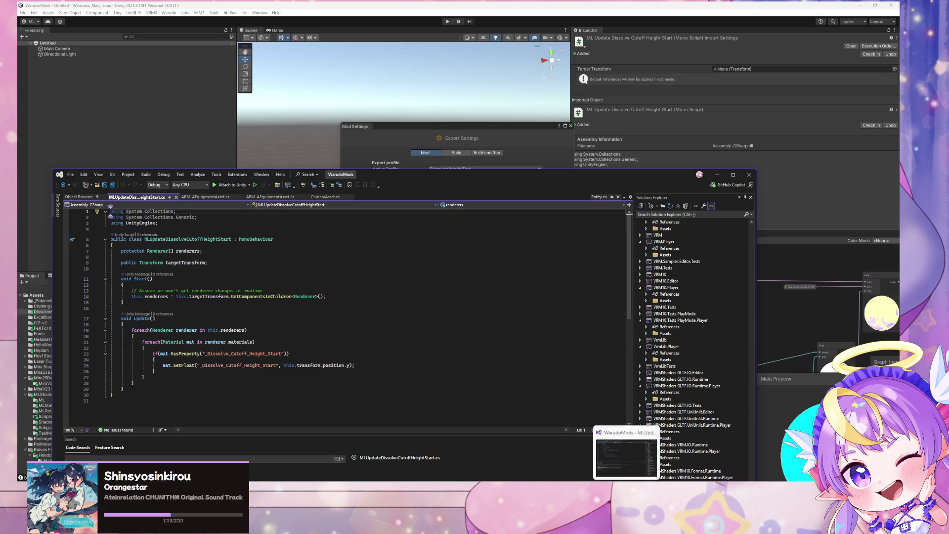
mouse_move(650, 465)
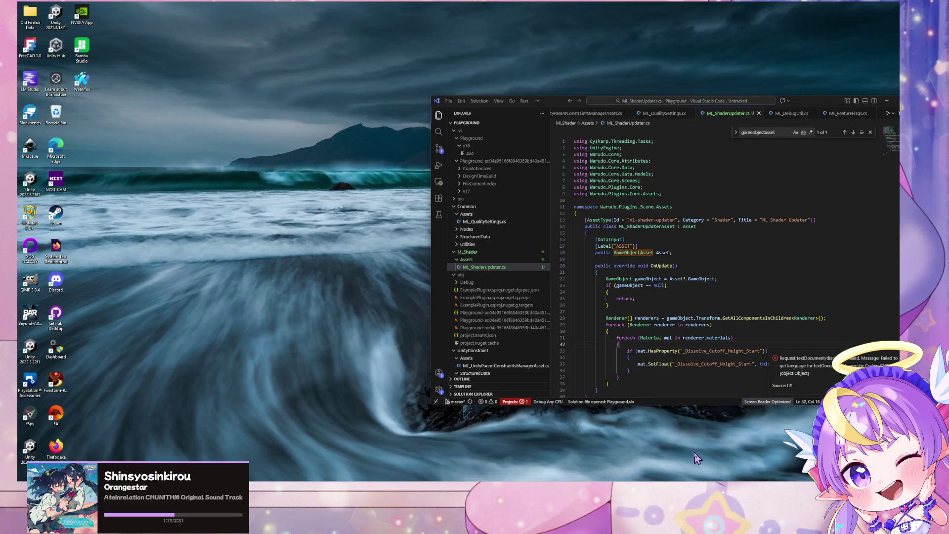
Step: Change 'Transform' to lowercase 'transform' on line 28 of ML_ShaderUpdater.cs and save
click(703, 455)
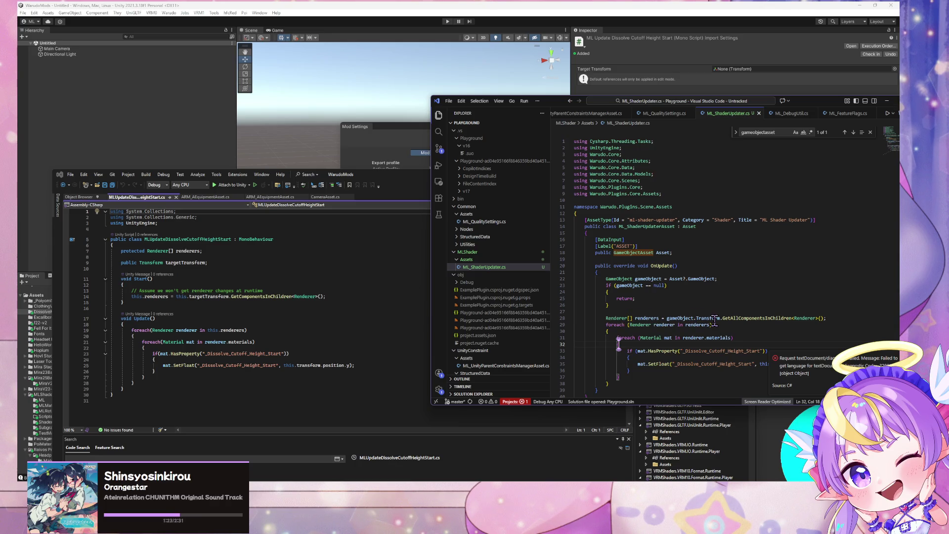
click(692, 318)
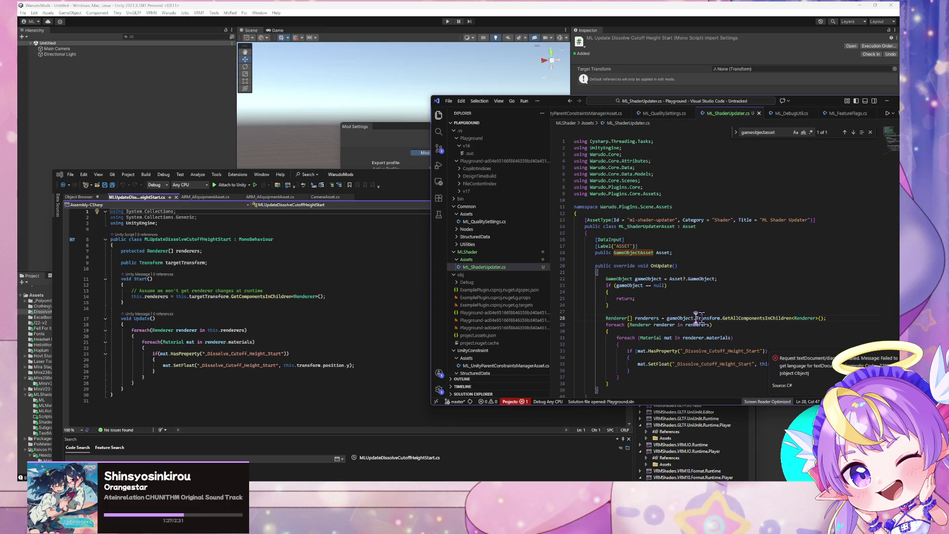
key(Delete)
text(t)
key(ctrl+s)
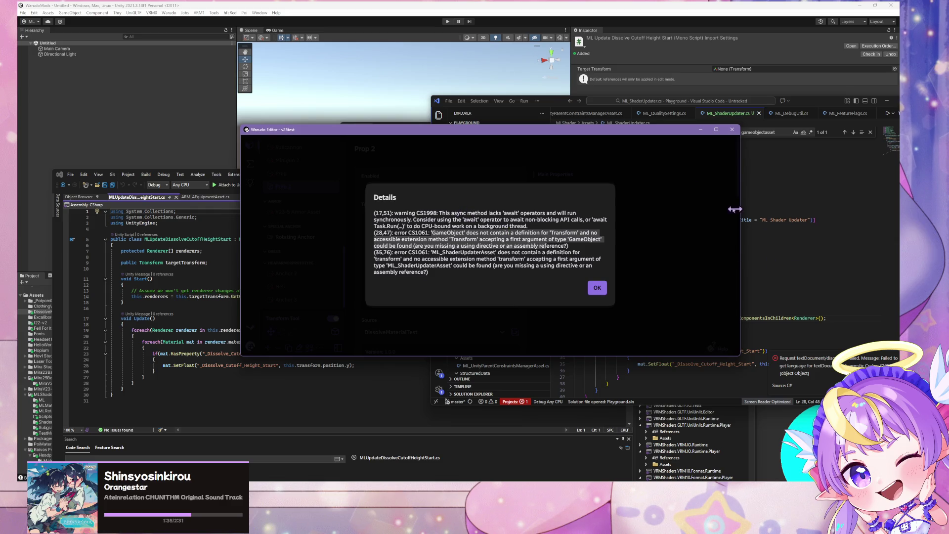
Step: Read Warudo's compile errors (Transform lacks GetAllComponentsInChildren) and bring up Visual Studio's reference script
drag(552, 132, 289, 107)
click(729, 256)
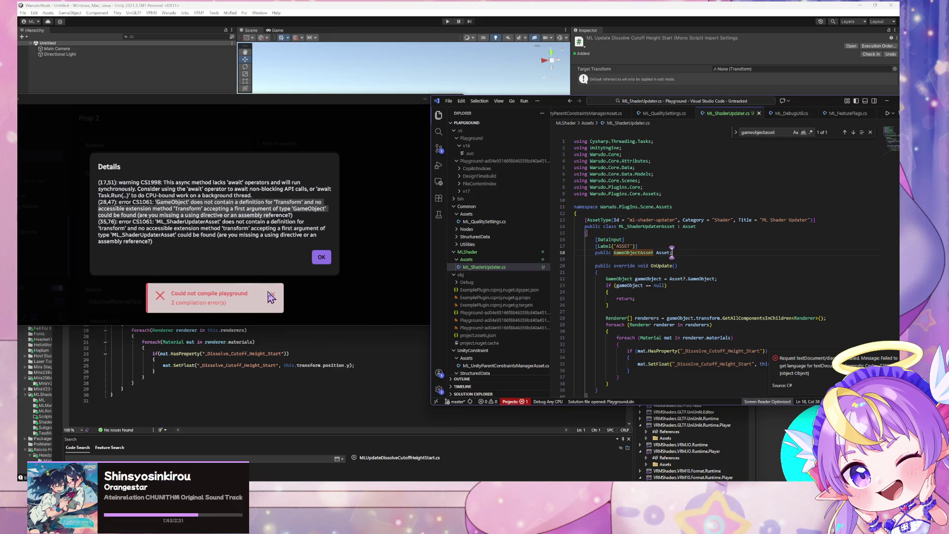
click(271, 297)
click(322, 257)
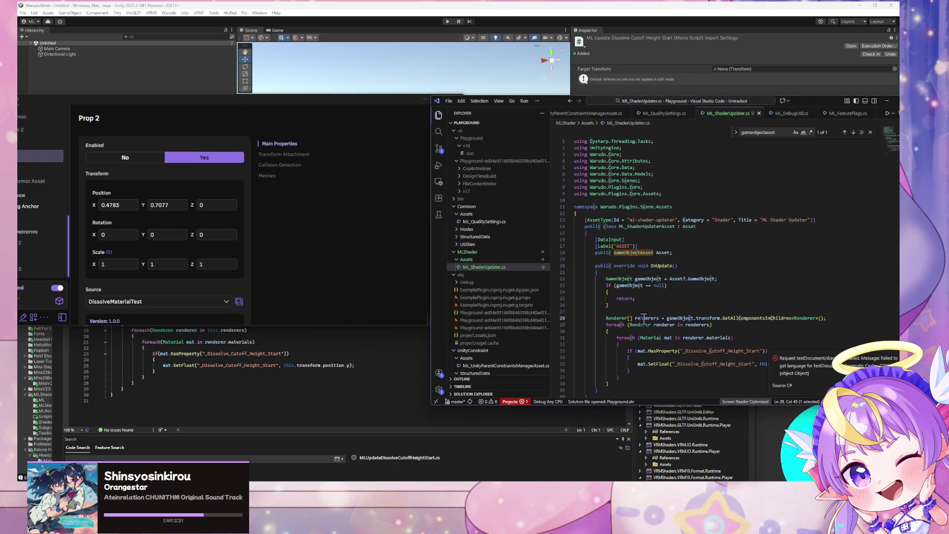
scroll(573, 307, down, 3)
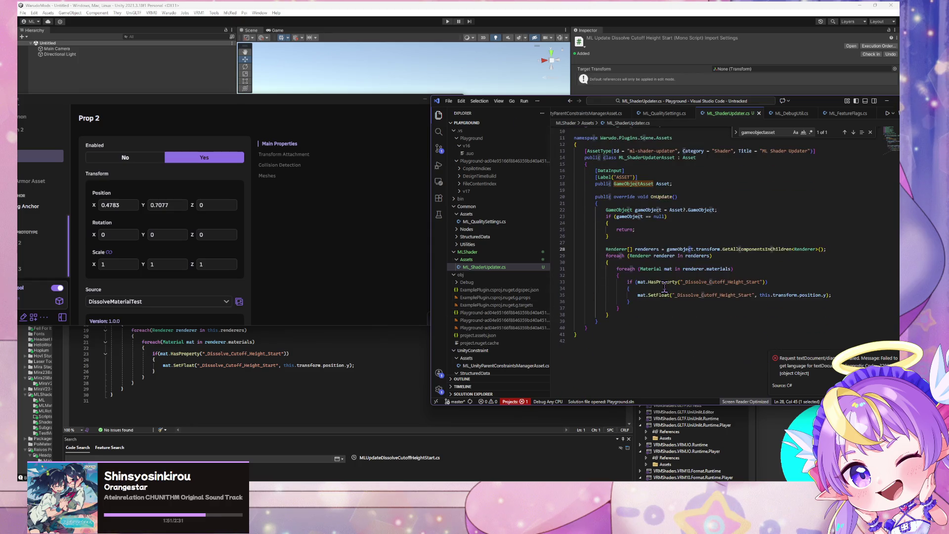
click(249, 299)
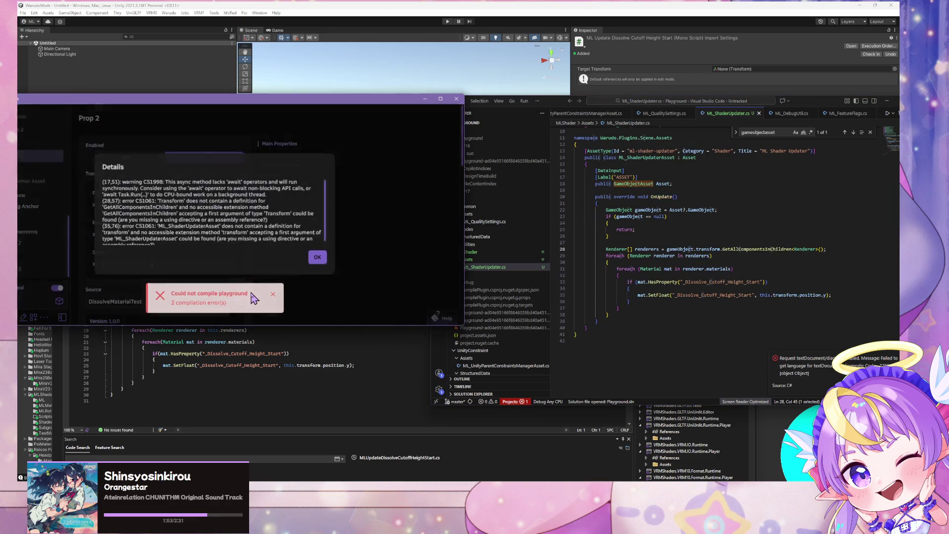
drag(99, 181, 280, 214)
mouse_move(98, 206)
mouse_down()
mouse_move(270, 207)
mouse_move(210, 207)
mouse_up()
click(667, 249)
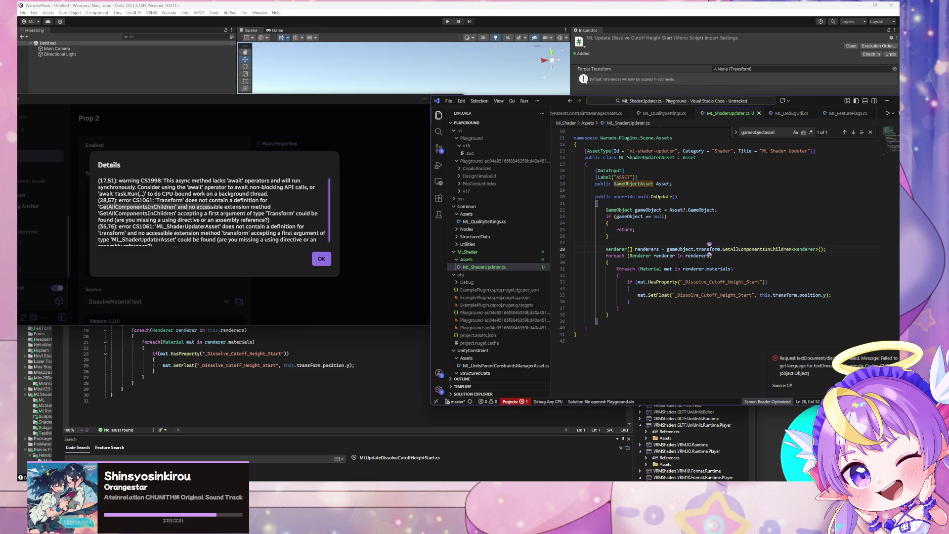
click(609, 449)
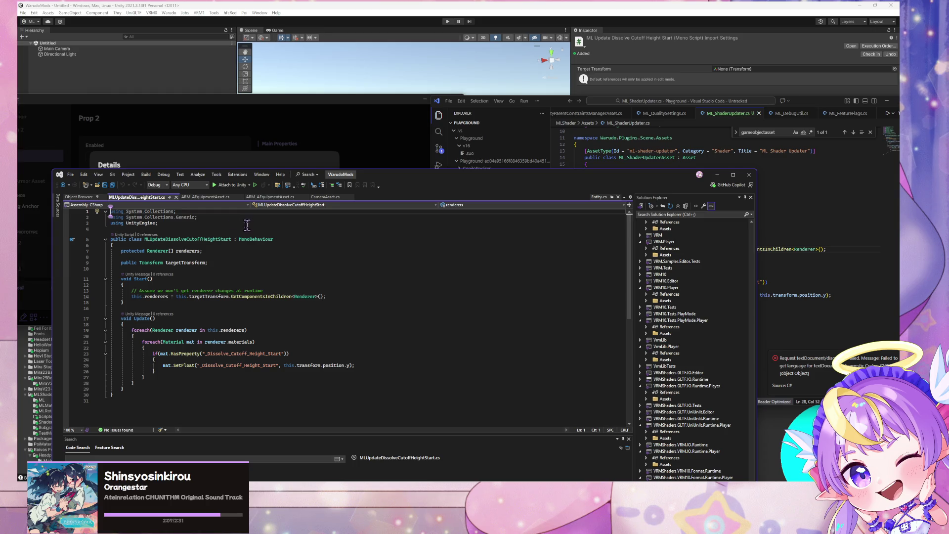
Step: In CameraAsset.cs, go to the GameObjectAsset definition to inspect its GameObject property
click(324, 197)
ctrl+click(235, 348)
scroll(278, 268, down, 2)
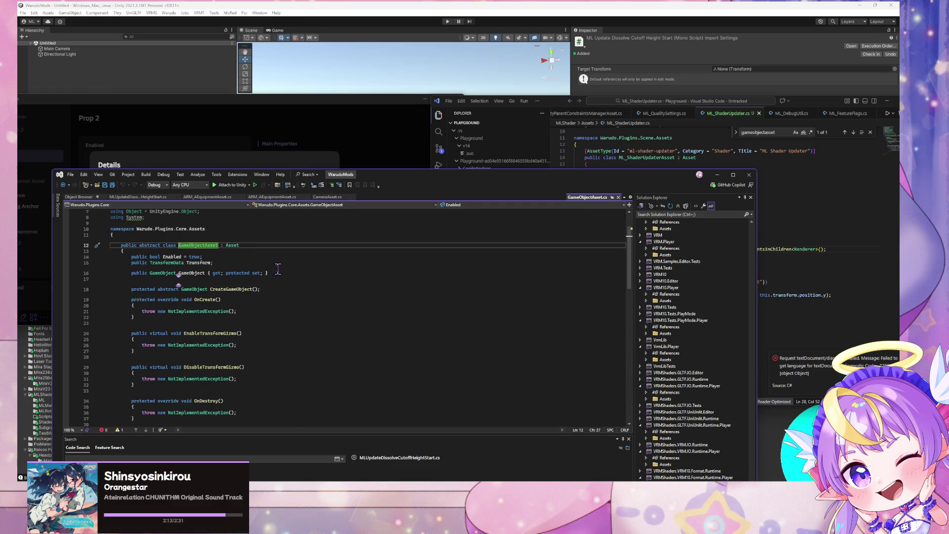
mouse_move(509, 180)
mouse_down()
mouse_move(497, 203)
mouse_move(420, 207)
mouse_move(494, 212)
mouse_move(477, 251)
mouse_move(487, 265)
mouse_move(523, 266)
mouse_up()
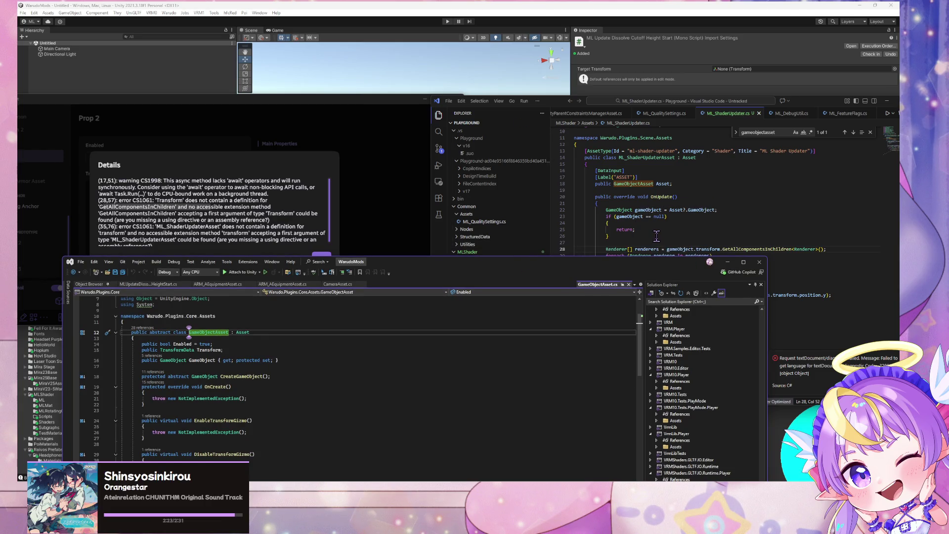
mouse_move(200, 376)
mouse_move(423, 446)
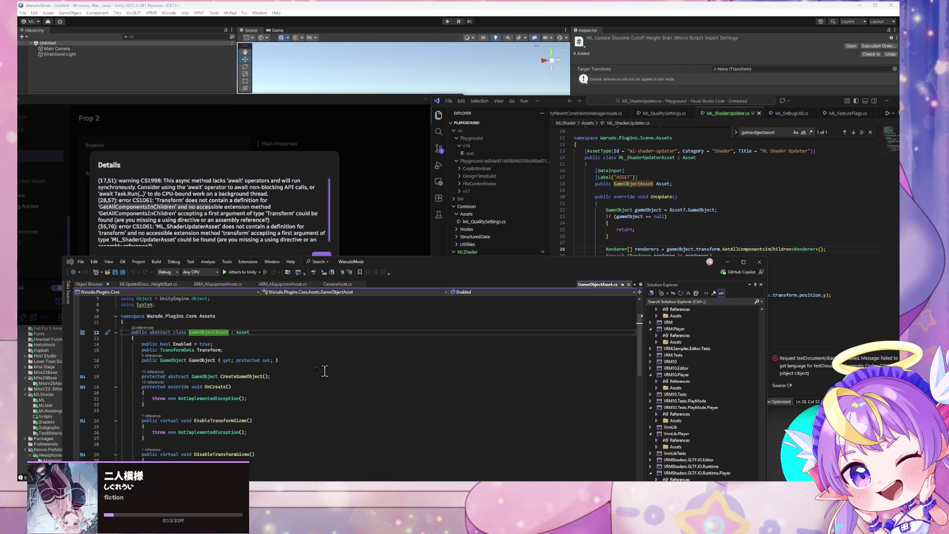
Step: Arrange Visual Studio to the right with ML_ShaderUpdater.cs in VS Code in front
mouse_move(396, 267)
mouse_down()
mouse_move(645, 147)
mouse_move(687, 200)
mouse_move(688, 191)
mouse_up()
click(552, 105)
drag(552, 105, 450, 101)
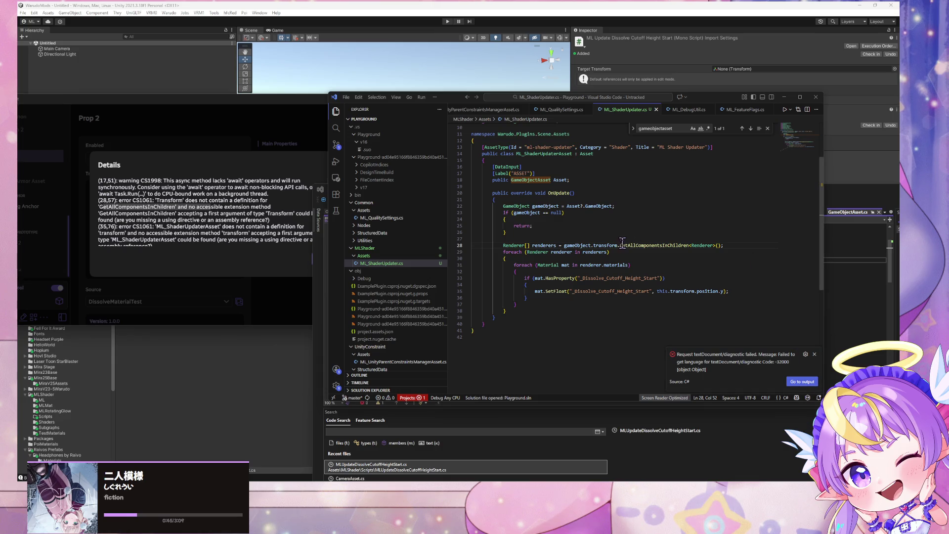
Step: Reread Warudo's line 28 GetAllComponentsInChildren error in the compile error details
click(590, 245)
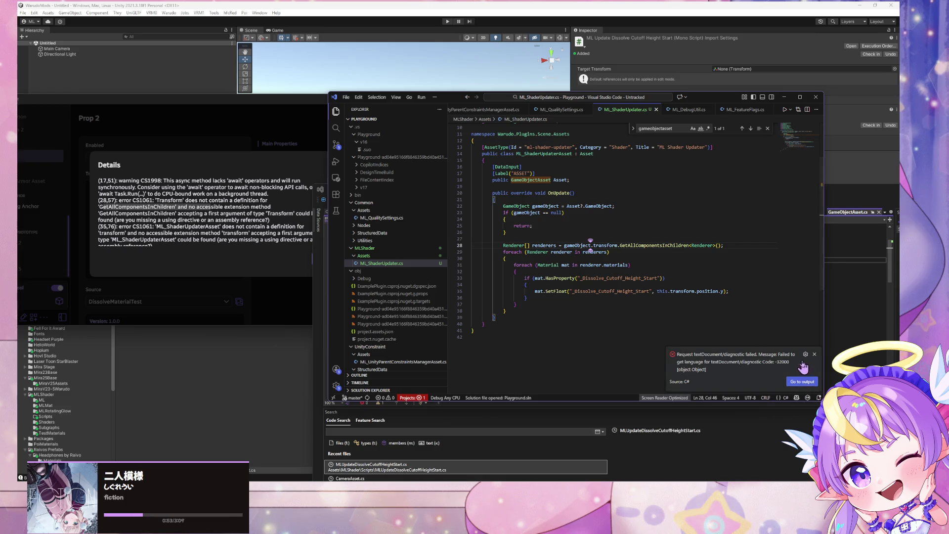
click(238, 219)
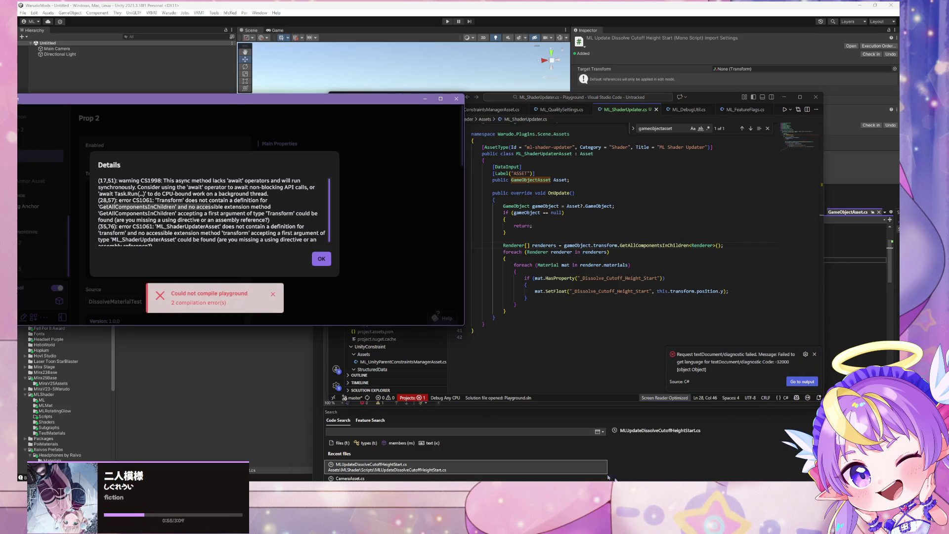
drag(129, 200, 246, 212)
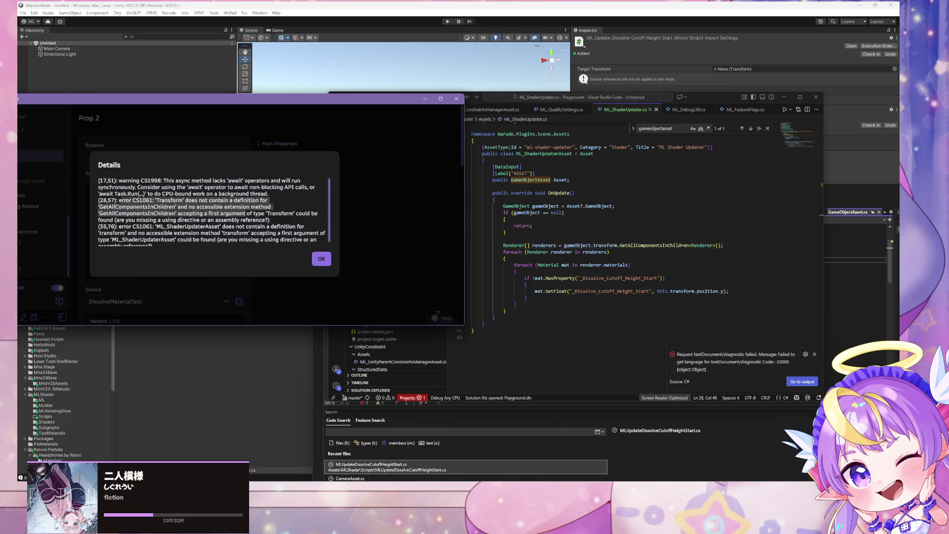
Step: Delete '.transform' from line 28, save, and dismiss Warudo's error details
mouse_move(627, 468)
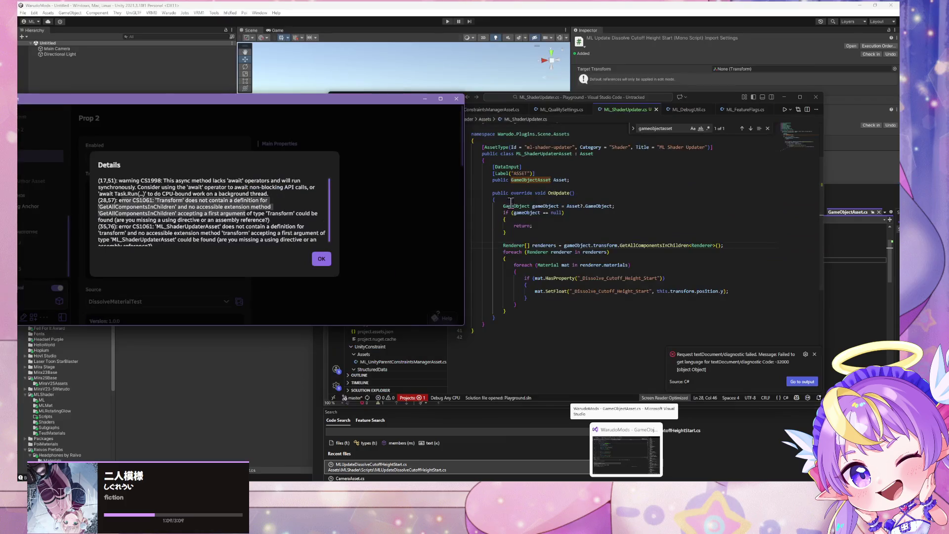
click(618, 246)
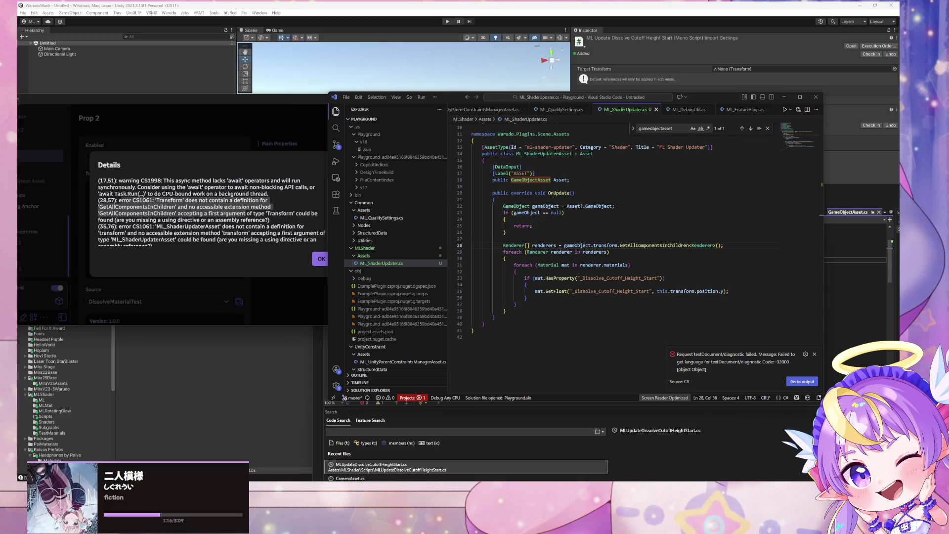
key(BackSpace)
key(BackSpace)
key(BackSpace)
key(BackSpace)
key(ctrl+s)
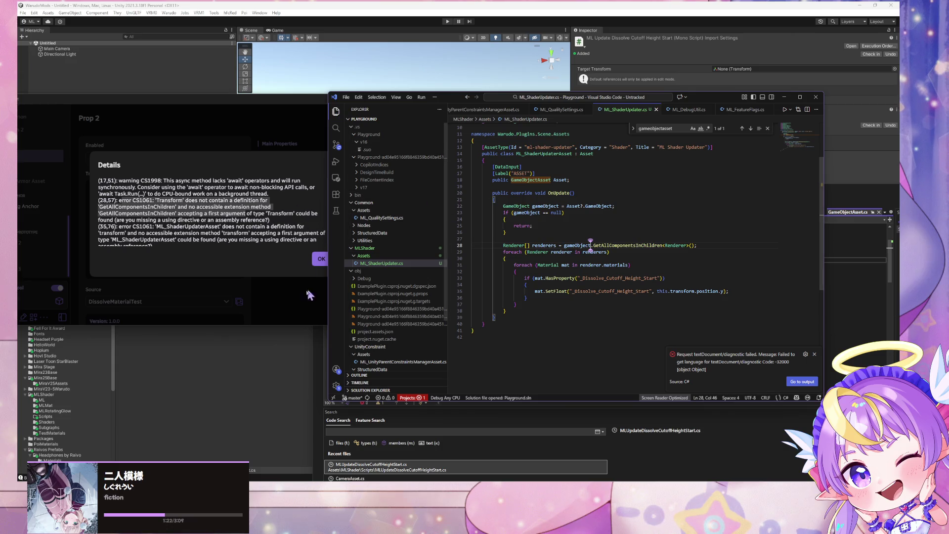
click(319, 258)
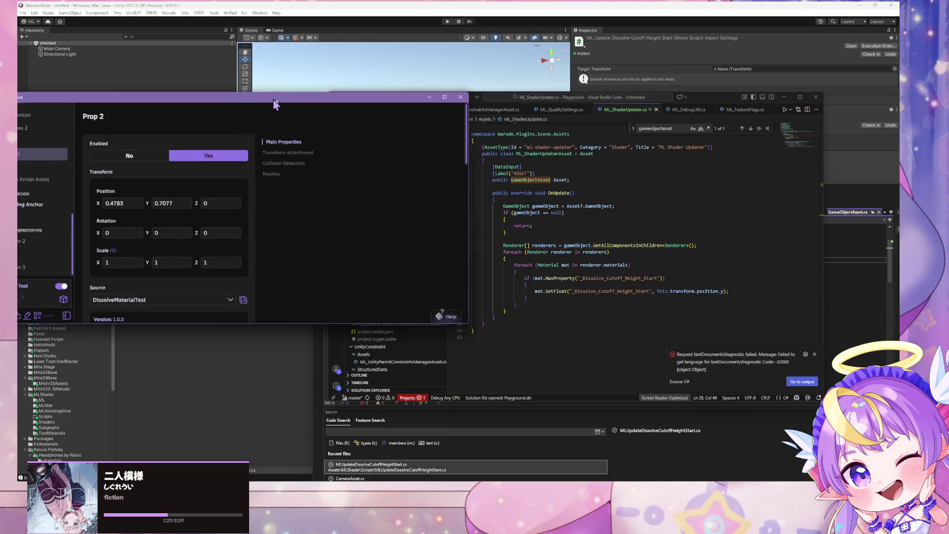
Step: In the Warudo editor, open the Add Asset list and browse the Steam Collab category
drag(275, 100, 408, 78)
click(637, 303)
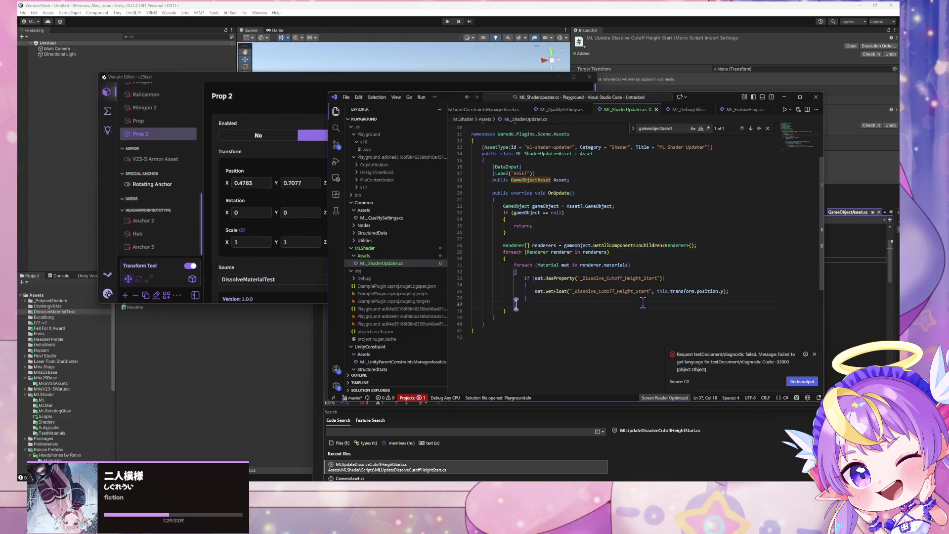
click(244, 244)
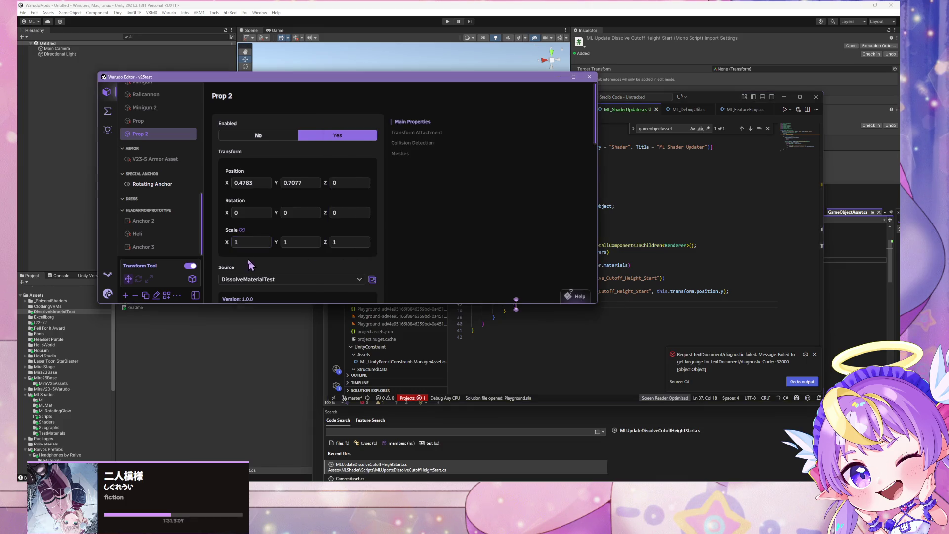
click(125, 295)
scroll(166, 198, down, 3)
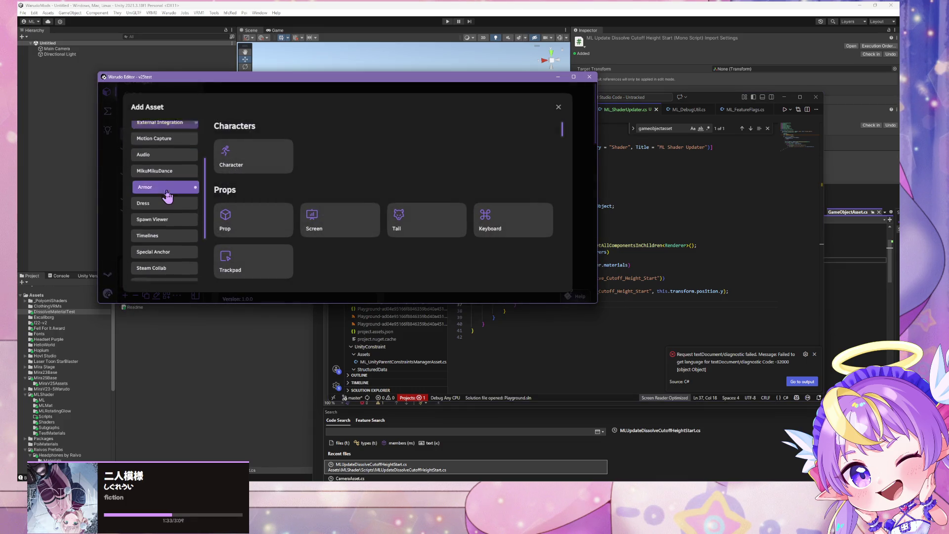
click(172, 193)
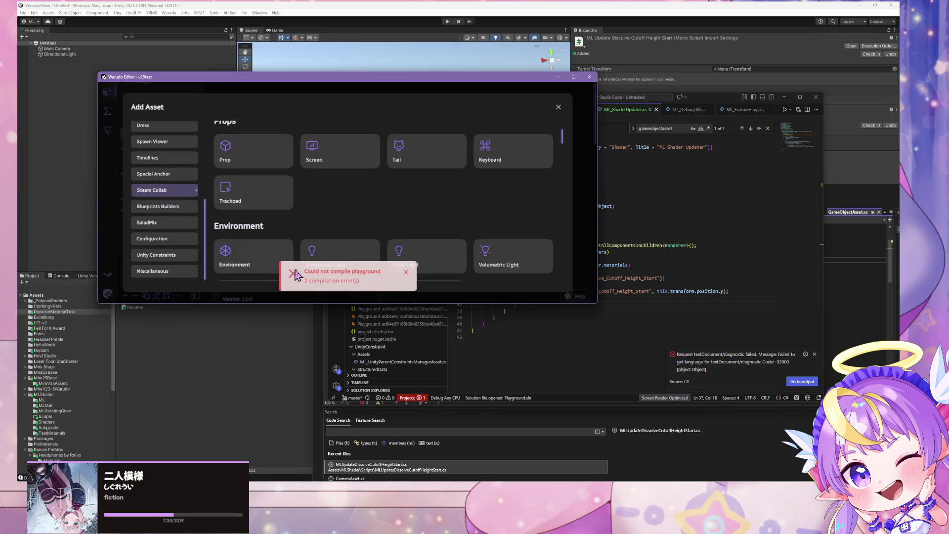
Step: Read the new errors (GameObject lacks GetAllComponentsInChildren) and return to line 28's gameObject
click(557, 106)
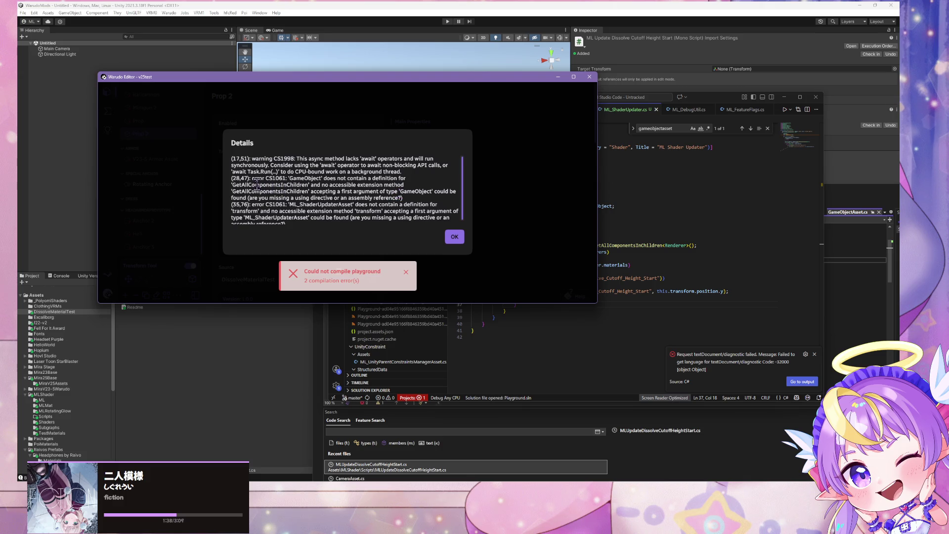
mouse_move(231, 184)
mouse_down()
mouse_move(337, 192)
mouse_move(308, 192)
mouse_up()
click(292, 179)
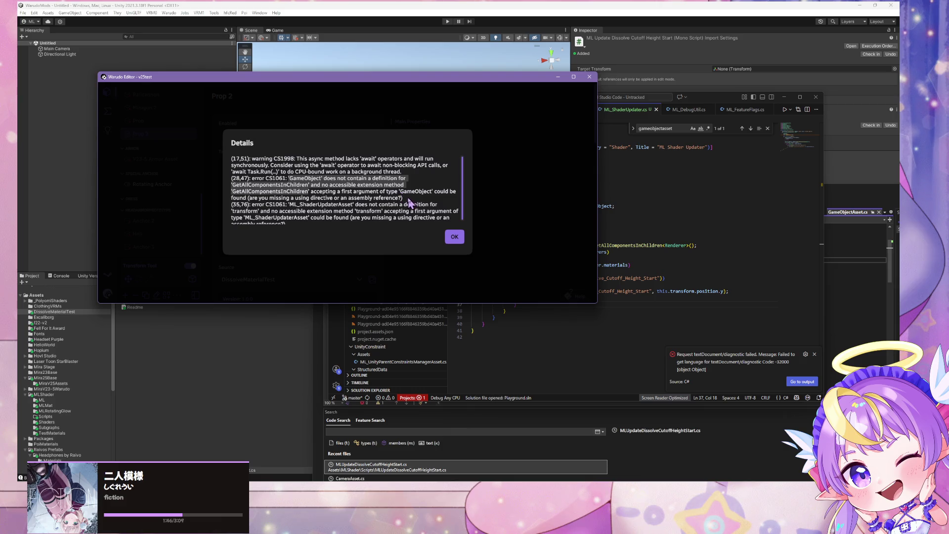
drag(405, 199, 291, 182)
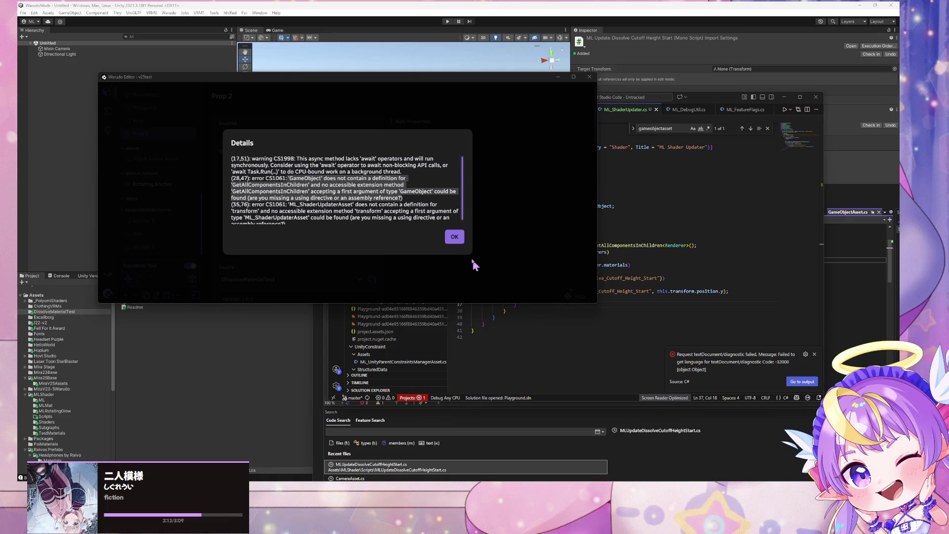
click(647, 269)
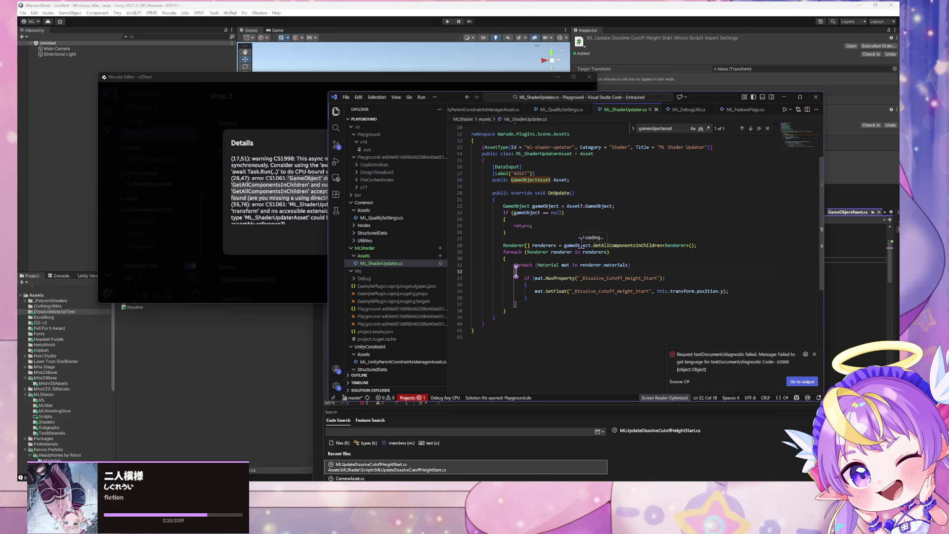
click(581, 244)
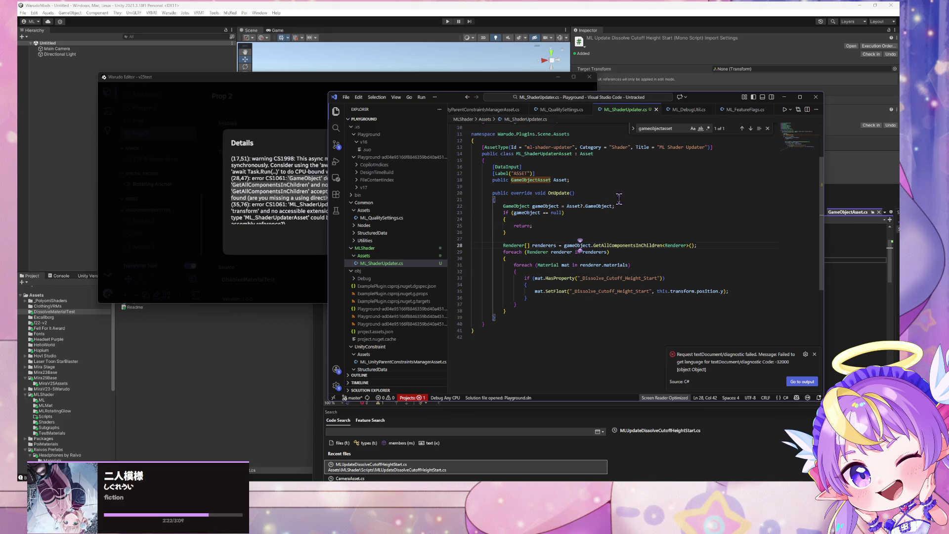
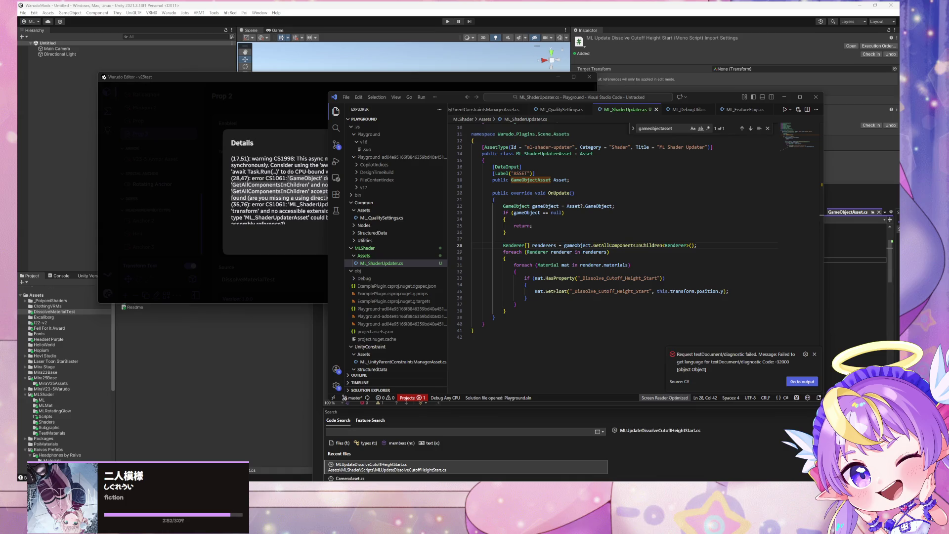
Step: Try adding ?.transform to the Asset?.GameObject assignment on line 22, then undo the Transform type change
drag(574, 206, 576, 206)
click(551, 206)
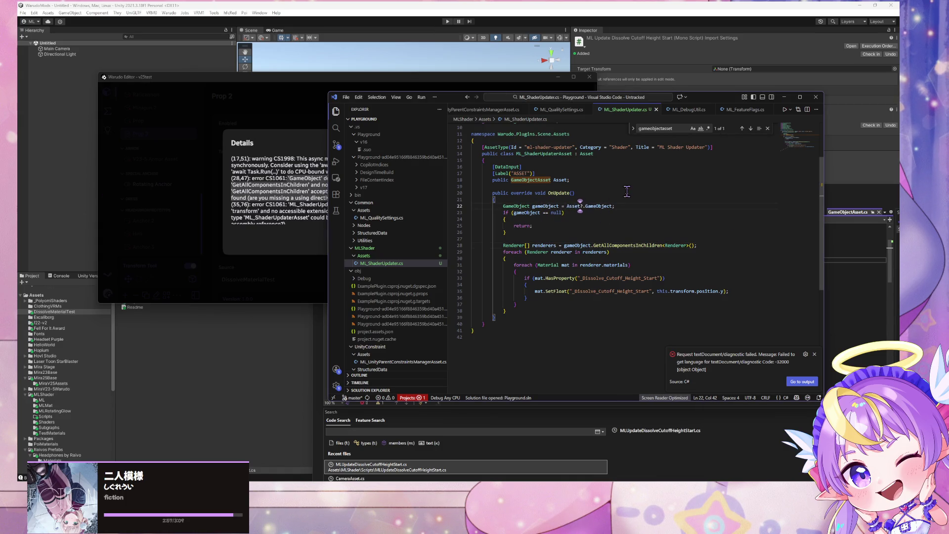
key(Right)
key(Right)
key(Right)
text(?.transf)
text(orm)
double_click(515, 206)
text(Trans)
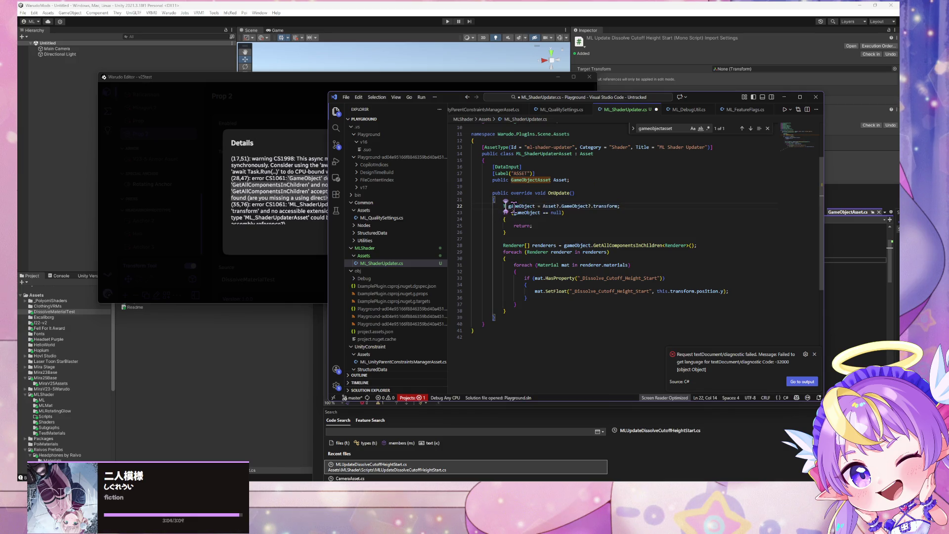
text(form)
key(ctrl+z)
key(ctrl+z)
key(ctrl+z)
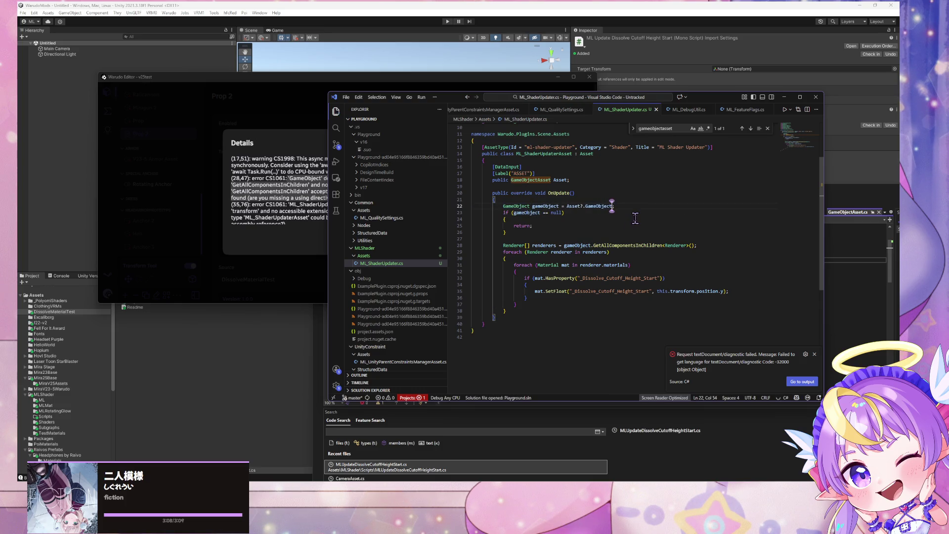
Step: Change the null check to 'gameObject?.transform == null', save, and view Warudo's compile result
click(540, 213)
text(?.transform)
key(ctrl+s)
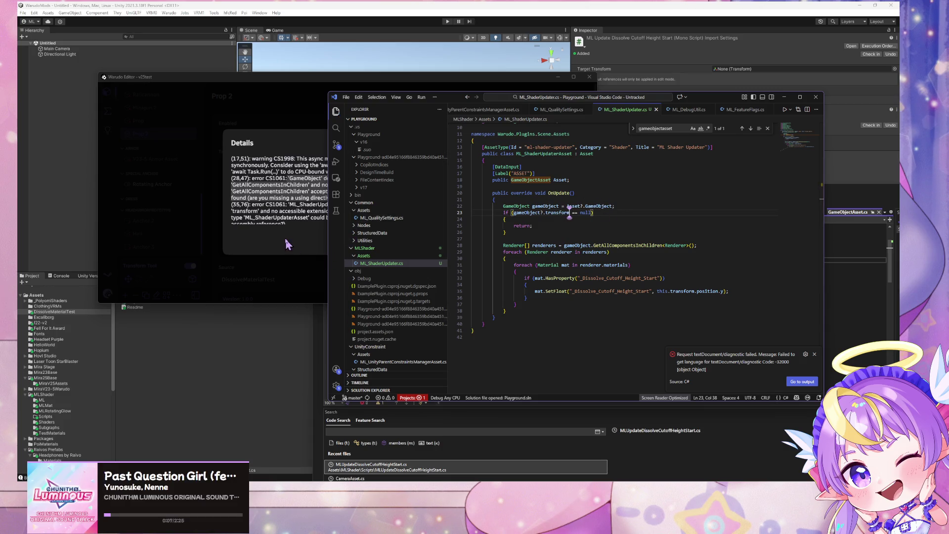
click(286, 259)
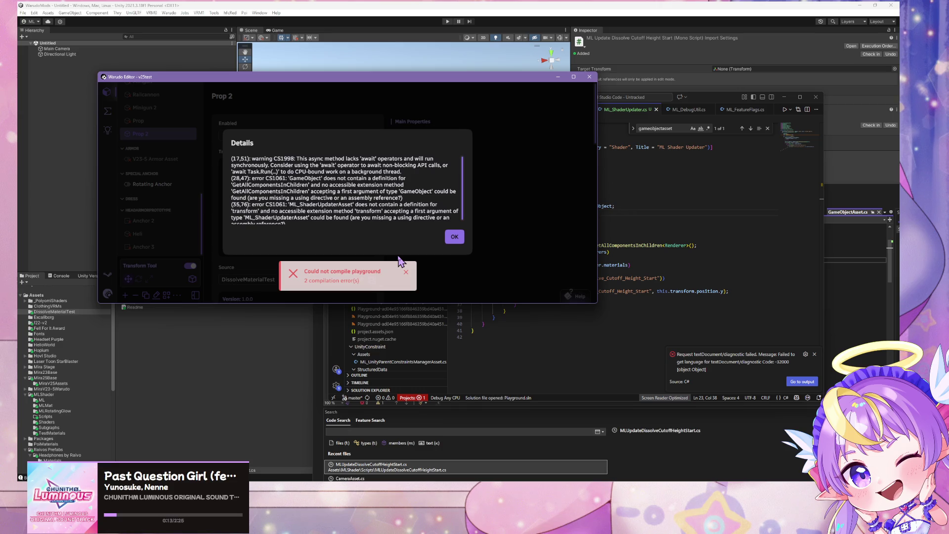
Step: Dismiss Warudo's compile error dialogs and revert the trial transform edits to the null check
click(406, 271)
click(454, 236)
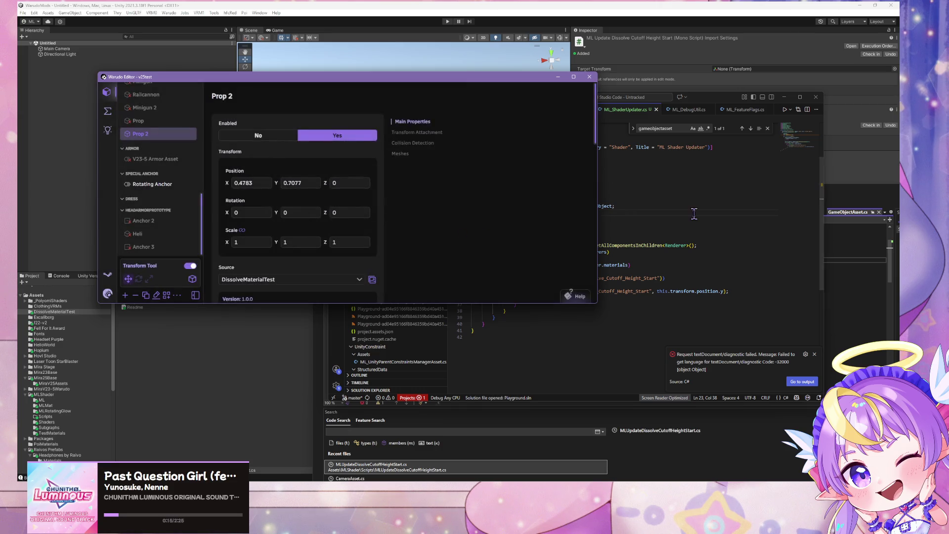
click(694, 213)
double_click(573, 212)
key(BackSpace)
key(BackSpace)
key(BackSpace)
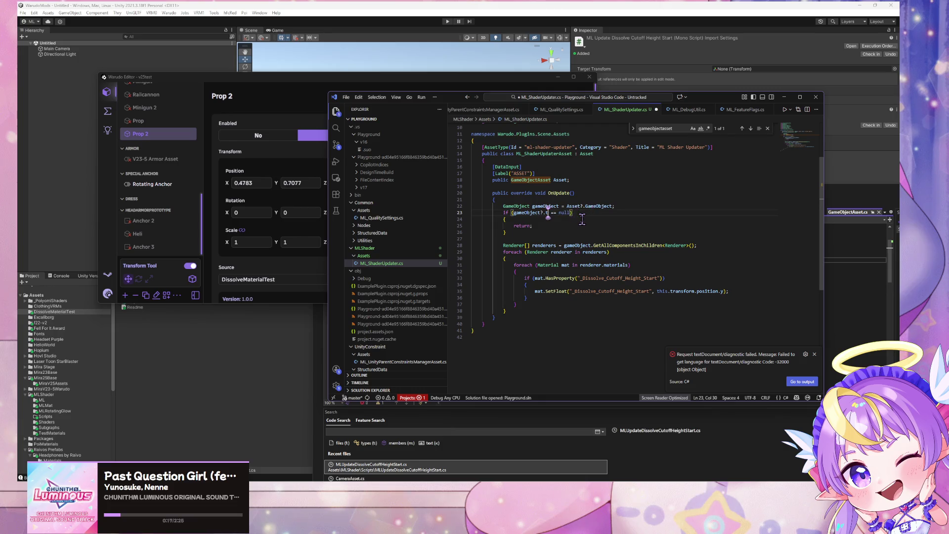
key(Tab)
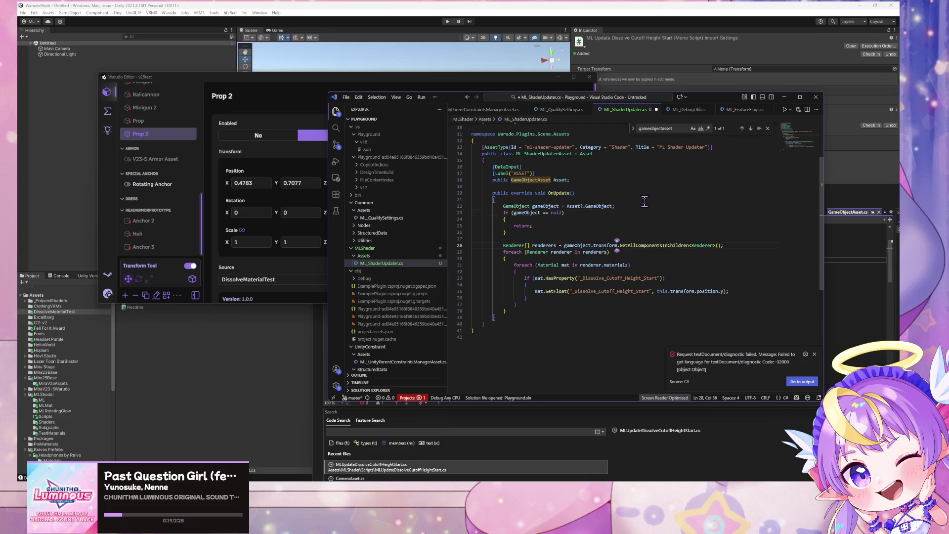
key(ctrl+BackSpace)
click(541, 213)
text(?.)
key(ctrl+z)
key(ctrl+z)
Step: Add an 'if (this.Asset == null) return;' guard at the top of OnUpdate
click(554, 200)
key(Return)
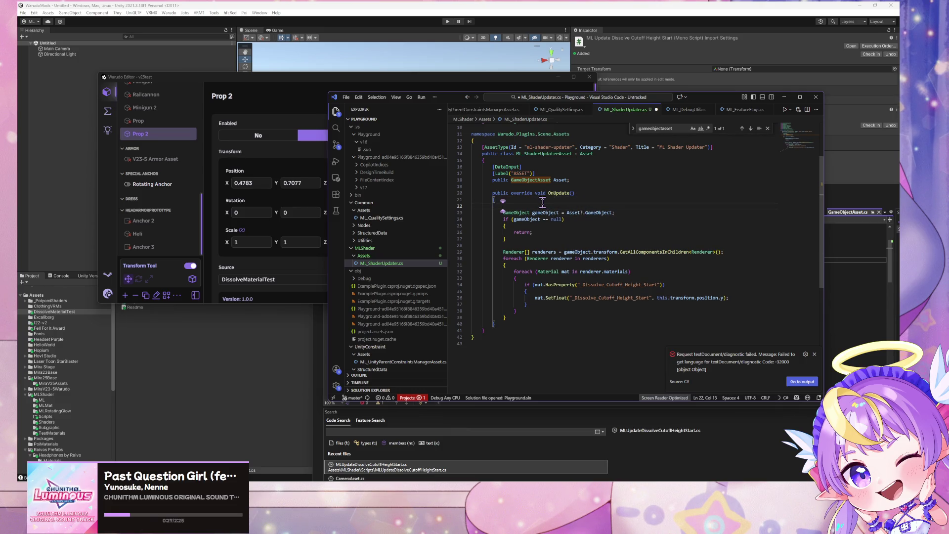
key(Tab)
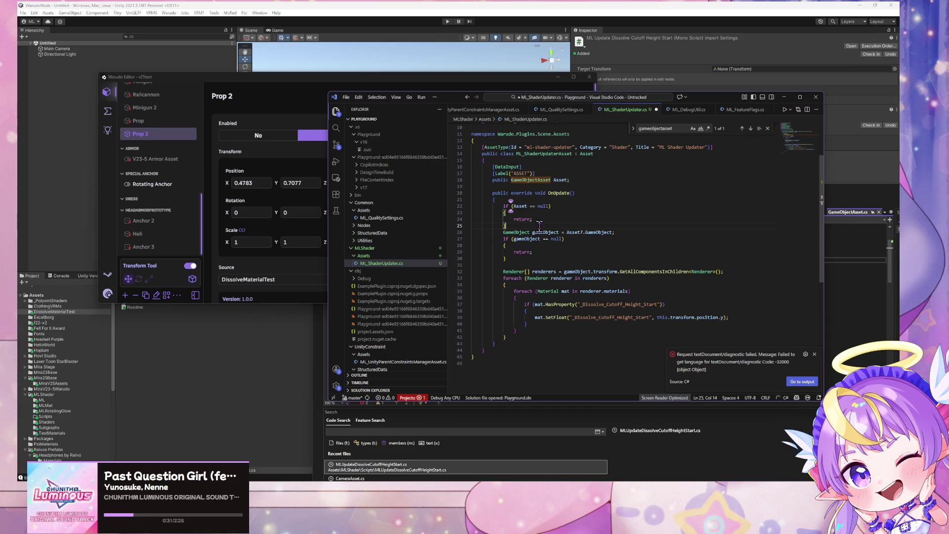
key(Return)
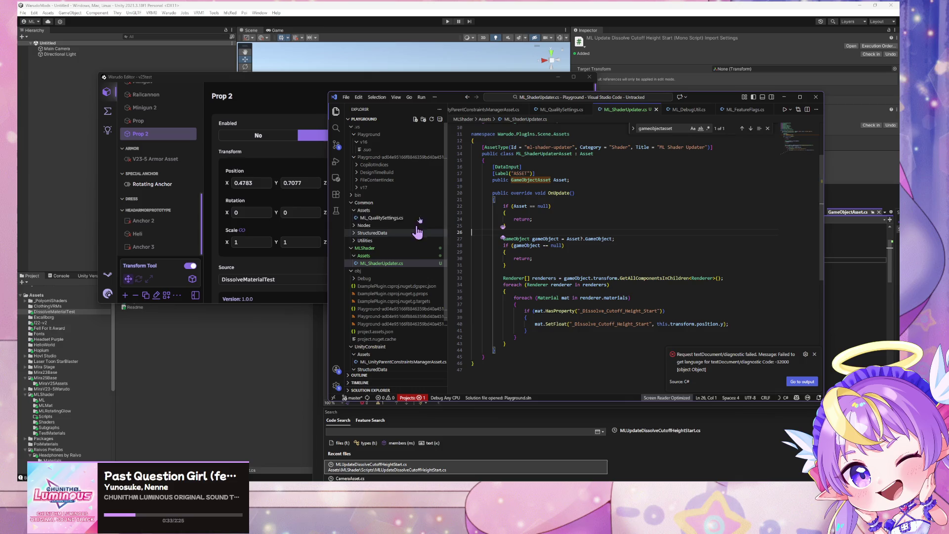
click(548, 247)
click(515, 199)
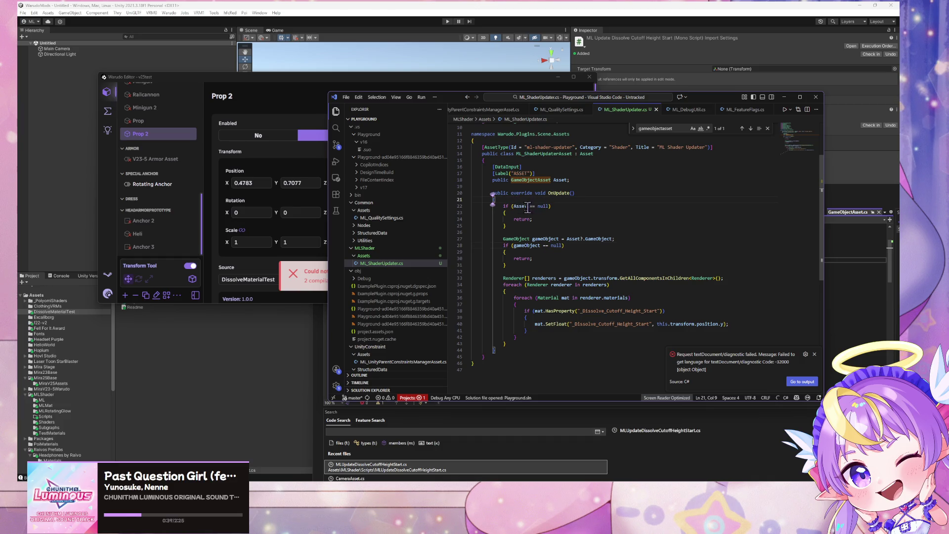
click(513, 206)
text(this.)
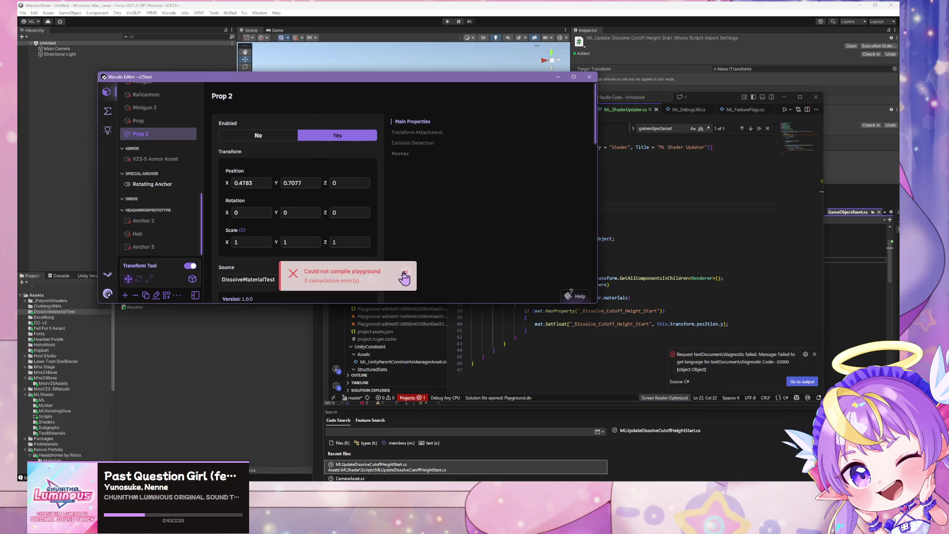
Step: Open Warudo's compile error details and read the two CS1061 errors
click(609, 285)
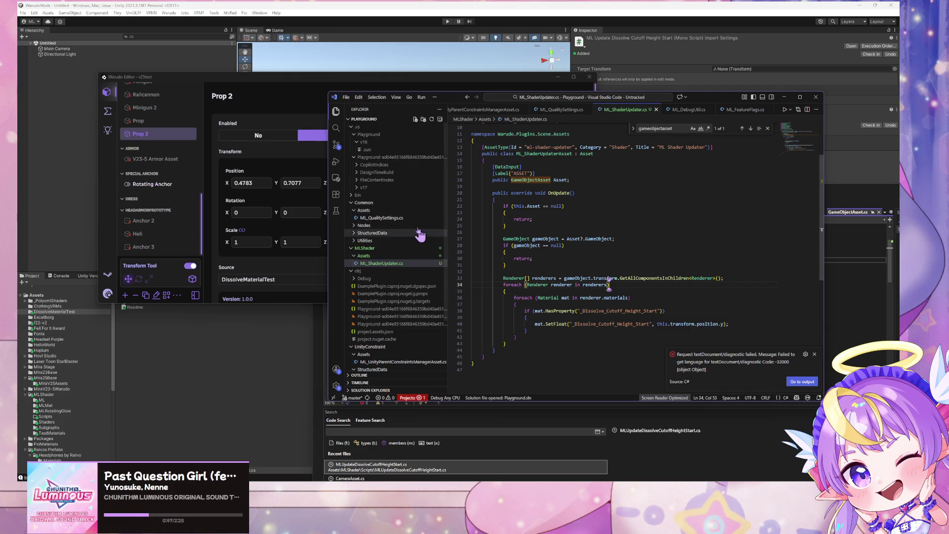
click(316, 272)
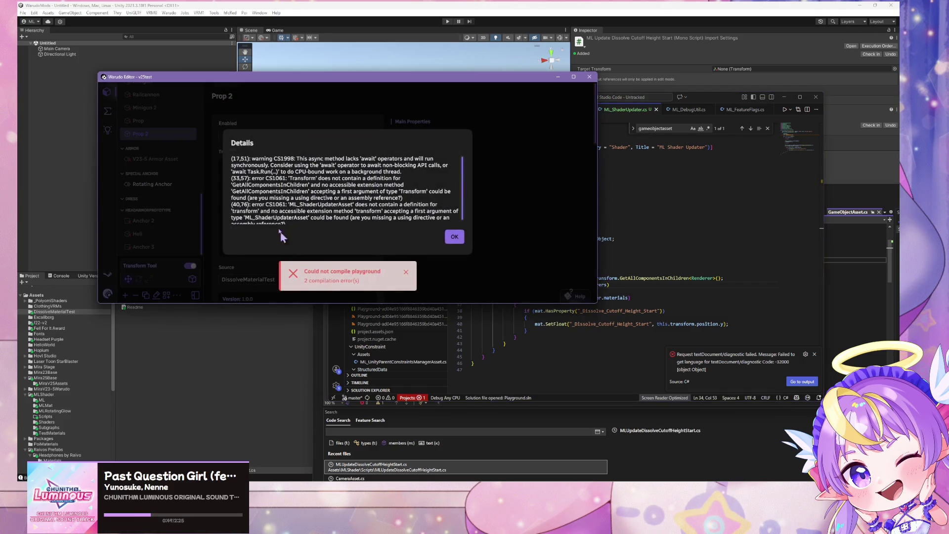
drag(251, 179, 264, 179)
scroll(346, 192, down, 2)
scroll(346, 193, up, 2)
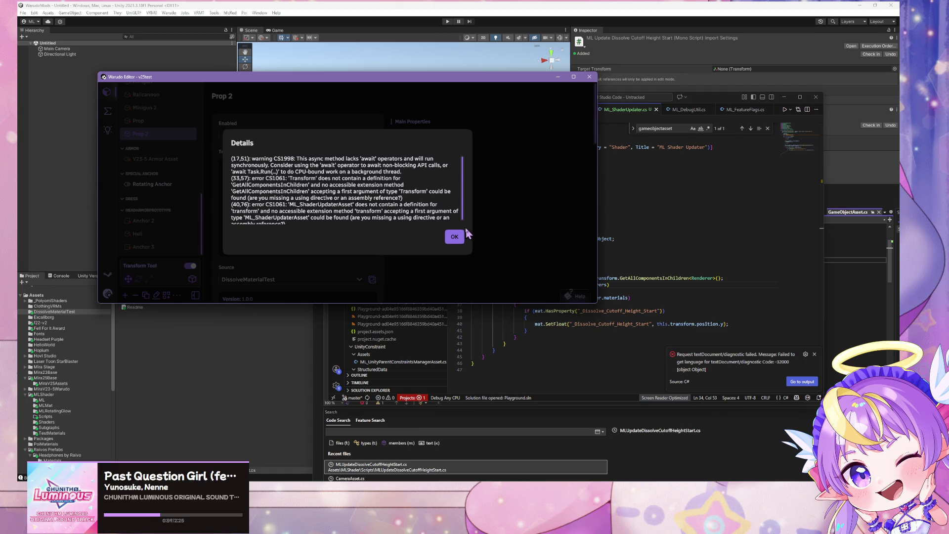
click(666, 239)
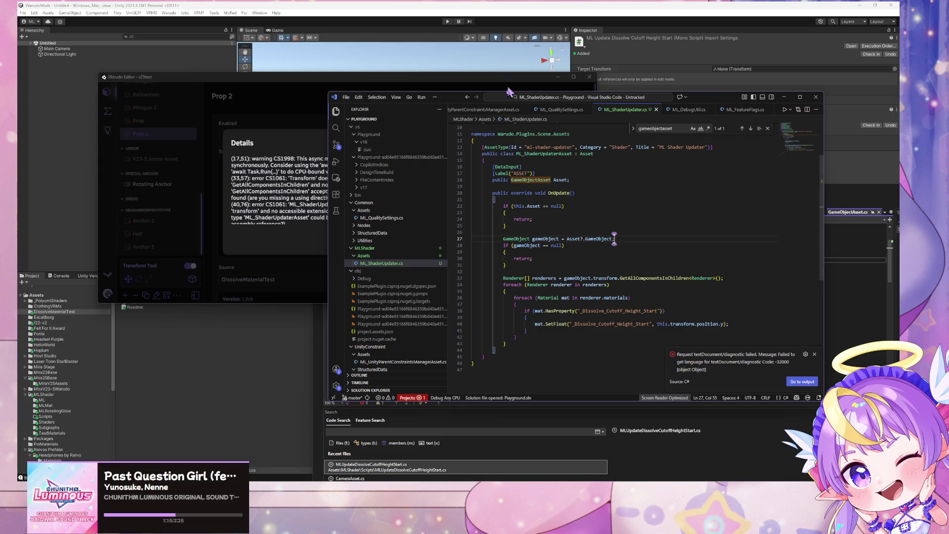
drag(450, 97, 572, 92)
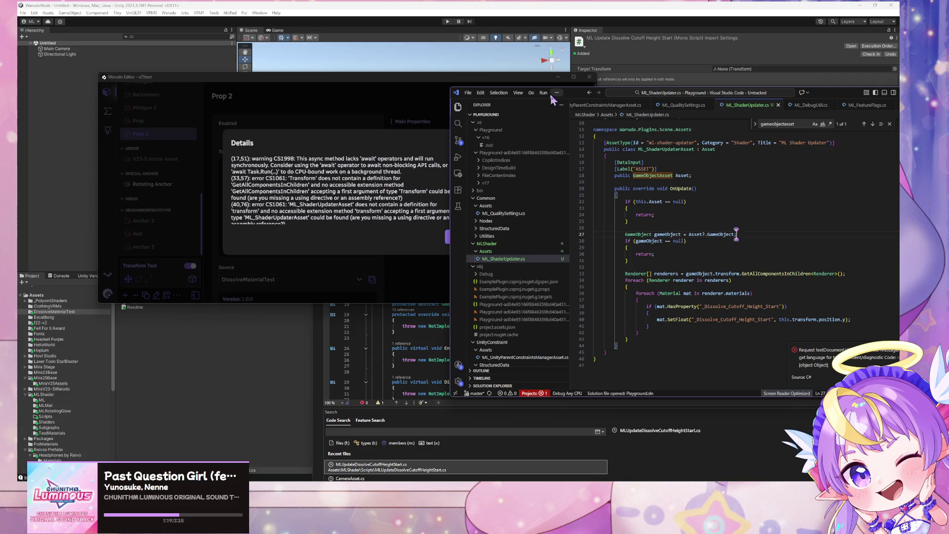
Step: Comment out the whole OnUpdate body, lines 22–43, and close Warudo's error details
scroll(374, 167, down, 1)
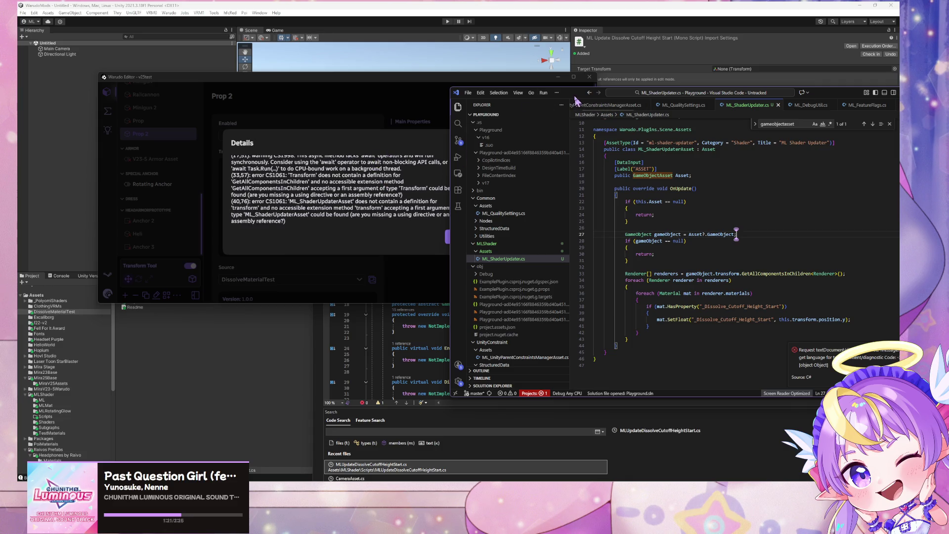
drag(577, 97, 398, 104)
mouse_move(457, 344)
mouse_down()
mouse_move(416, 169)
mouse_move(414, 209)
mouse_up()
key(ctrl+slash)
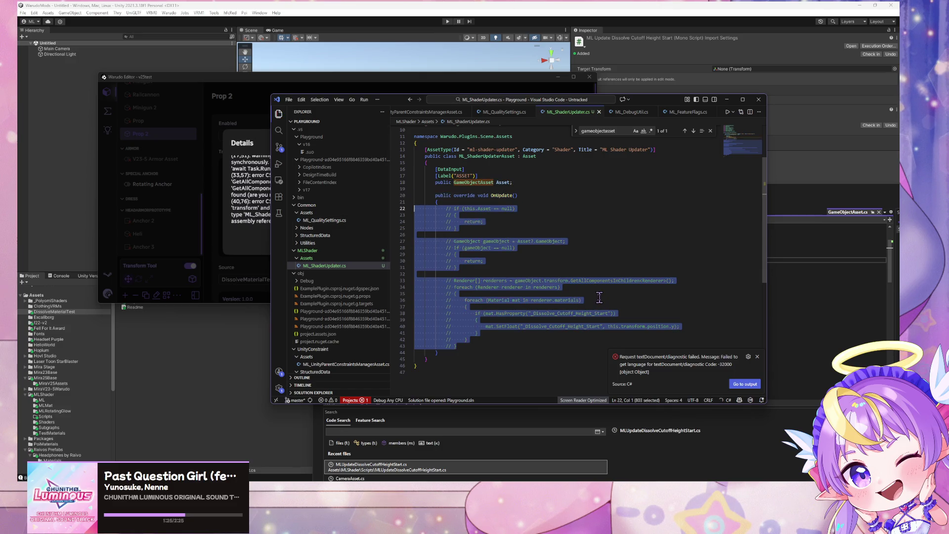
click(494, 78)
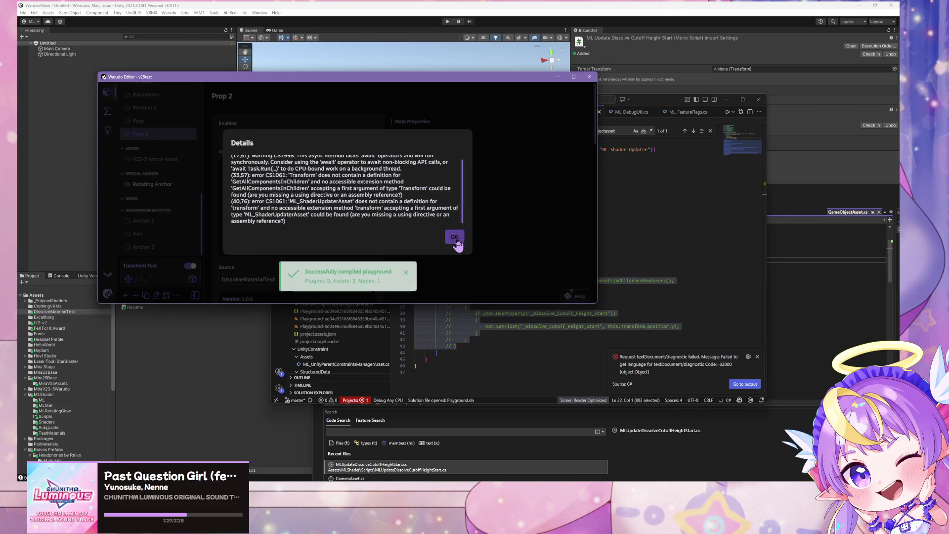
click(452, 237)
key(alt+Tab)
Step: Uncomment the Asset null check on lines 22–25, save, and check Warudo's compile result
drag(480, 228, 394, 207)
key(ctrl+slash)
key(ctrl+s)
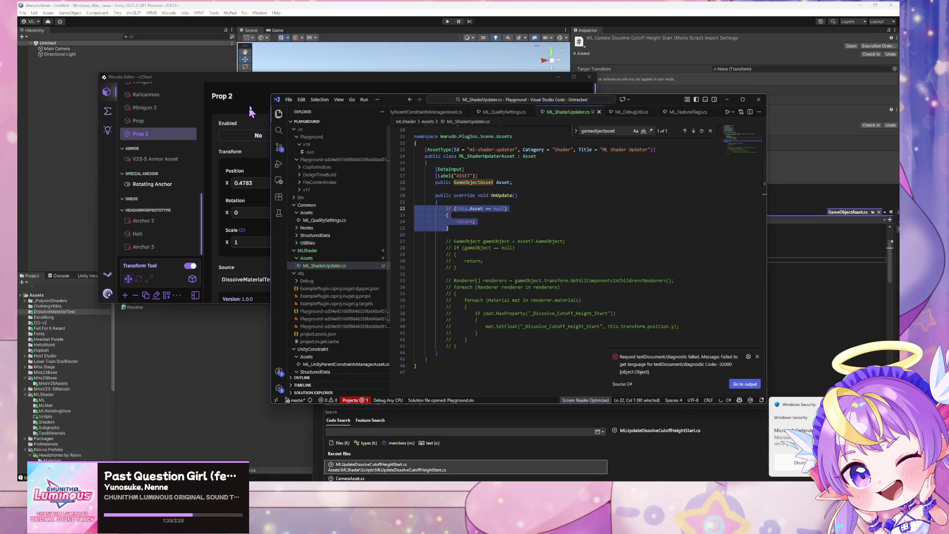
click(255, 106)
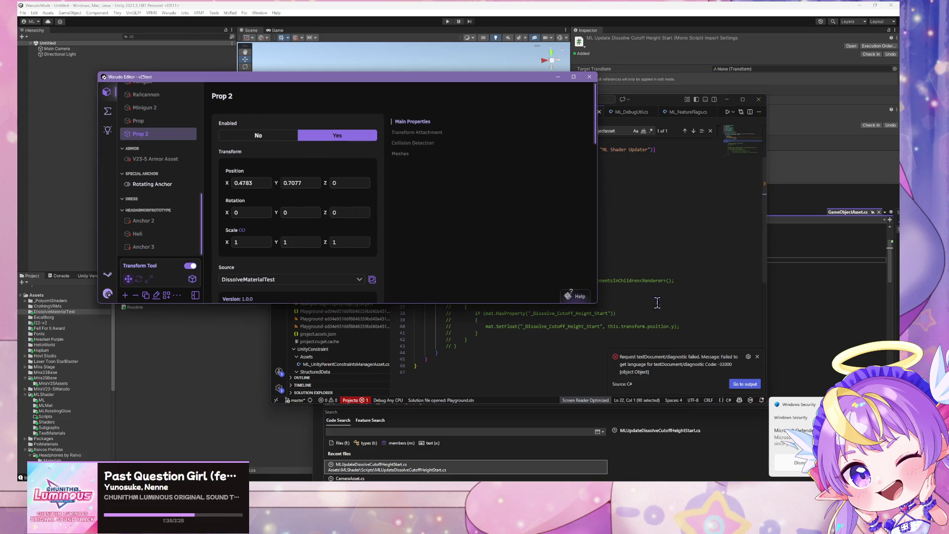
click(672, 307)
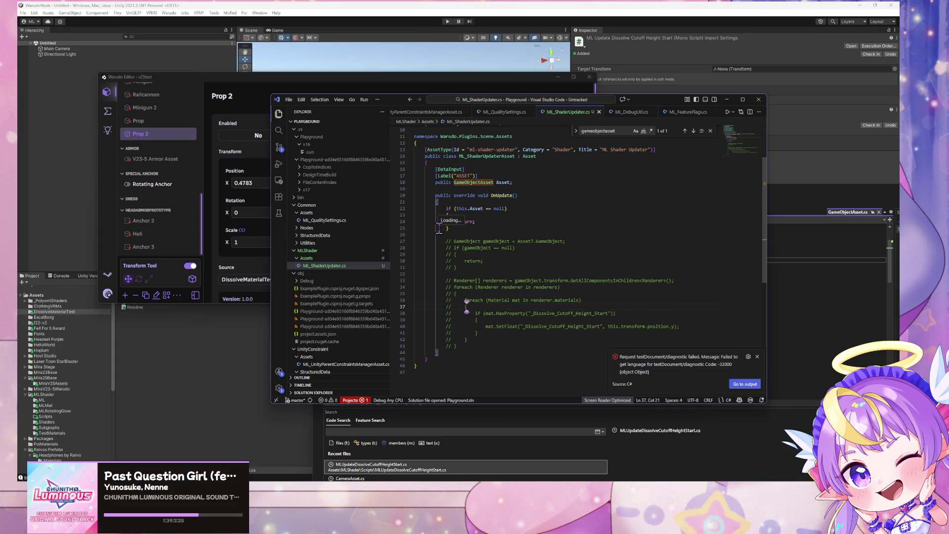
Step: Uncomment the gameObject declaration on line 27, save, and confirm the playground compiles
click(478, 240)
key(ctrl+slash)
key(ctrl+s)
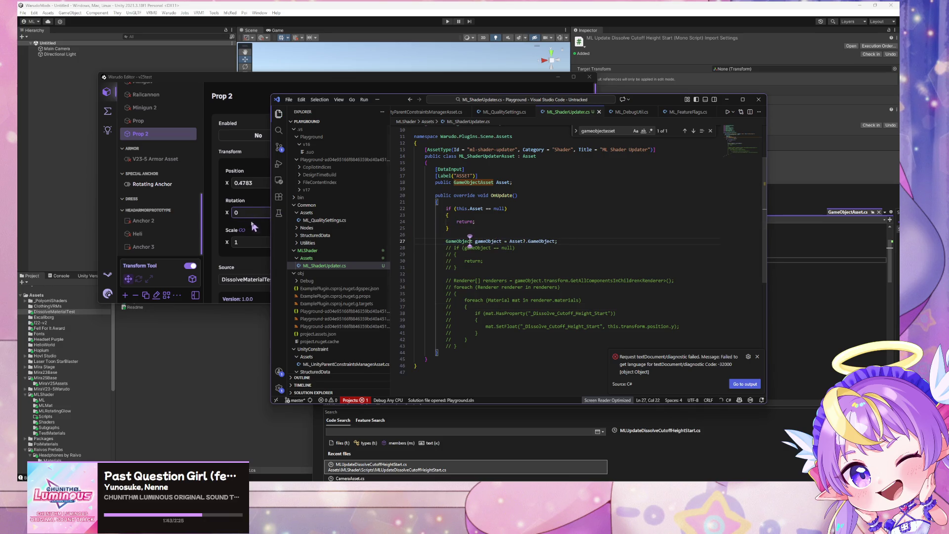
click(216, 227)
click(406, 271)
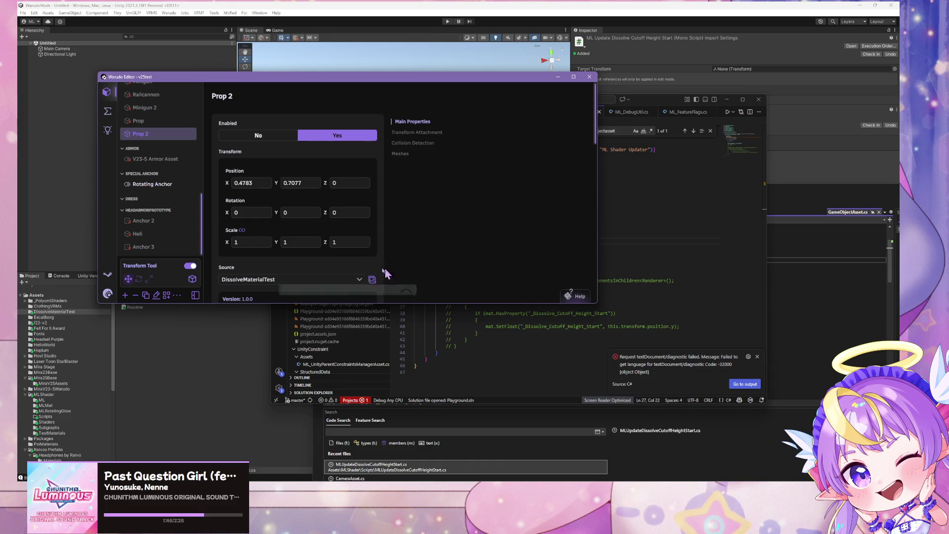
click(669, 267)
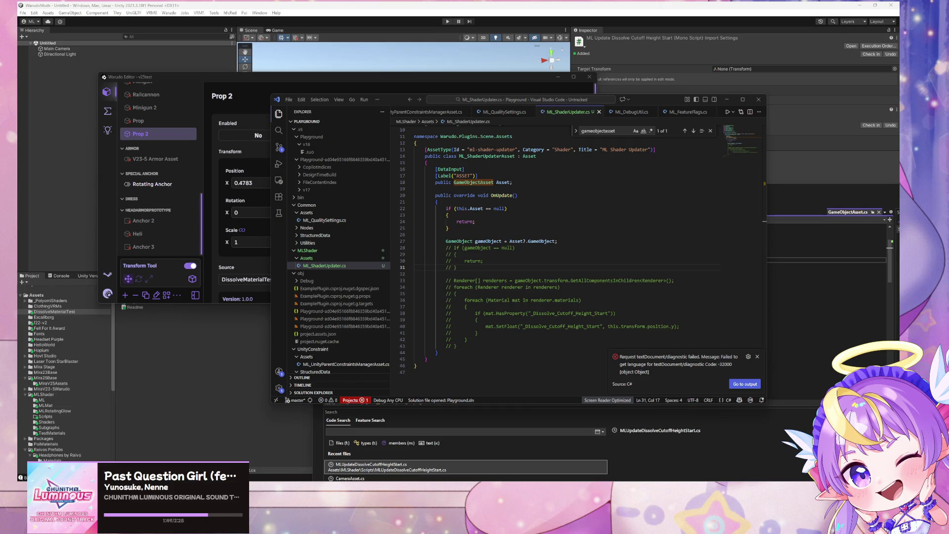
Step: Uncomment the gameObject null check lines, save, and recheck the playground compile result
key(super+d)
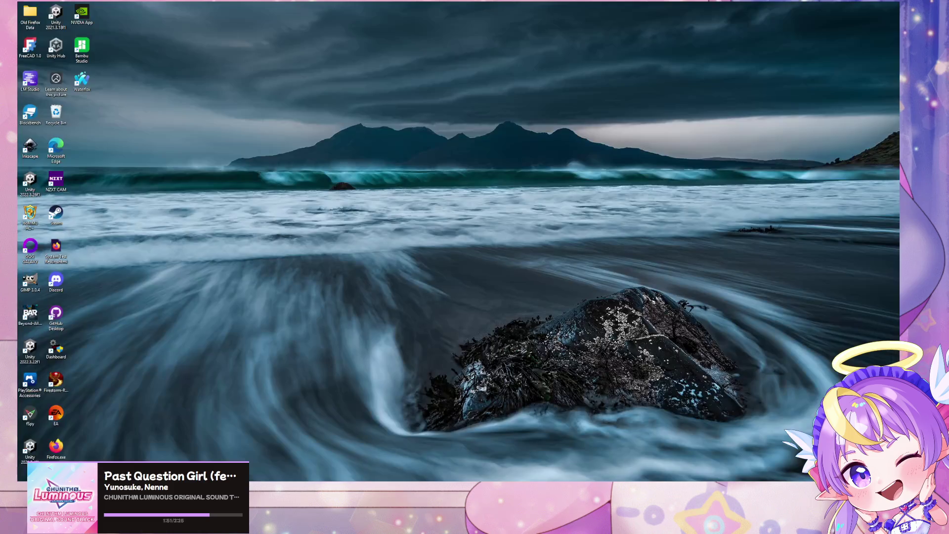
key(super+d)
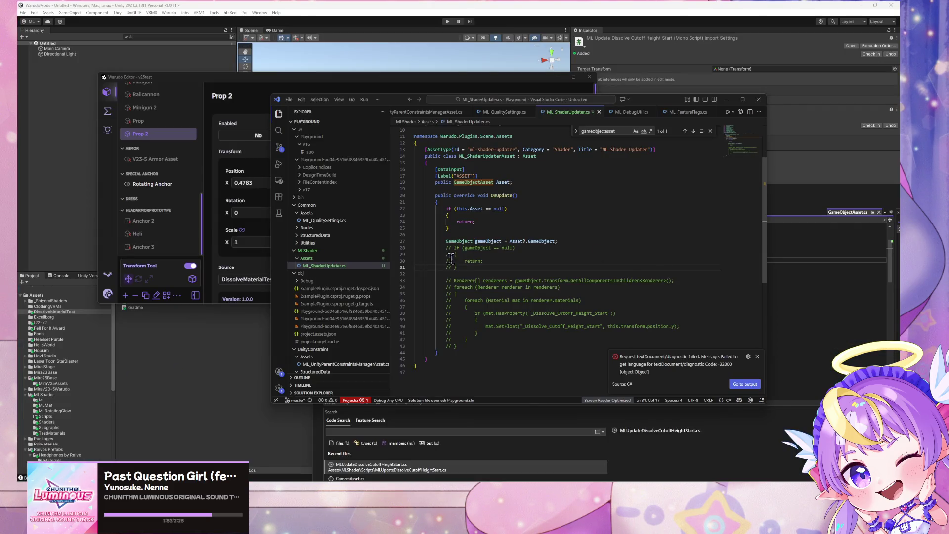
shift+click(414, 248)
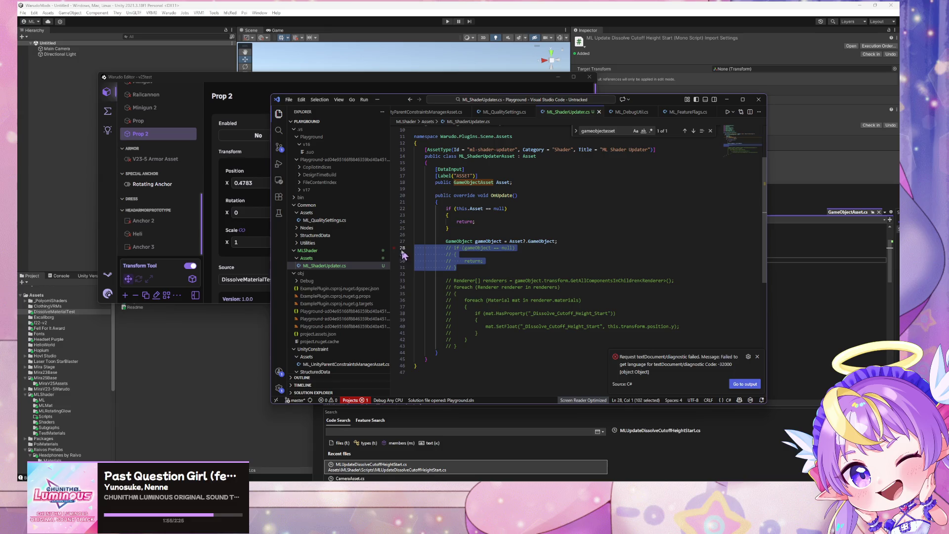
key(ctrl+slash)
key(ctrl+s)
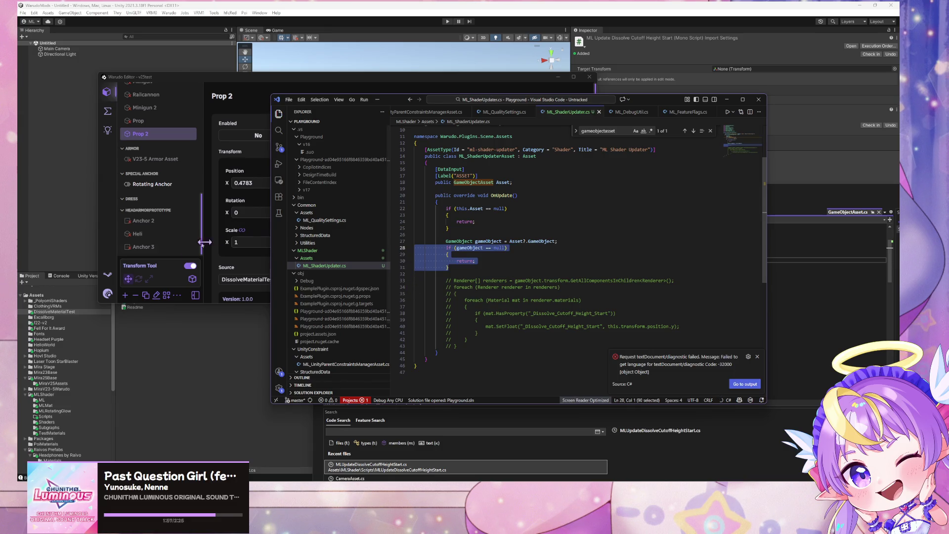
click(232, 246)
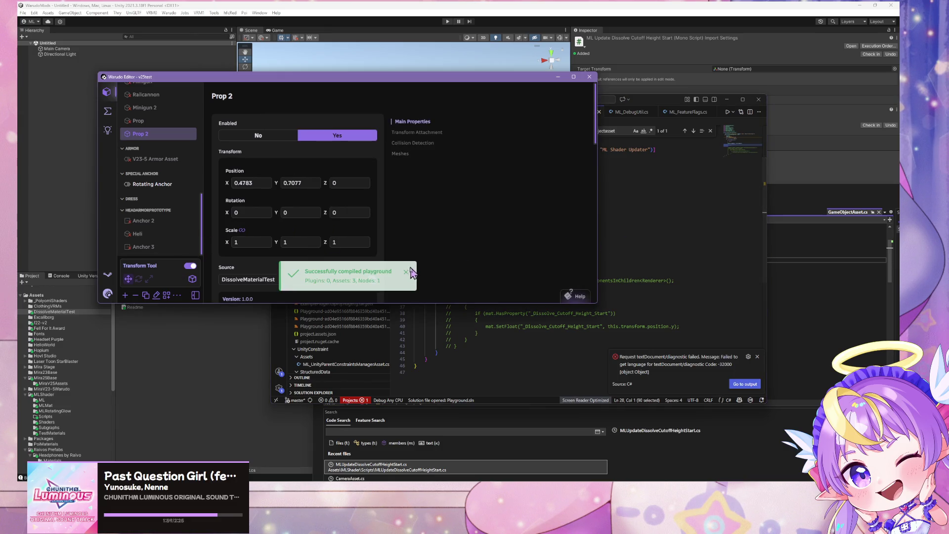
click(728, 196)
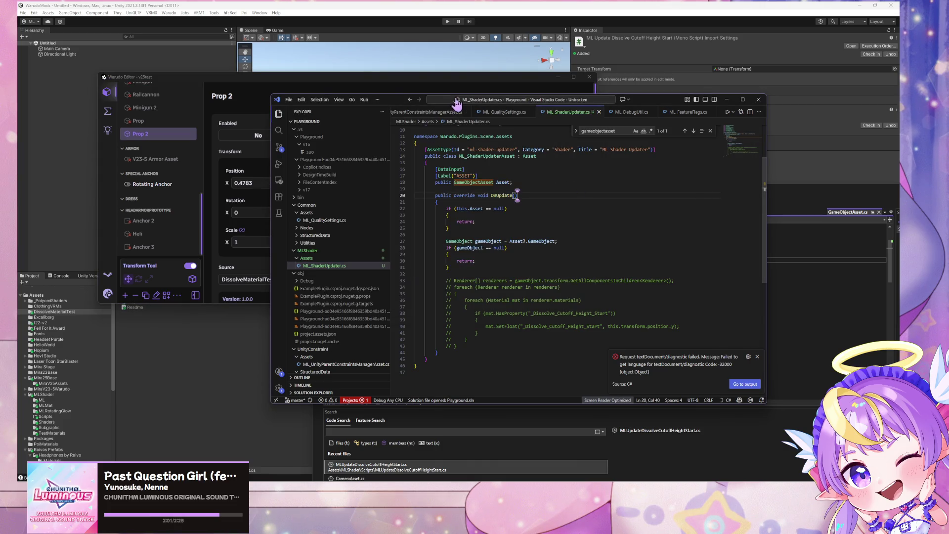
Step: Uncomment the renderers lookup on line 33, save, and dismiss Warudo's compile failure notice
drag(399, 104, 557, 100)
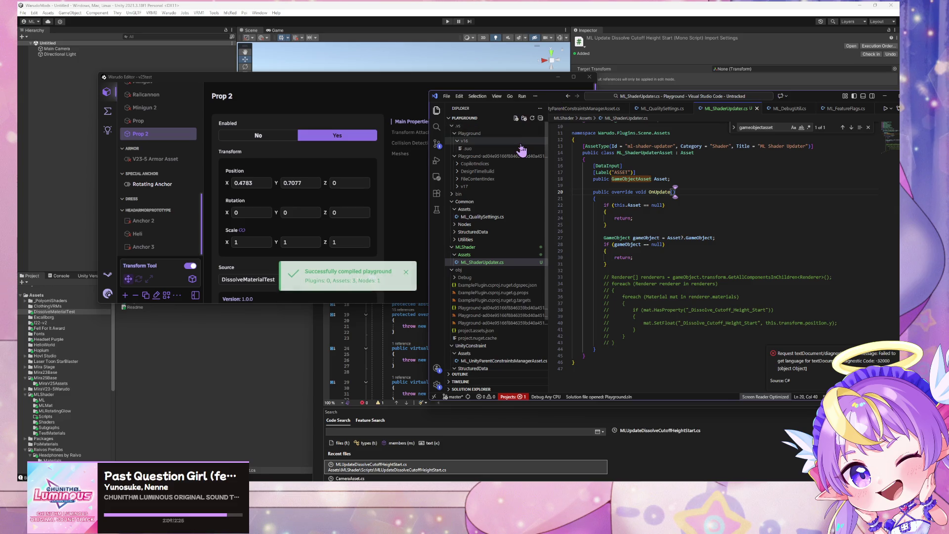
click(704, 277)
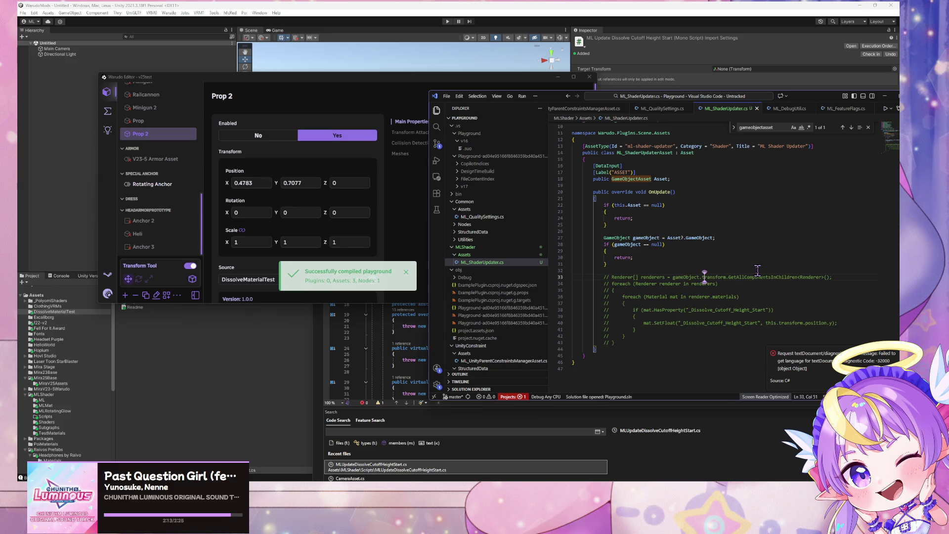
key(ctrl+slash)
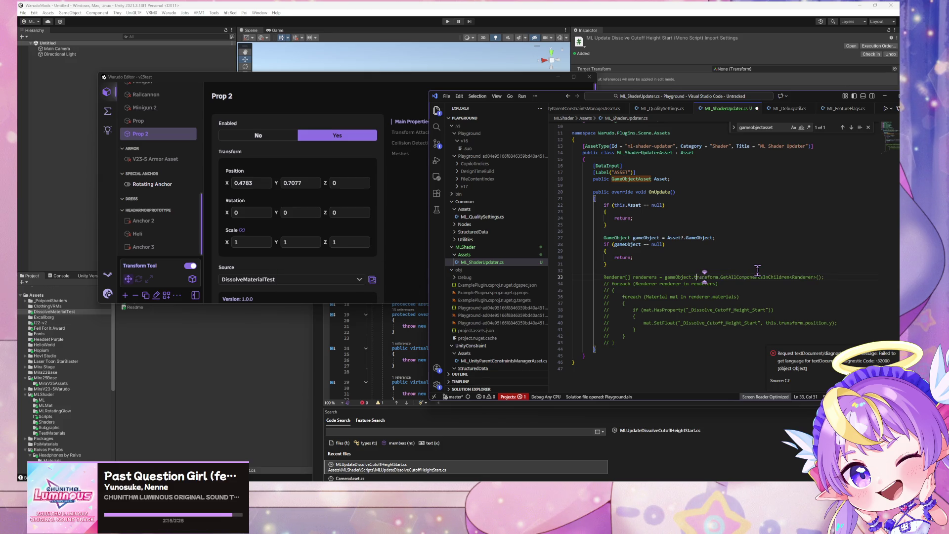
key(ctrl+s)
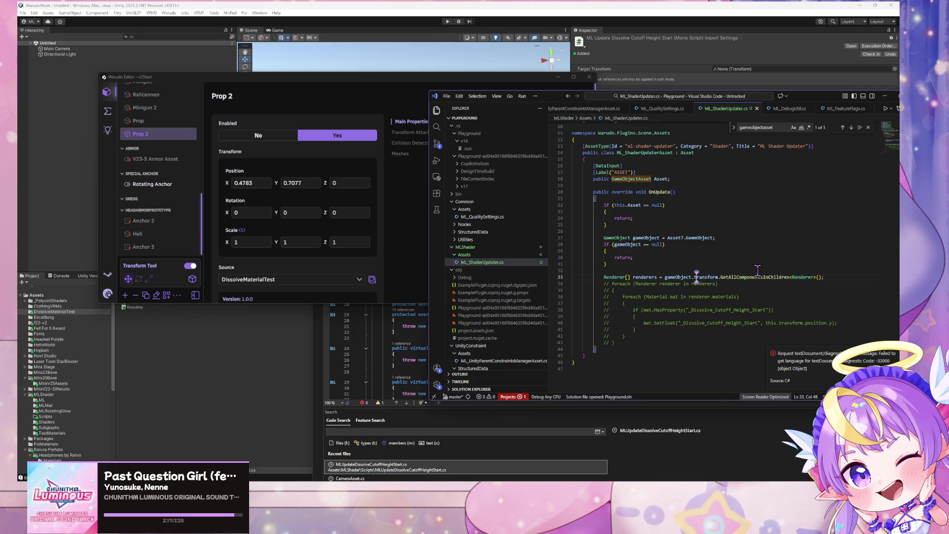
click(758, 271)
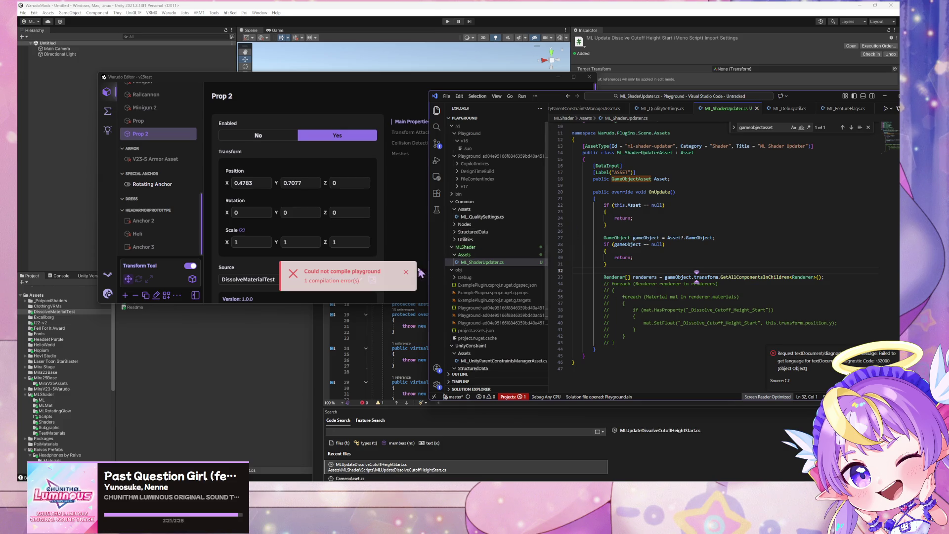
click(406, 272)
click(680, 270)
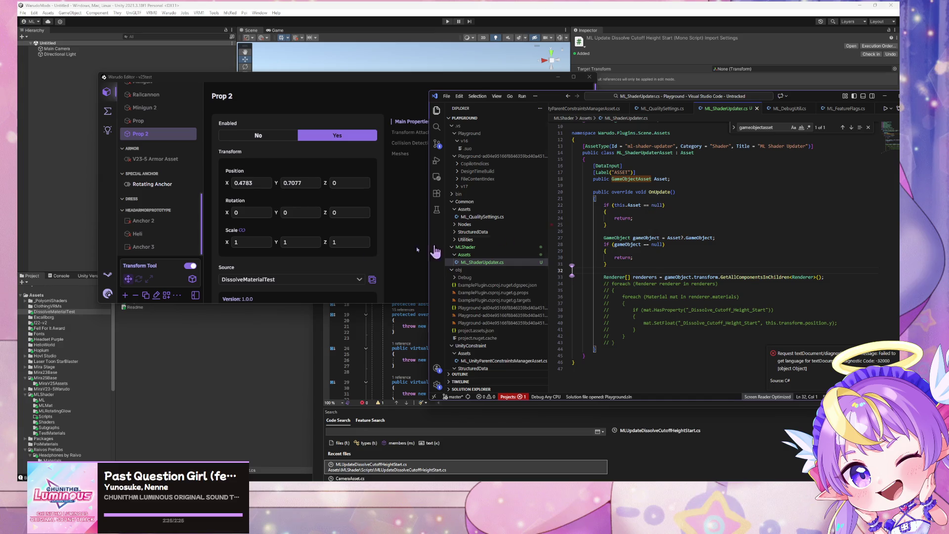
Step: Open the compile error details and highlight the CS1061 GetAllComponentsInChildren error on Transform
click(335, 255)
click(748, 286)
click(407, 289)
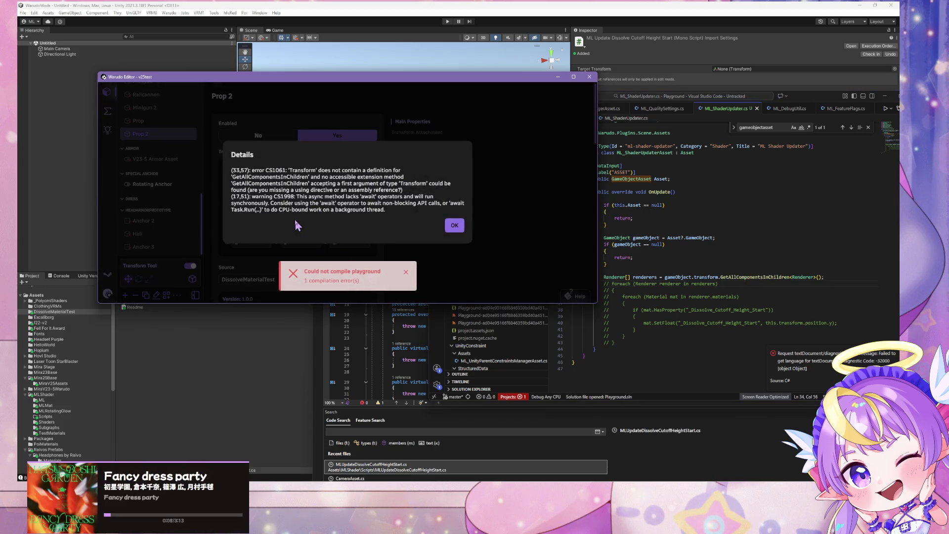
drag(256, 164, 416, 180)
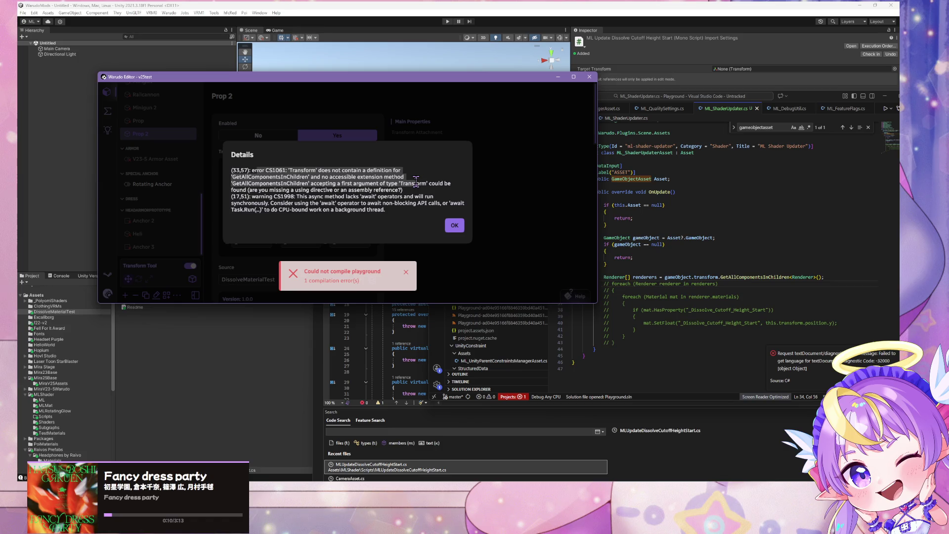
mouse_move(626, 487)
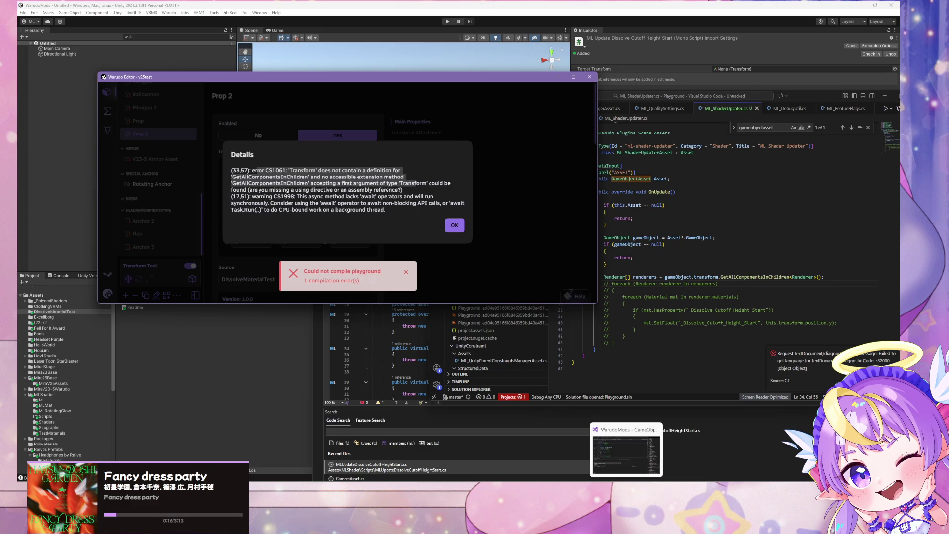
click(626, 454)
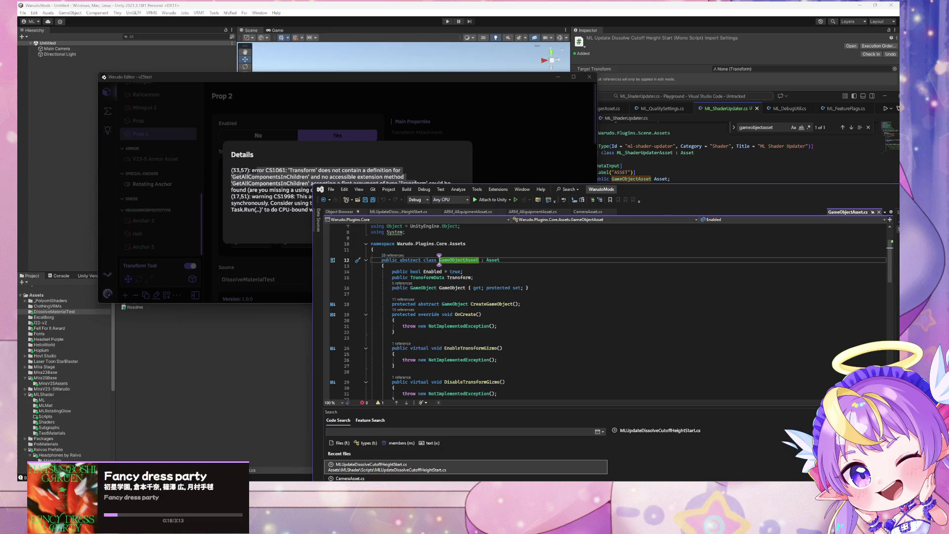
Step: Review the GetComponentsInChildren renderers line in MLUpdateDissolveCutoffHeightStart.cs, then open CameraAsset.cs
scroll(482, 319, down, 1)
scroll(482, 319, up, 1)
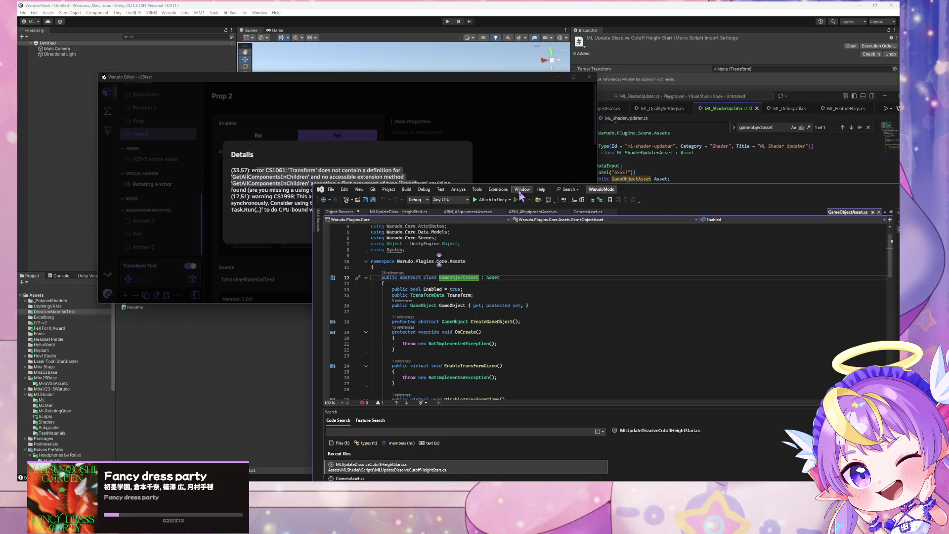
click(407, 213)
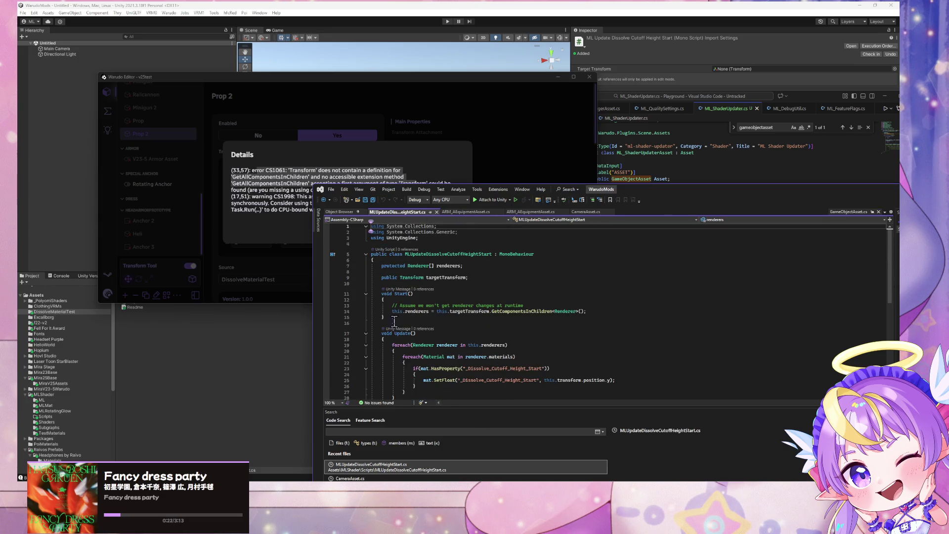
drag(388, 312, 586, 312)
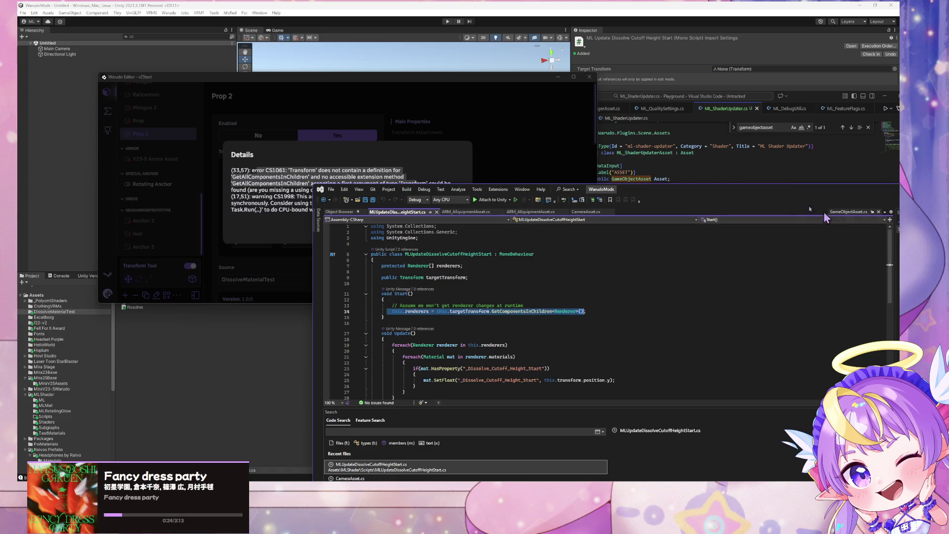
mouse_move(674, 184)
mouse_down()
mouse_move(22, 188)
mouse_move(155, 187)
mouse_move(441, 340)
mouse_up()
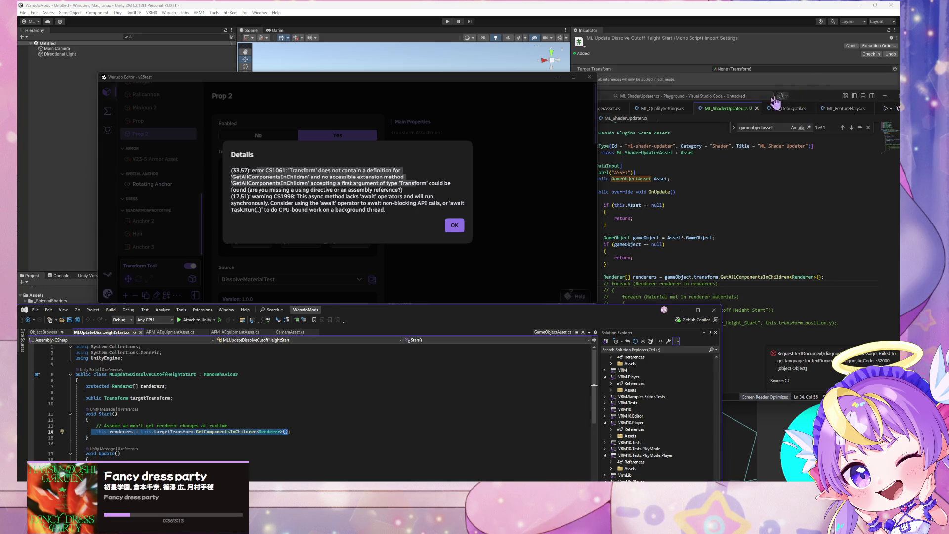
click(293, 332)
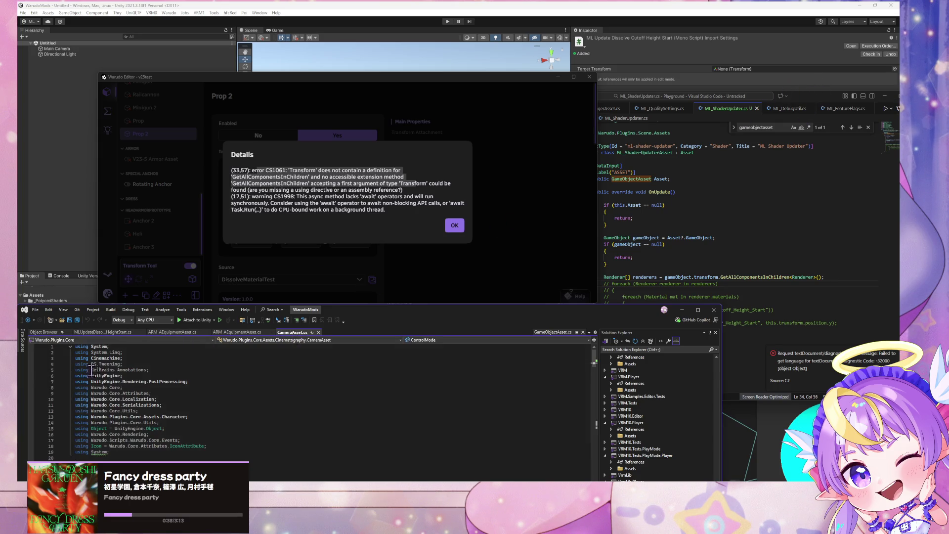
click(44, 332)
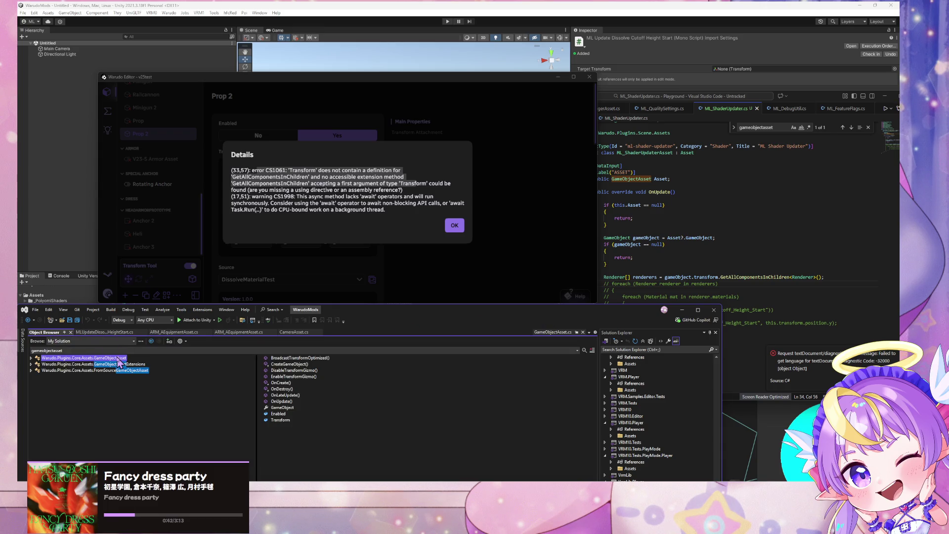
double_click(57, 359)
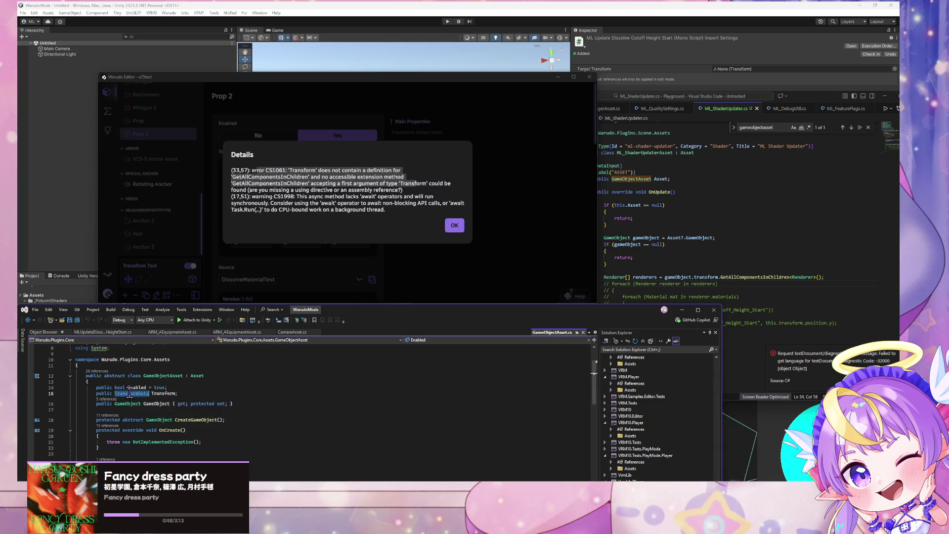
ctrl+click(139, 394)
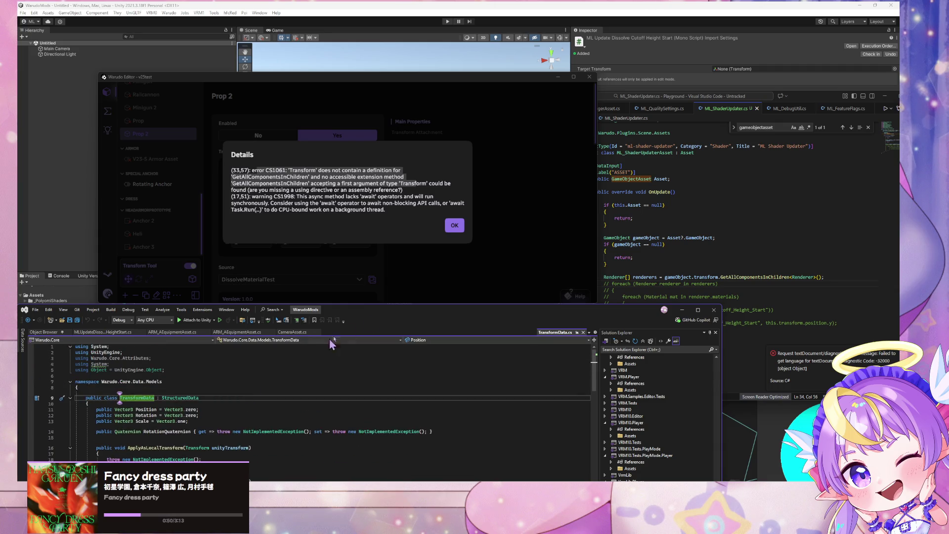
click(583, 333)
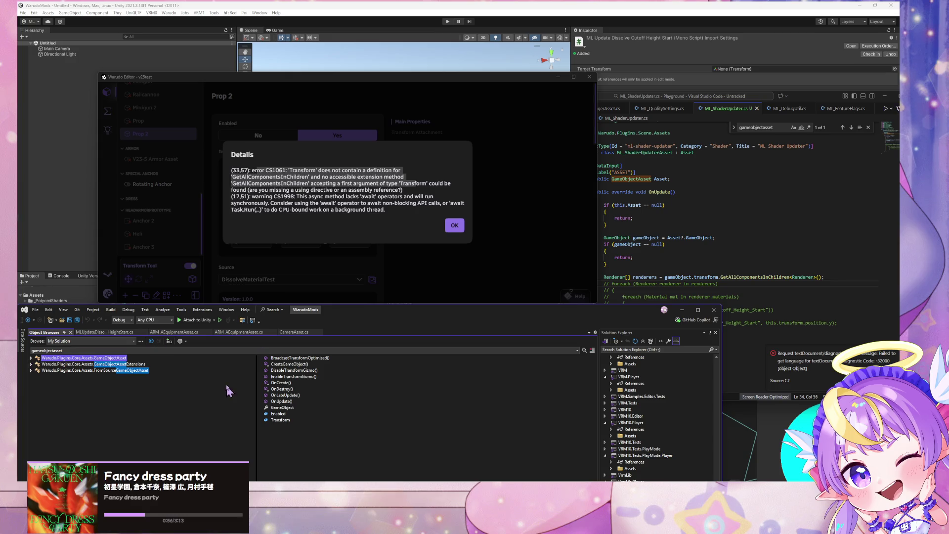
double_click(99, 357)
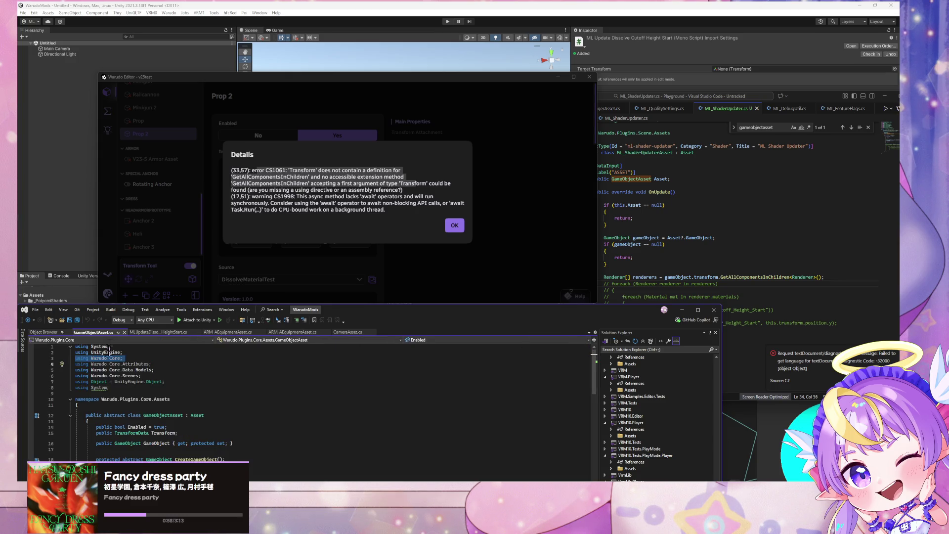
scroll(218, 408, down, 1)
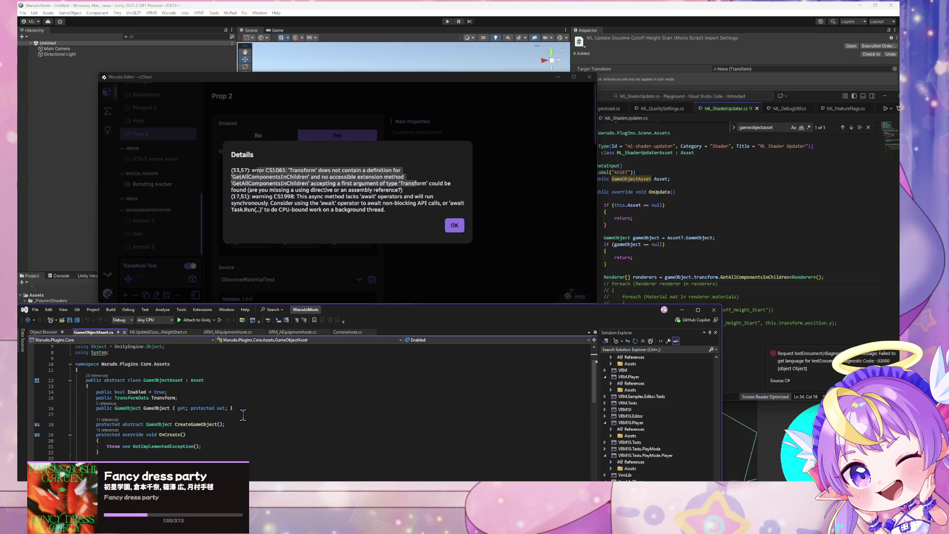
scroll(188, 412, down, 2)
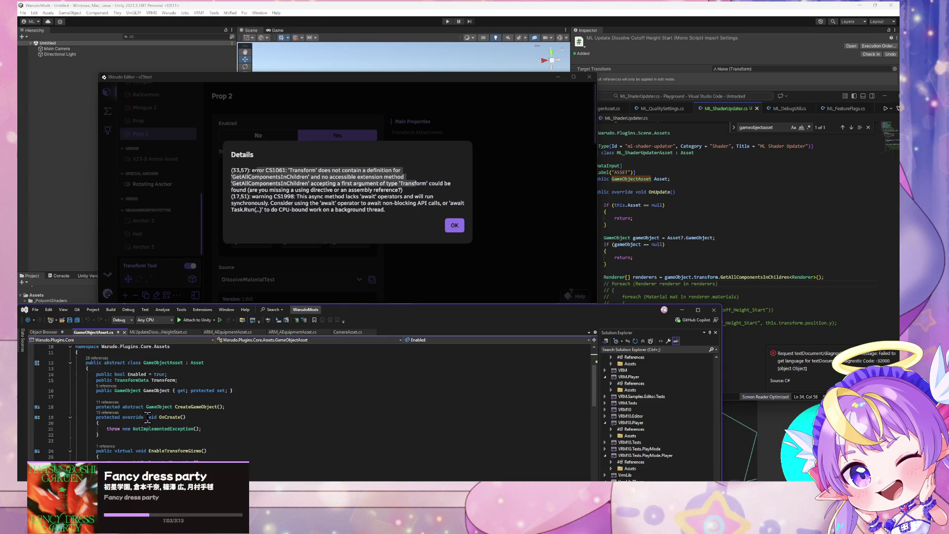
scroll(155, 374, down, 1)
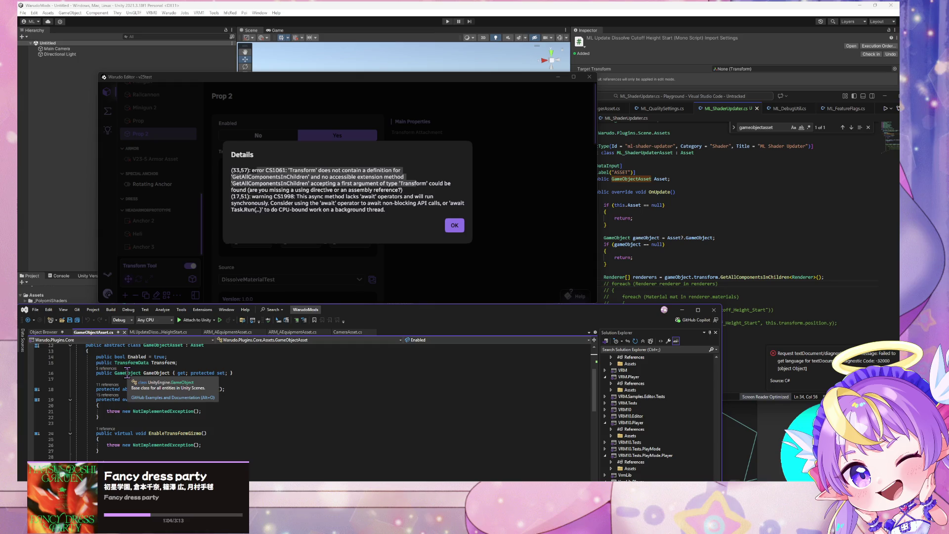
mouse_move(152, 371)
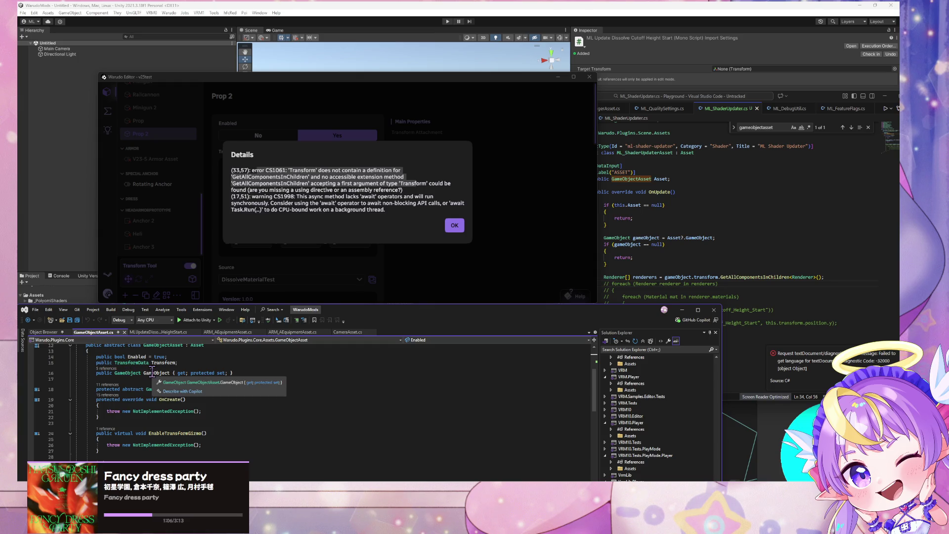
scroll(148, 376, up, 1)
scroll(216, 380, down, 7)
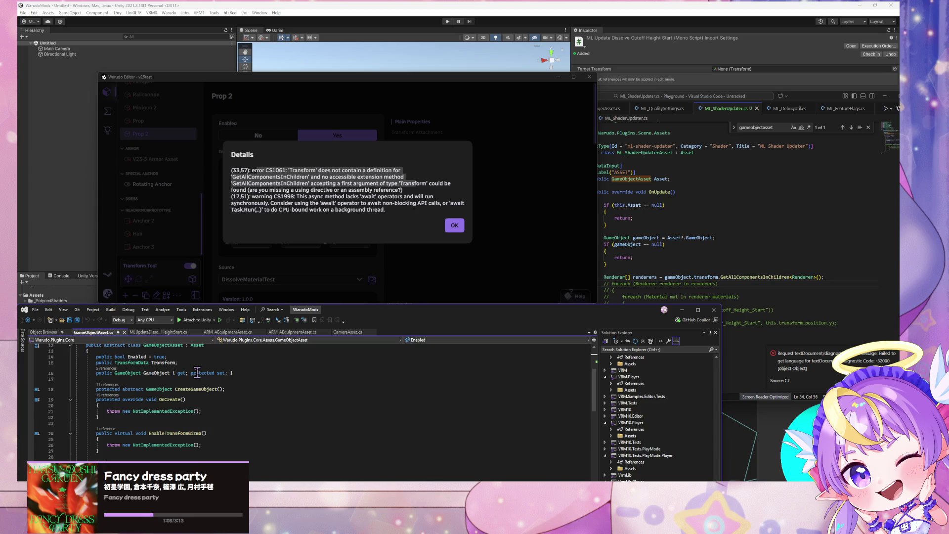
scroll(215, 380, up, 4)
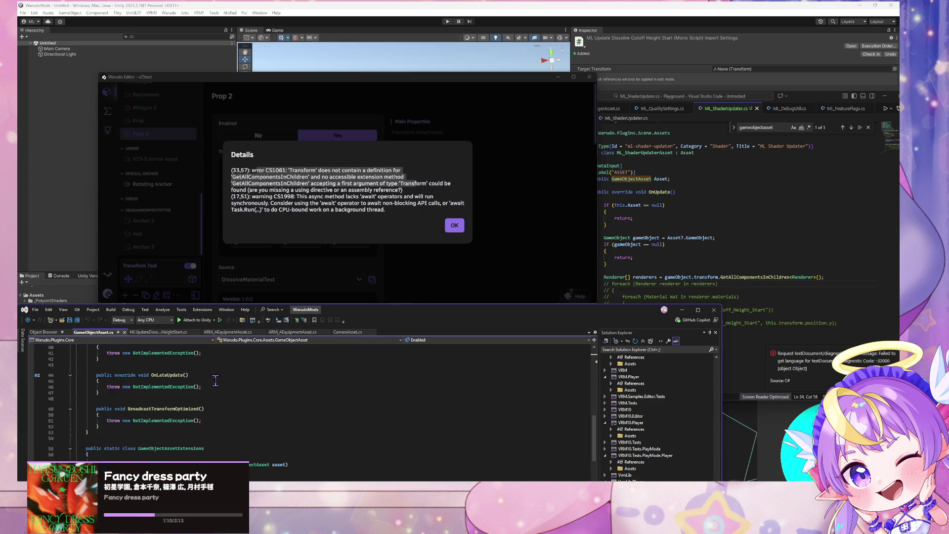
scroll(216, 378, up, 5)
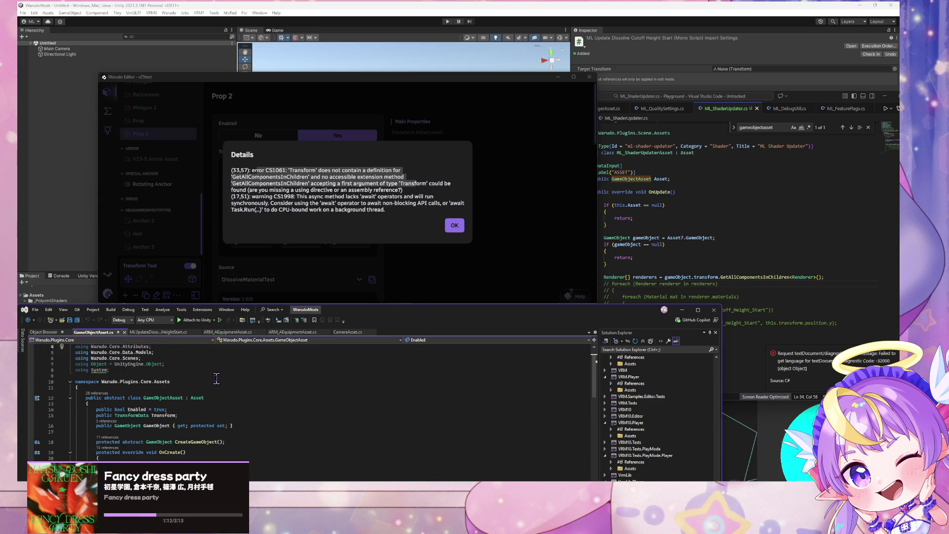
drag(354, 316, 374, 105)
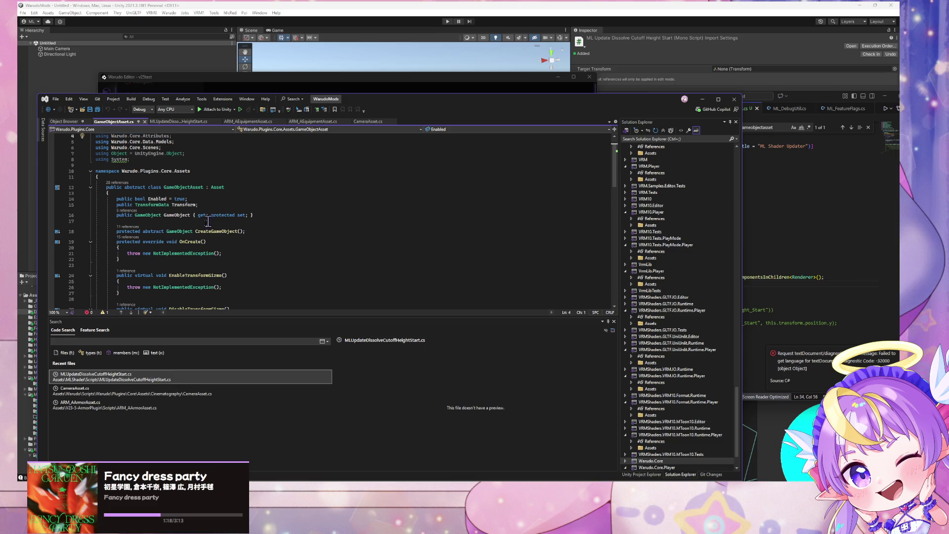
Step: Search the Object Browser for 'propasset' and open the PropAsset class source
scroll(208, 227, down, 2)
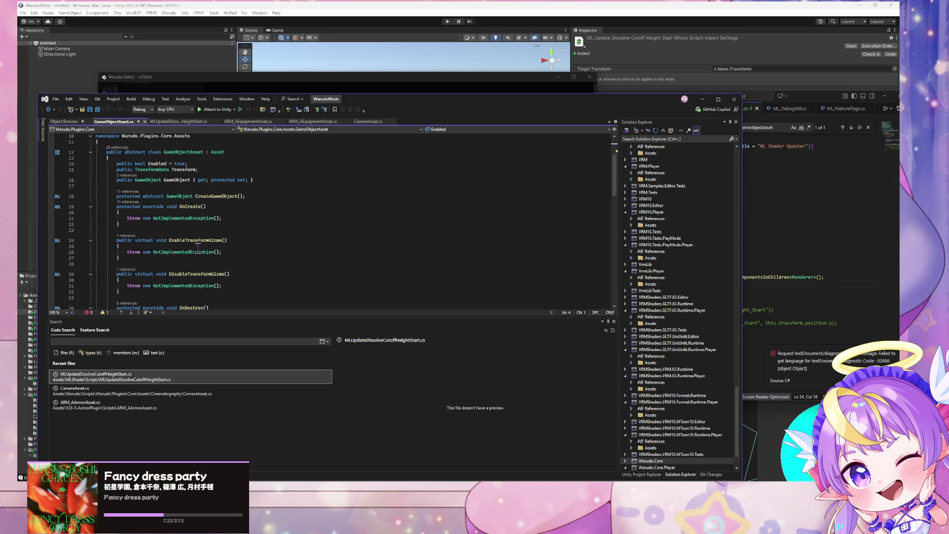
scroll(197, 248, up, 1)
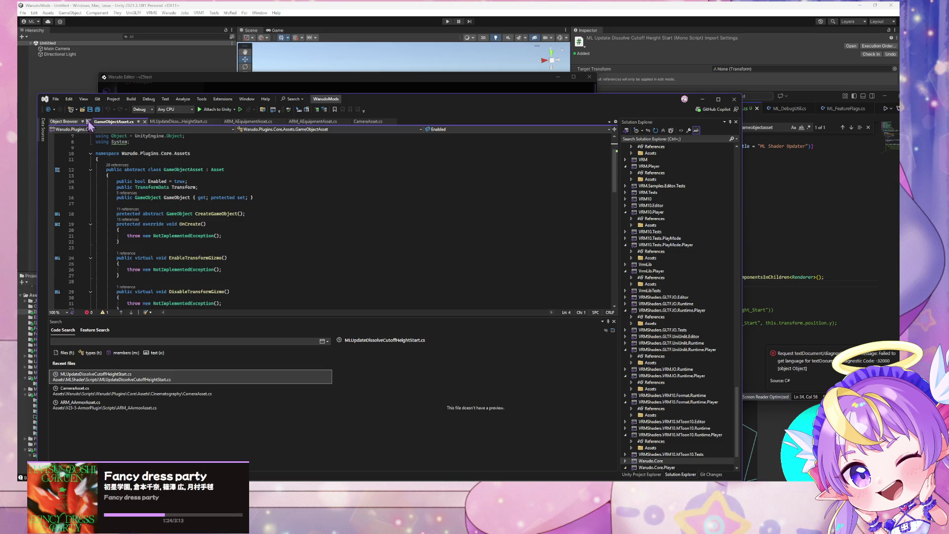
click(64, 121)
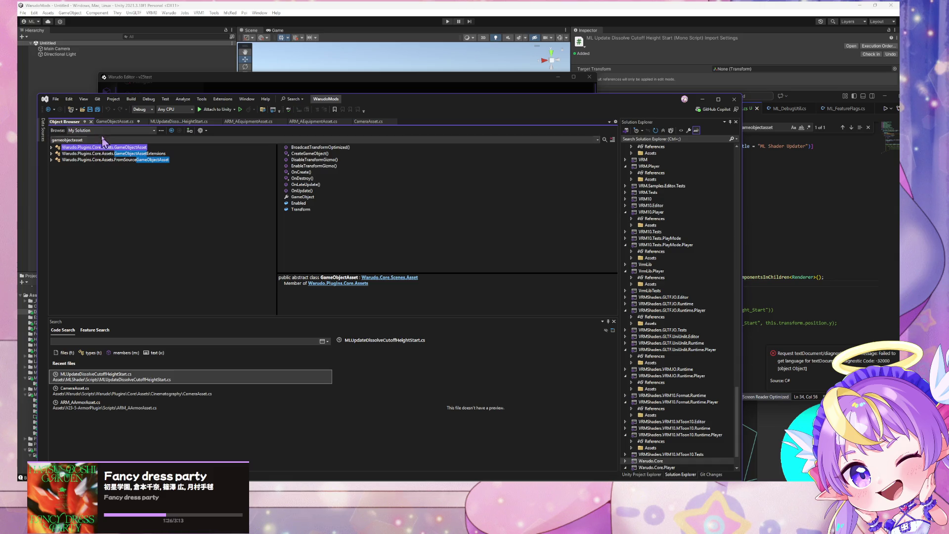
double_click(85, 141)
text(propasset)
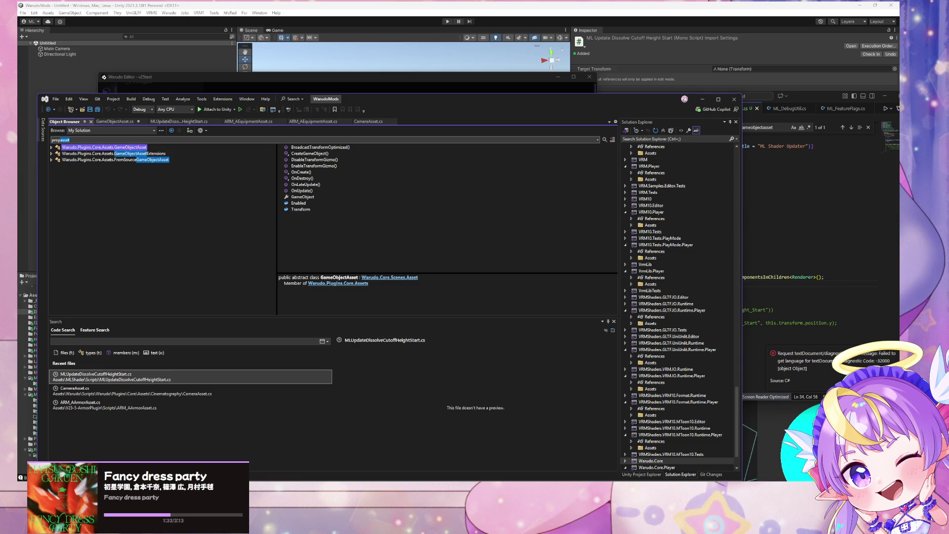
key(Return)
double_click(119, 148)
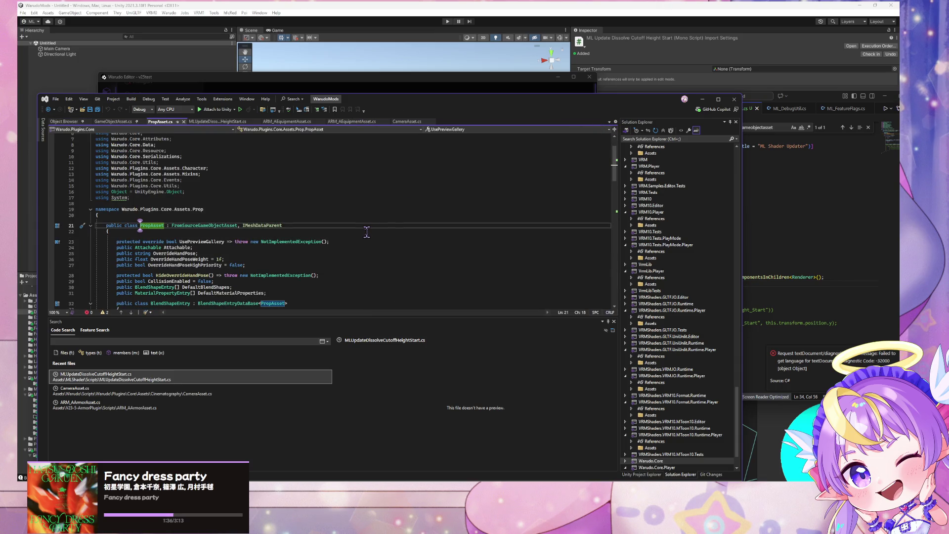
Step: Scroll through PropAsset.cs, reading its members and nested BlendShapeEntry and MaterialPropertyEntry classes
scroll(348, 221, down, 2)
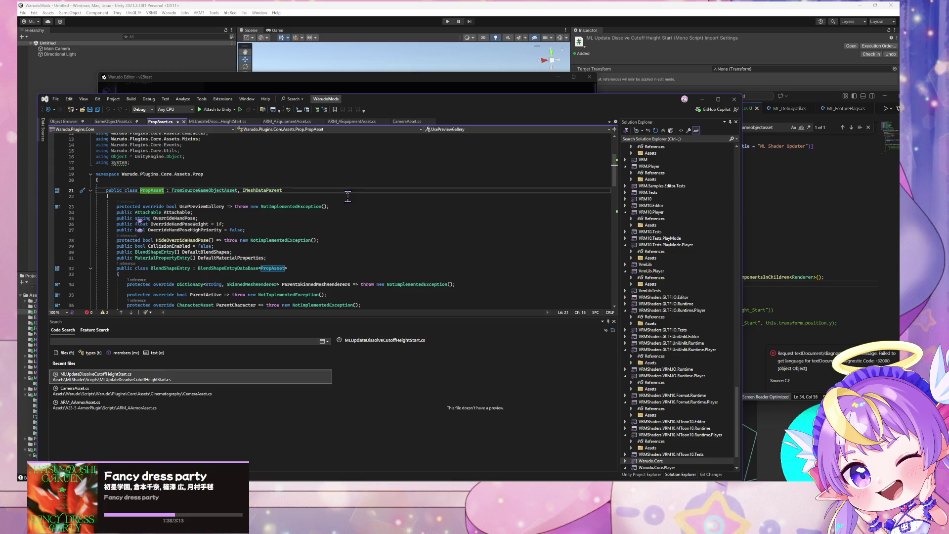
scroll(346, 195, down, 12)
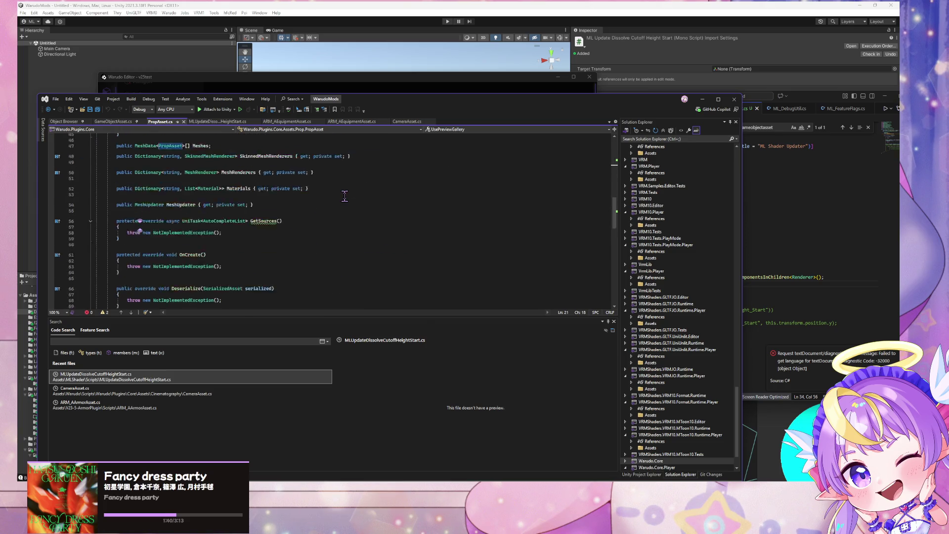
scroll(345, 196, down, 5)
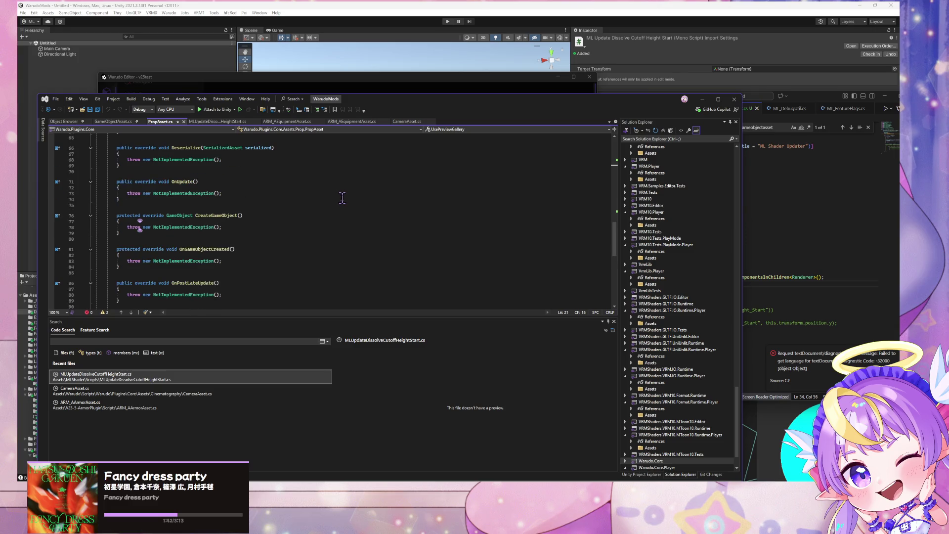
scroll(342, 197, up, 7)
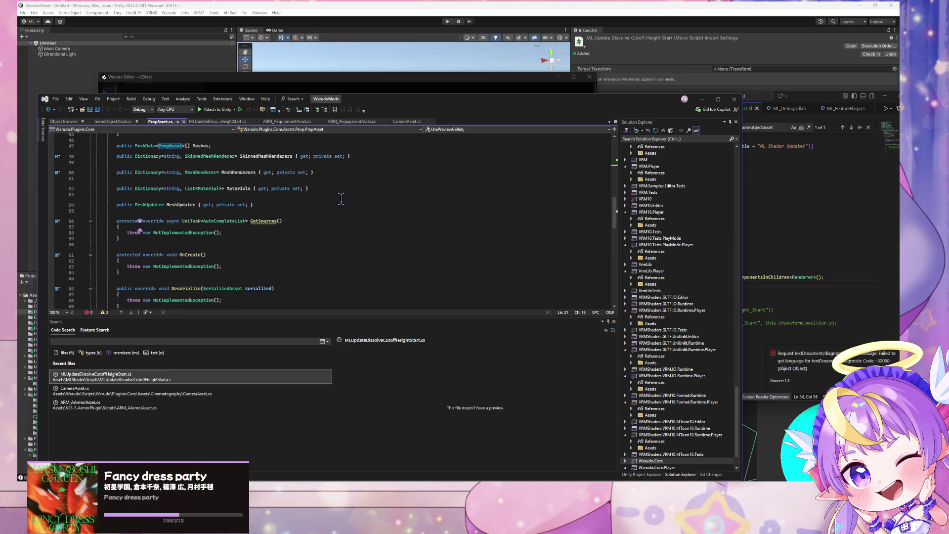
scroll(341, 199, up, 2)
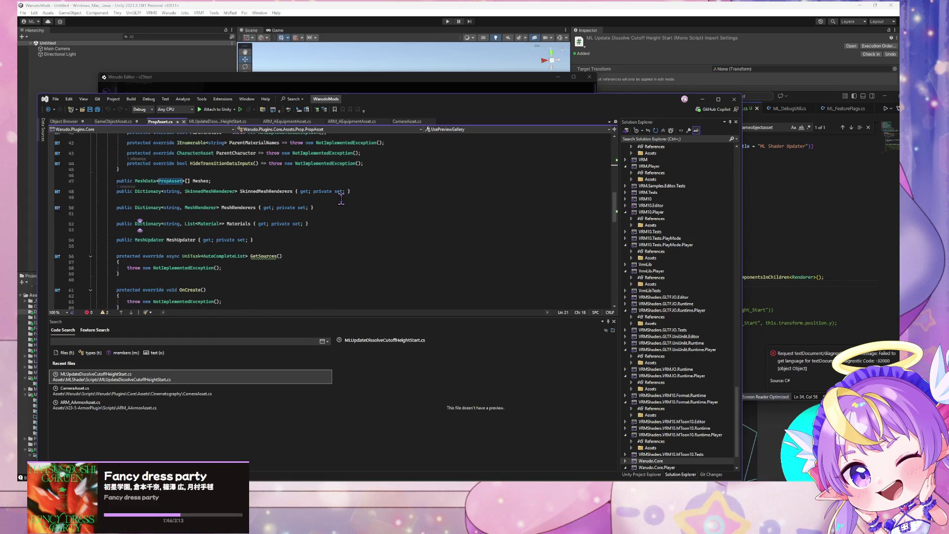
scroll(341, 199, up, 8)
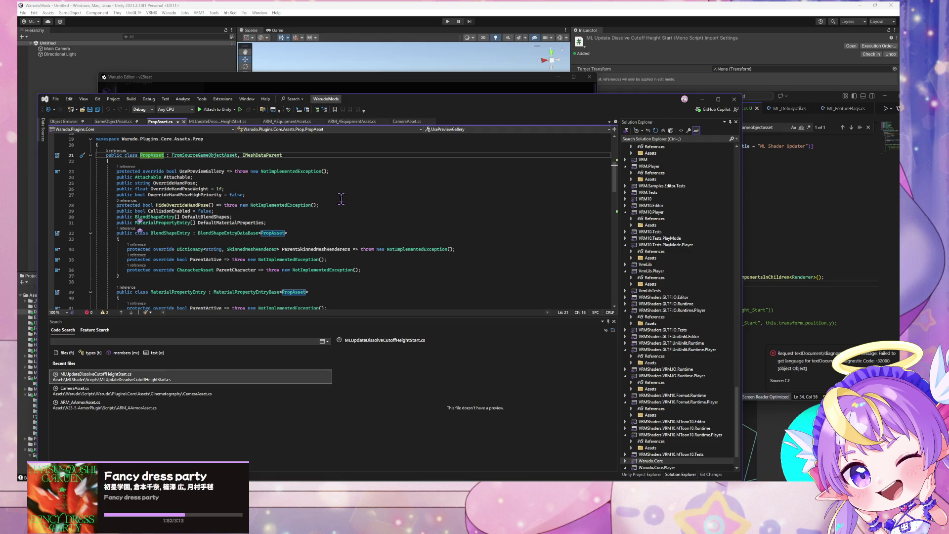
scroll(341, 199, down, 1)
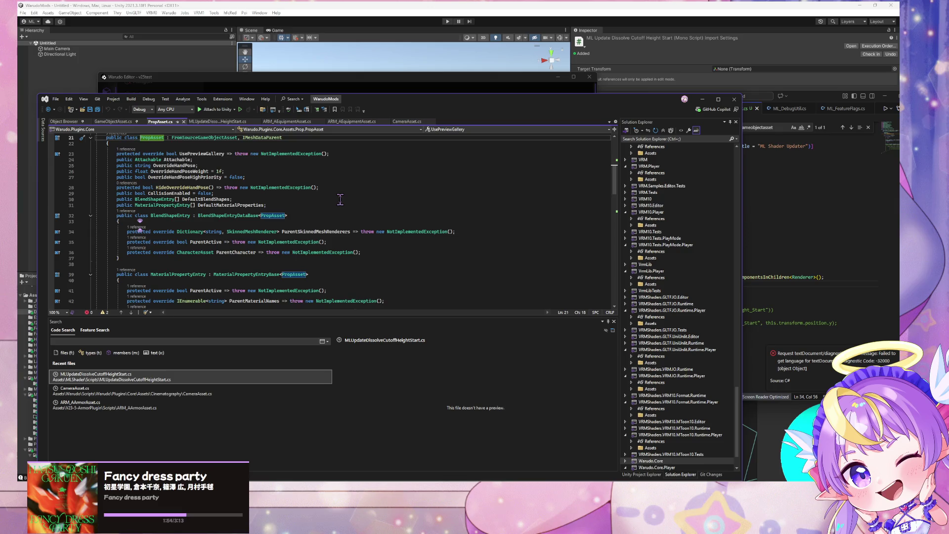
scroll(340, 200, down, 1)
scroll(340, 200, up, 8)
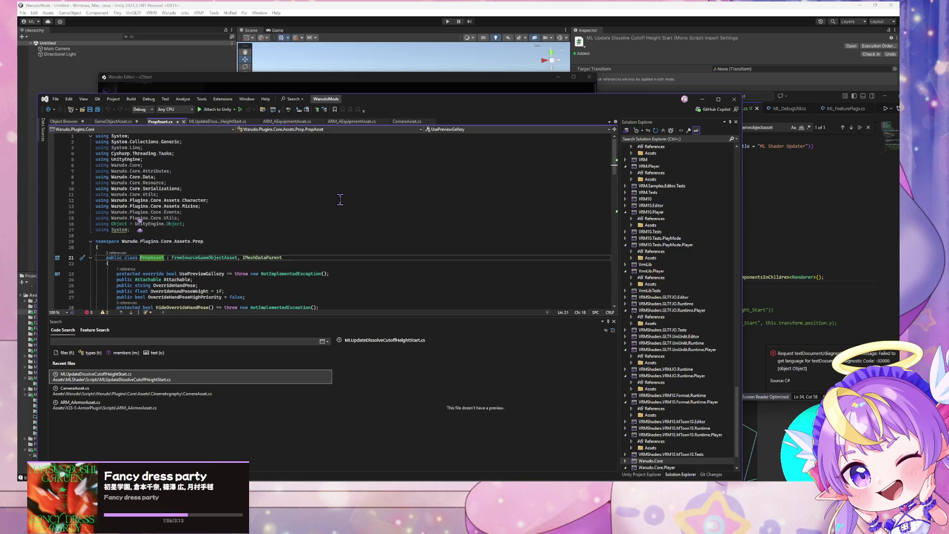
scroll(340, 199, down, 7)
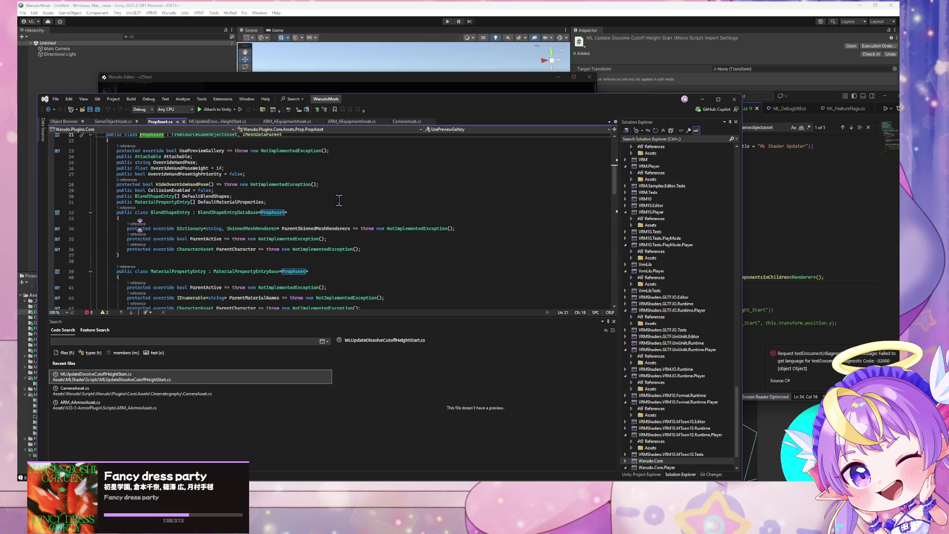
scroll(339, 199, down, 4)
scroll(339, 200, down, 3)
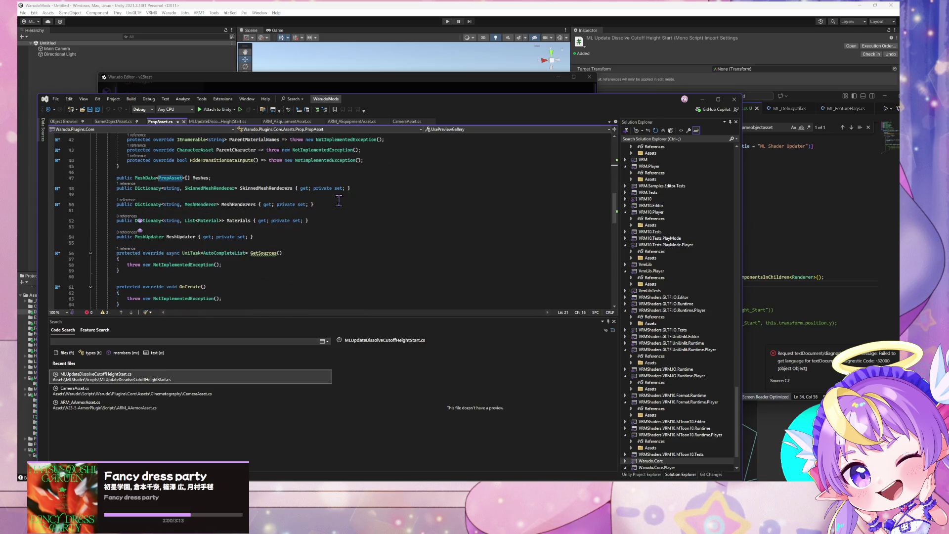
scroll(339, 200, up, 3)
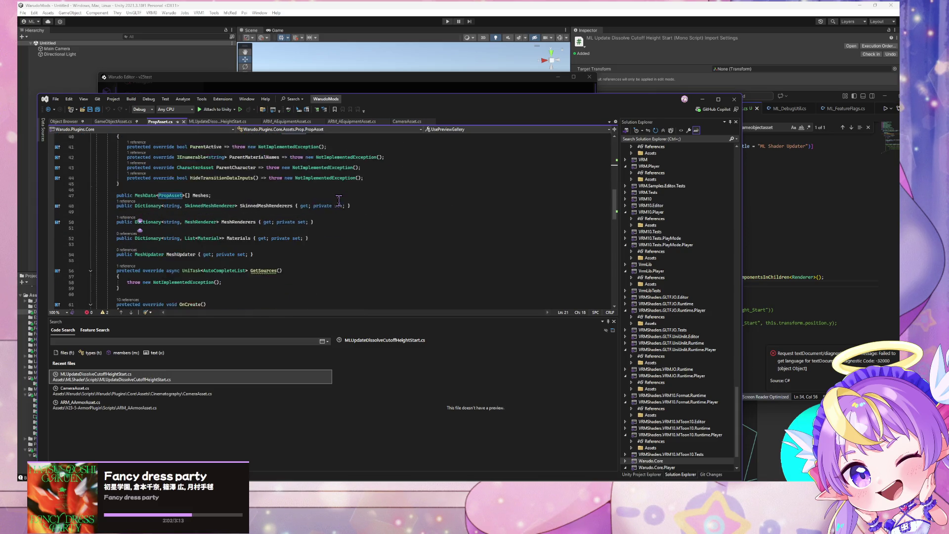
scroll(339, 200, up, 4)
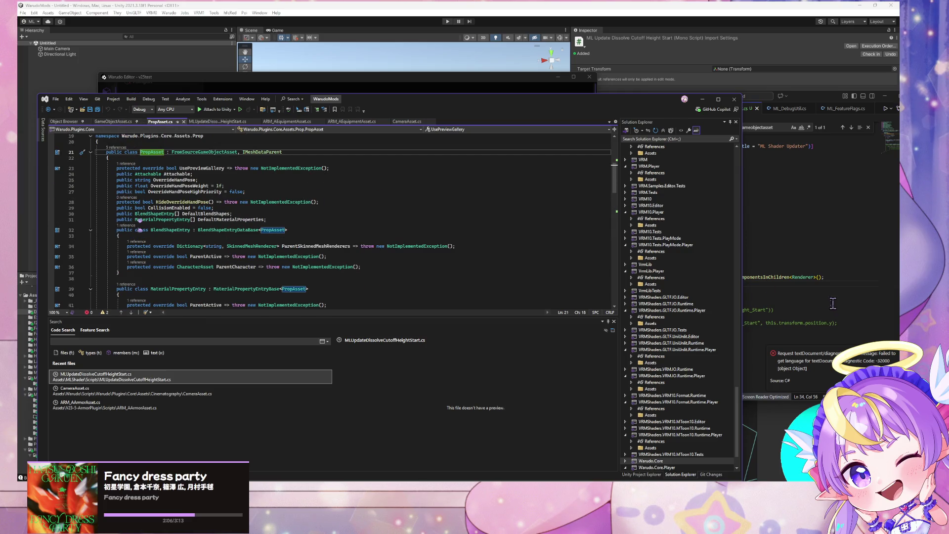
Step: Comment out line 33's Renderer[] renderers lookup in ML_ShaderUpdater.cs
click(803, 272)
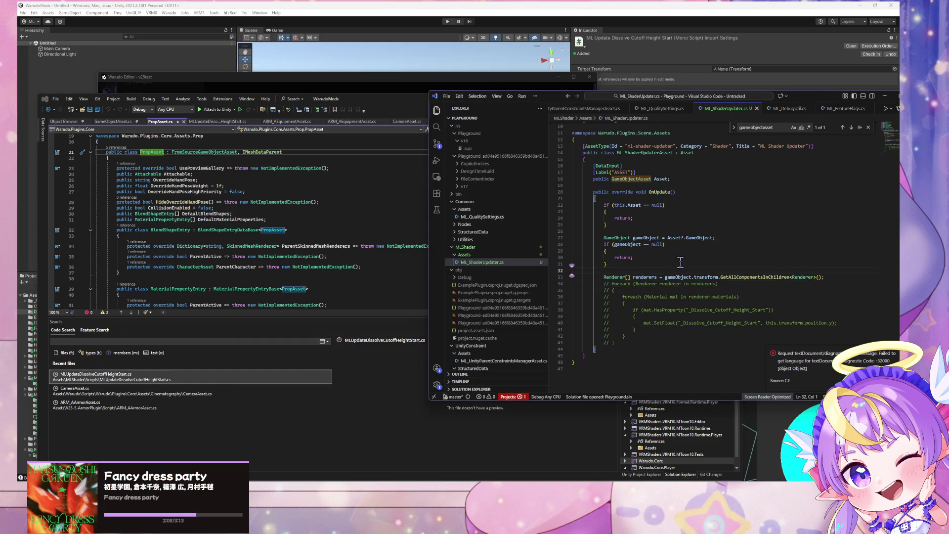
click(828, 278)
key(ctrl+slash)
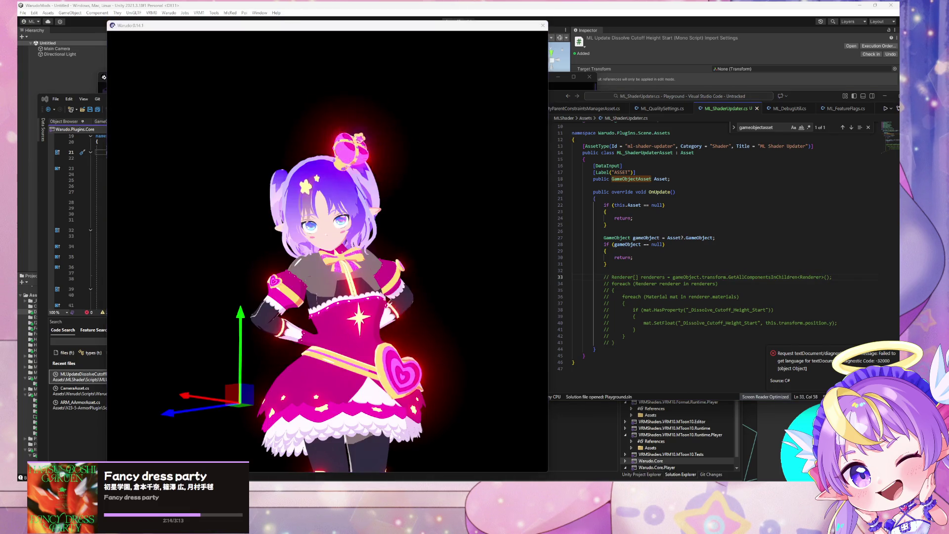
Step: Close the error details and add an ML Shader Updater asset from the Shader category
click(454, 226)
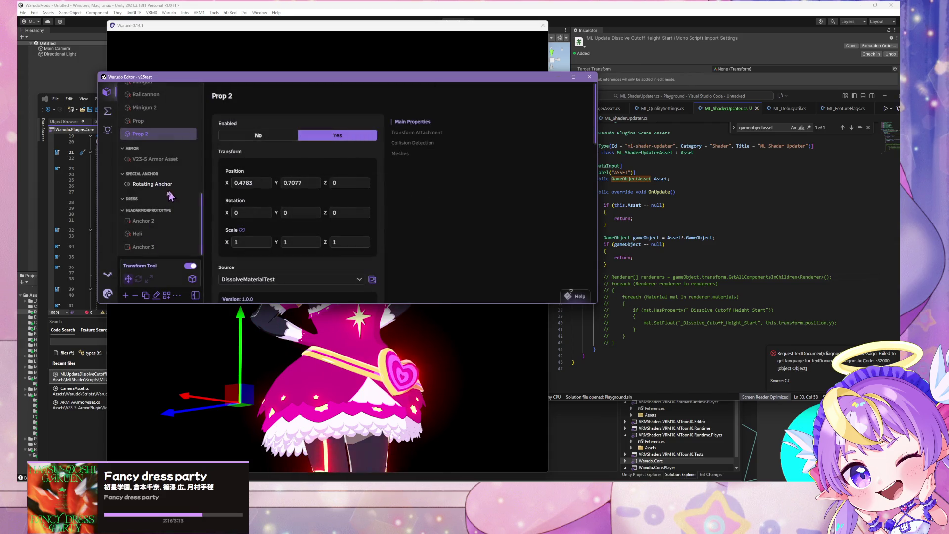
click(129, 296)
scroll(166, 149, down, 3)
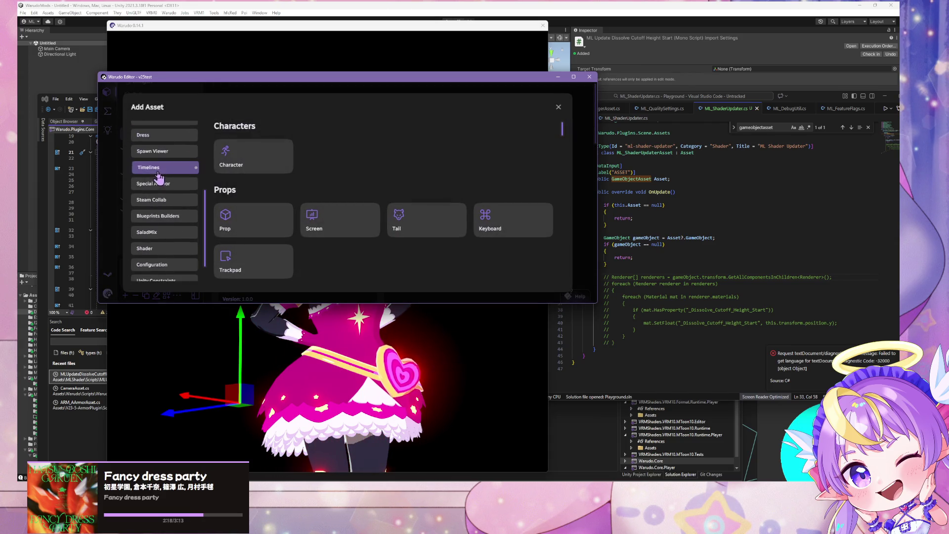
click(154, 223)
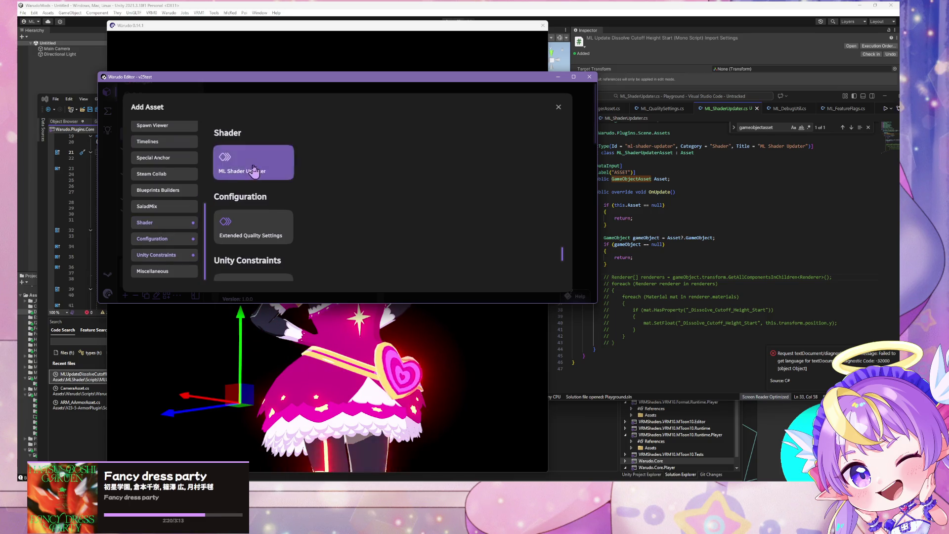
click(254, 171)
Step: Set the ML Shader Updater's Asset field to V23-5 Armor Asset
click(312, 138)
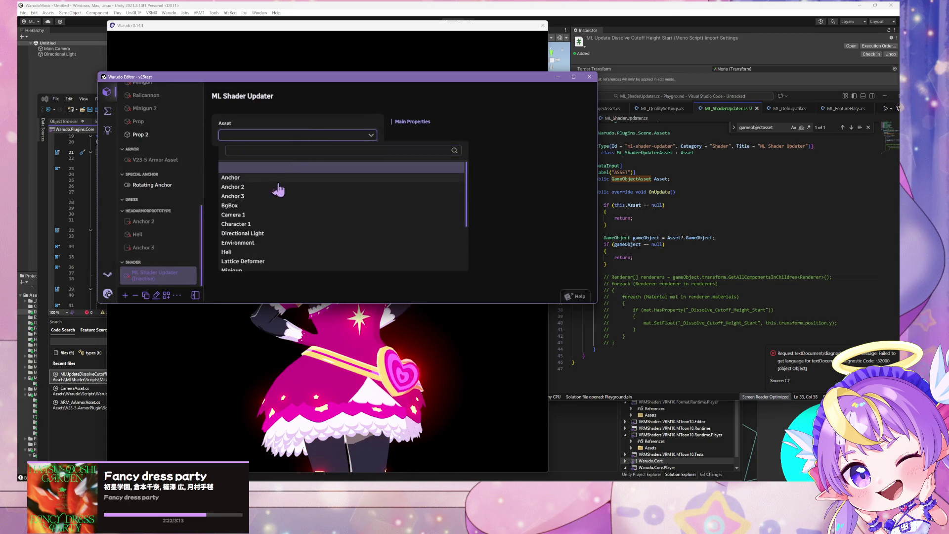
scroll(283, 218, down, 3)
scroll(289, 218, up, 3)
scroll(289, 219, down, 3)
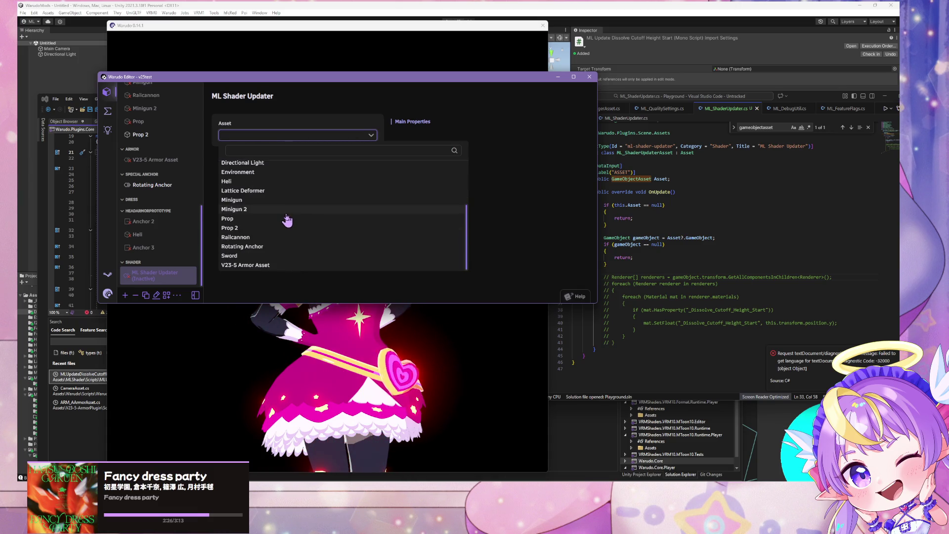
click(292, 266)
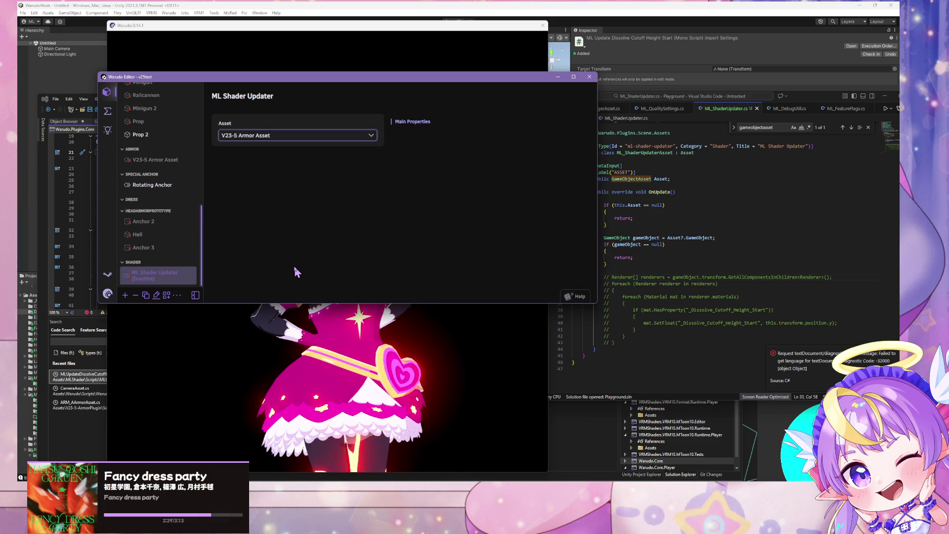
click(332, 142)
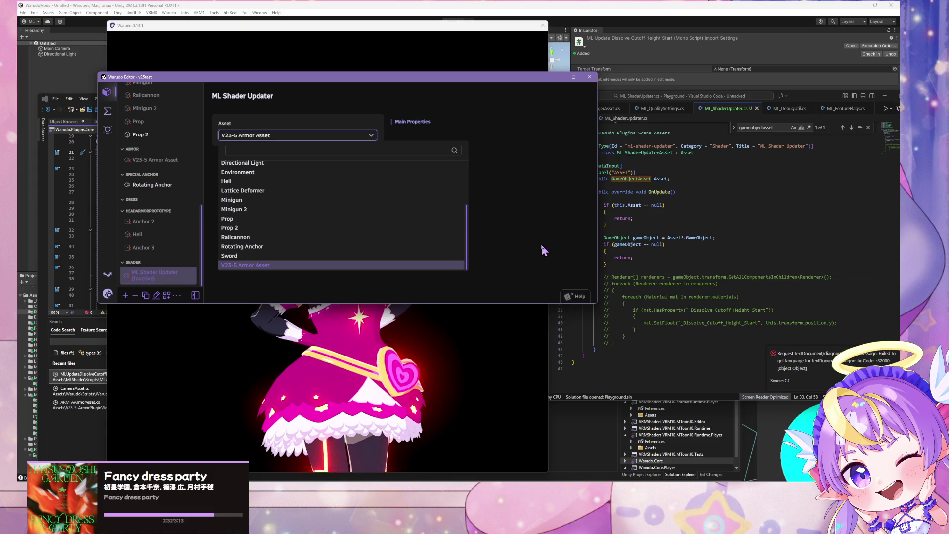
click(723, 272)
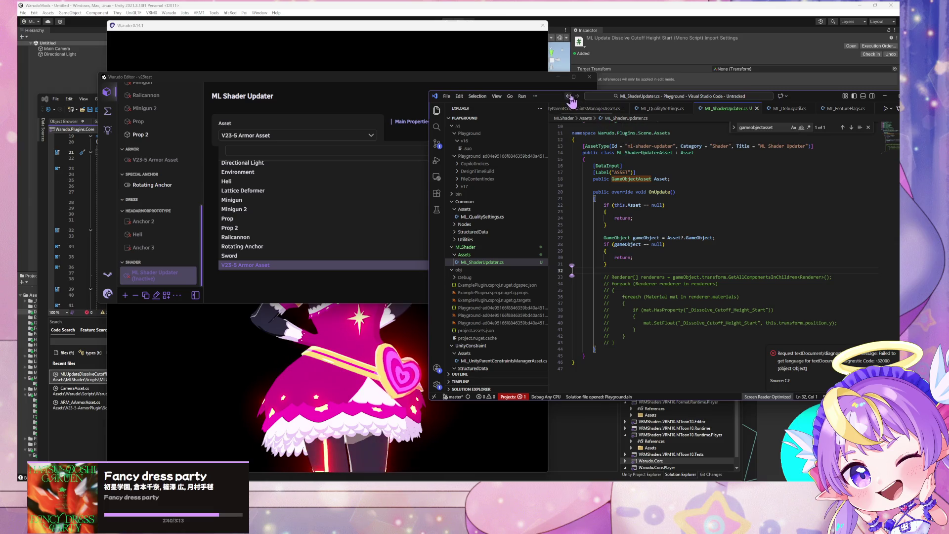
Step: Uncomment the Renderer[] renderers line 33 and switch back to the Warudo Editor
drag(573, 97, 377, 99)
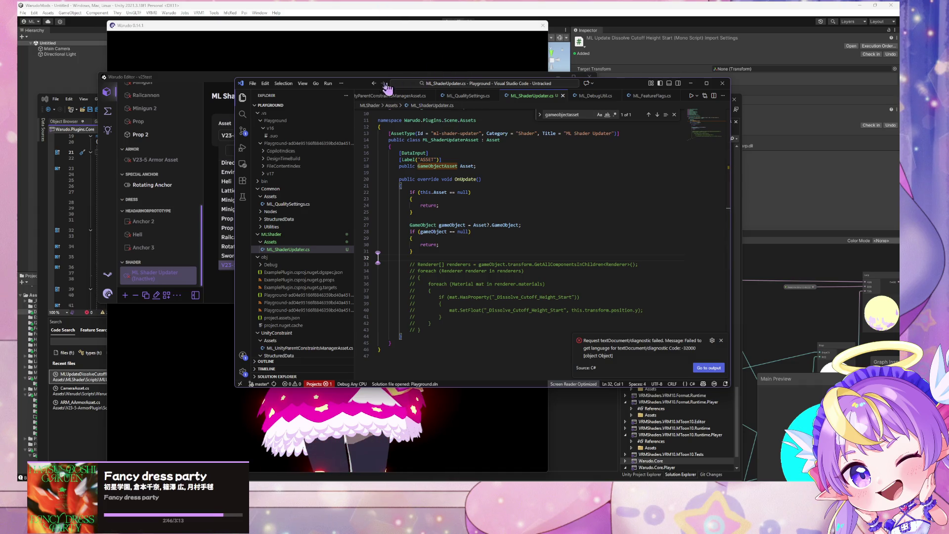
drag(359, 87, 393, 95)
click(534, 271)
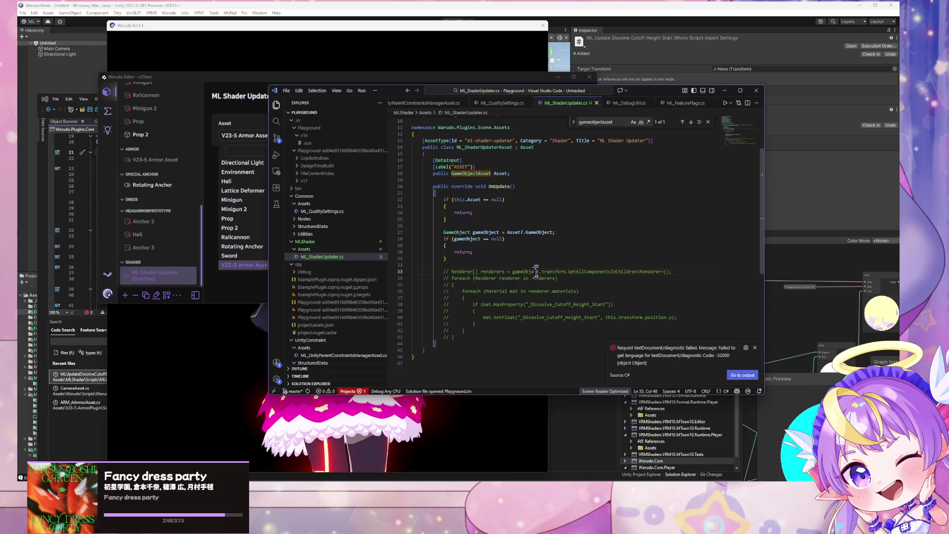
key(ctrl+slash)
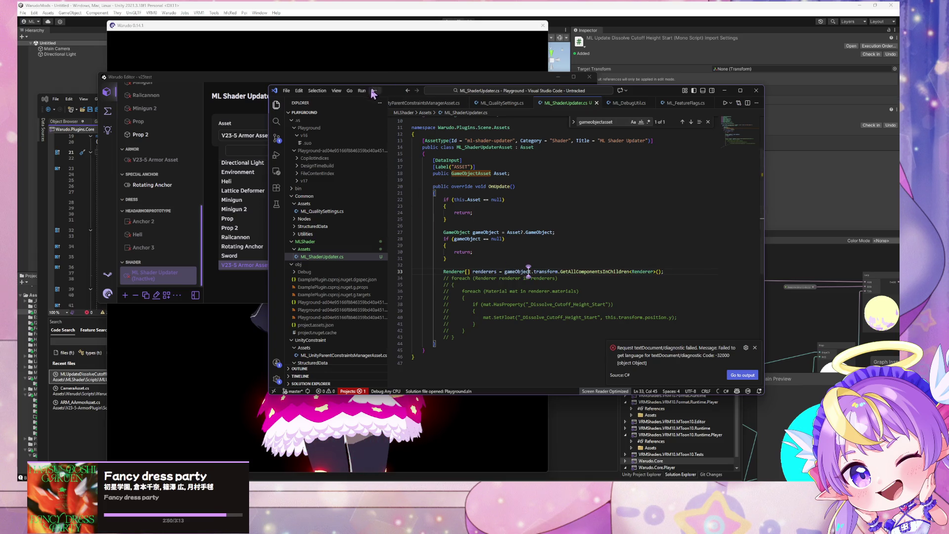
drag(391, 92, 649, 102)
click(483, 201)
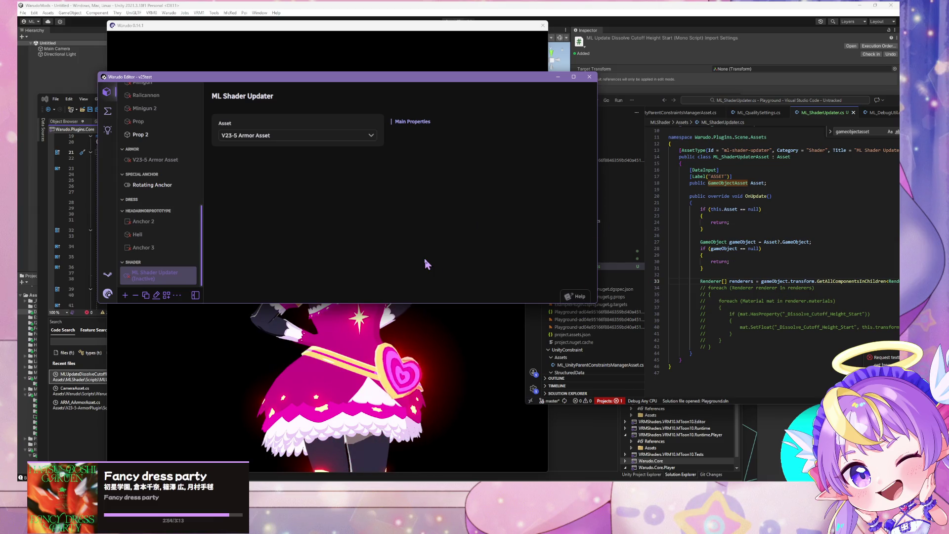
Step: Read Warudo's CS1061 error that Transform has no GetAllComponentsInChildren, then close the details
click(344, 281)
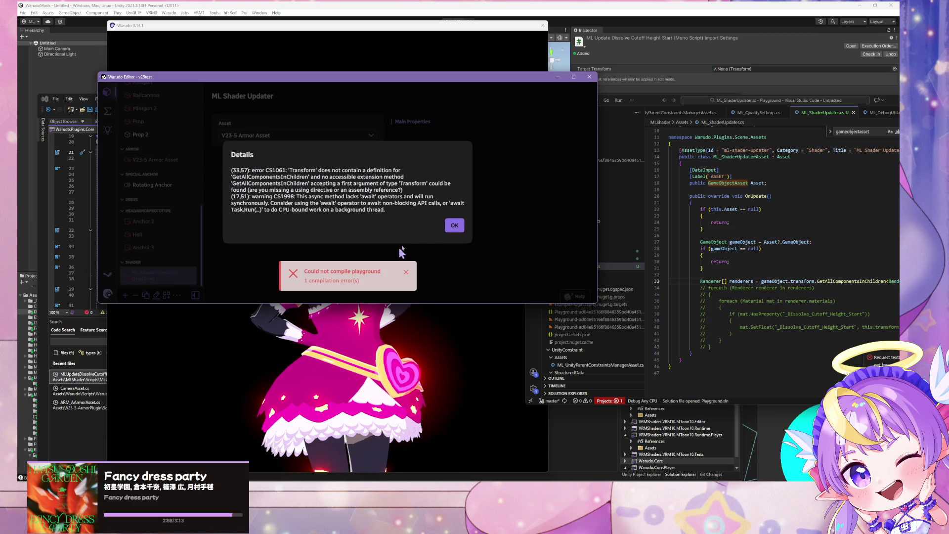
click(450, 226)
drag(658, 106, 343, 110)
Step: Show MLUpdateDissolveCutoffHeightStart.cs in Visual Studio to see its GetComponentsInChildren<Renderer>() call on line 14
key(alt+Tab)
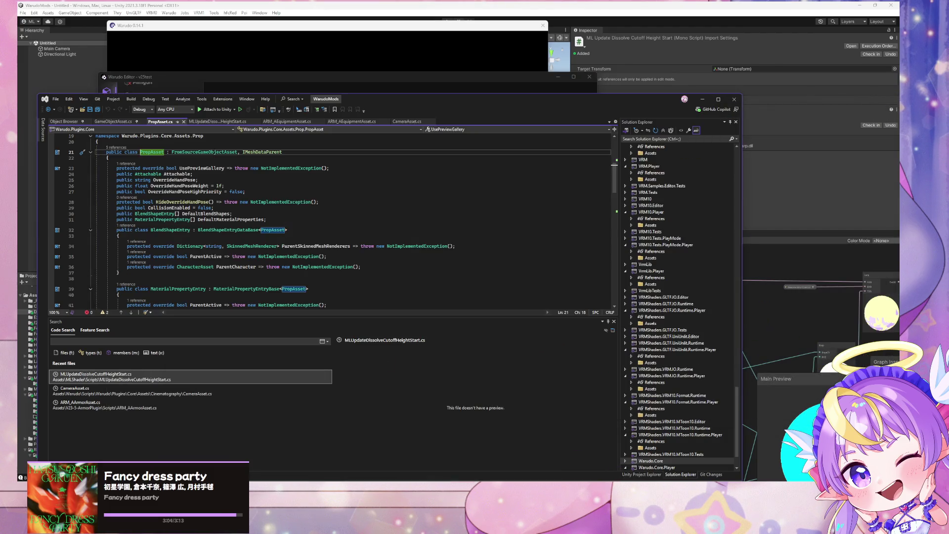
click(210, 122)
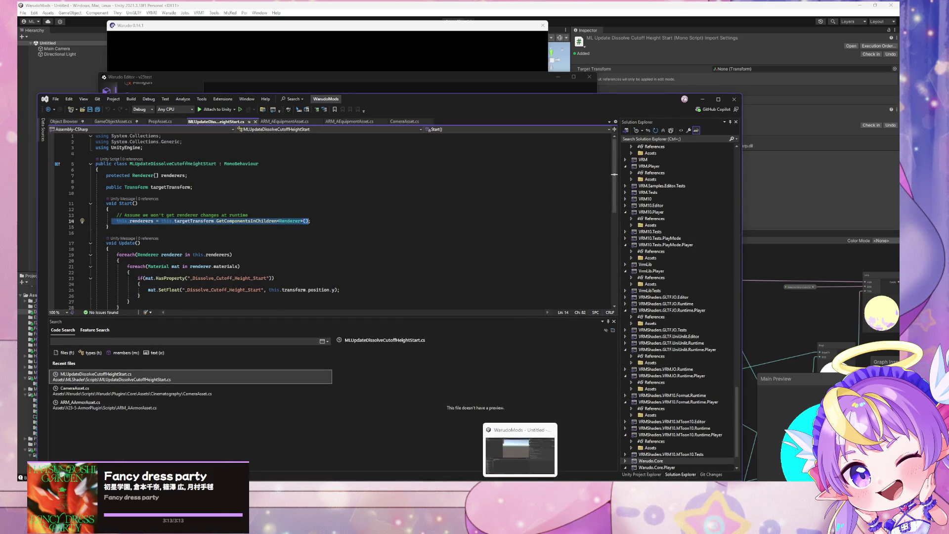
mouse_move(566, 482)
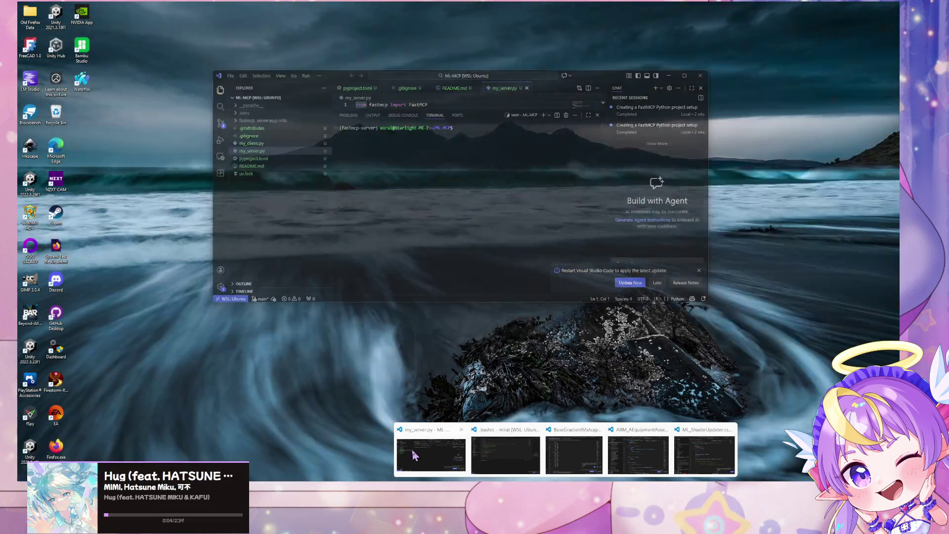
Step: Review ML_ShaderUpdater.cs around the line-33 renderers code and its using statements, then return to Visual Studio
mouse_move(645, 459)
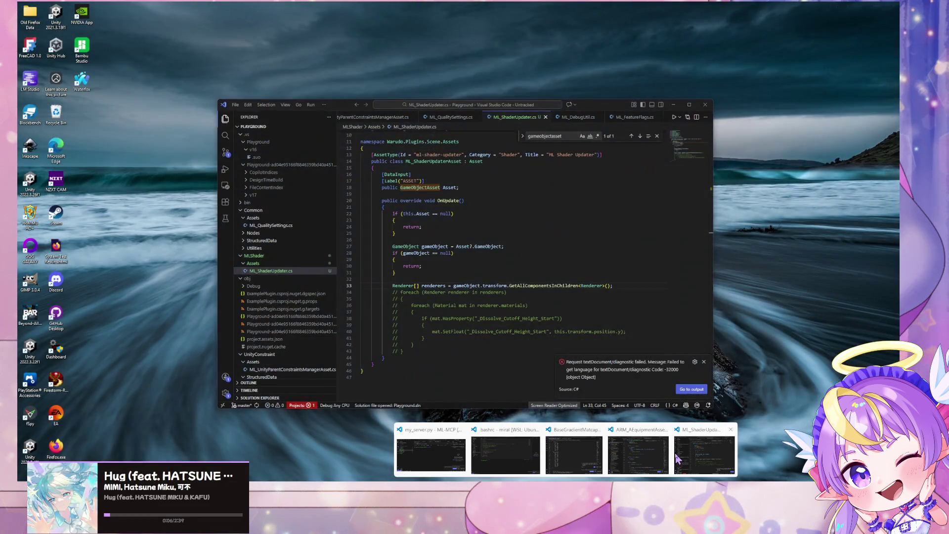
click(704, 455)
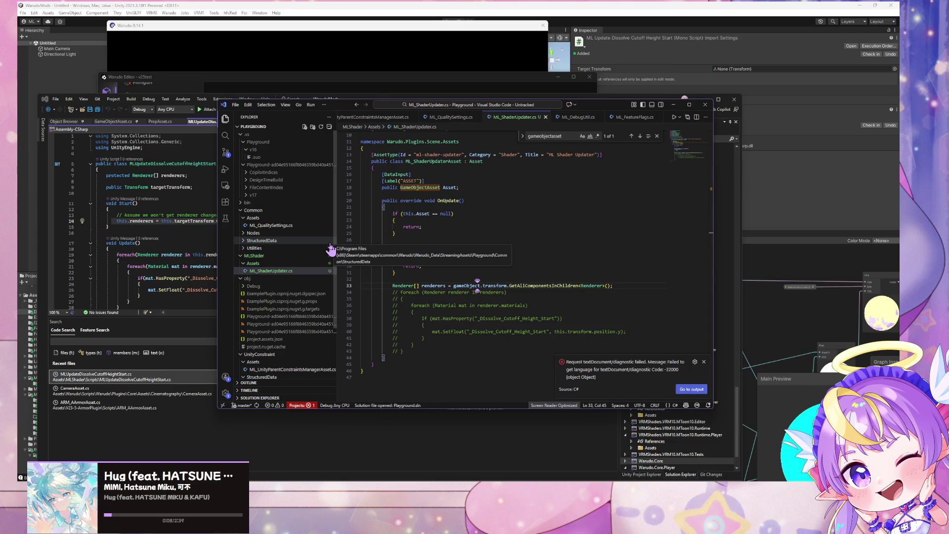
key(Down)
key(End)
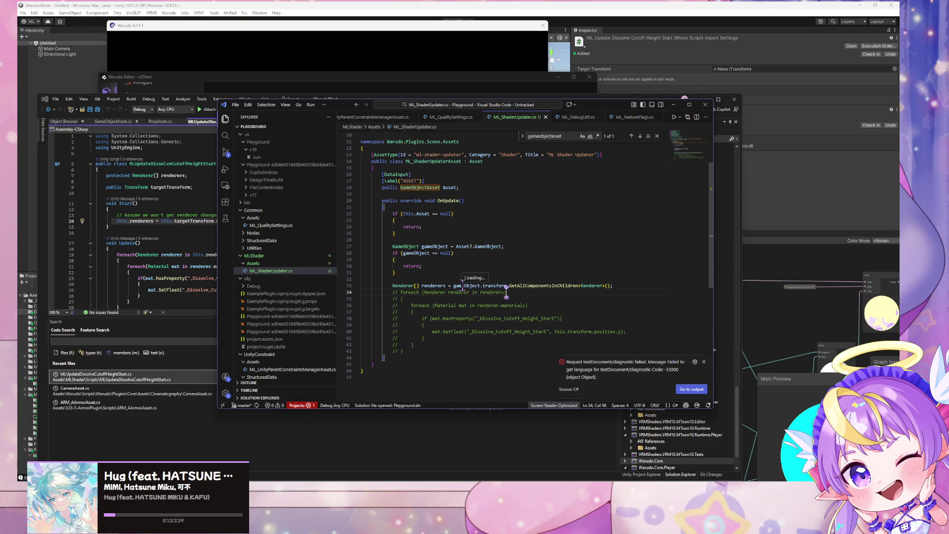
click(497, 285)
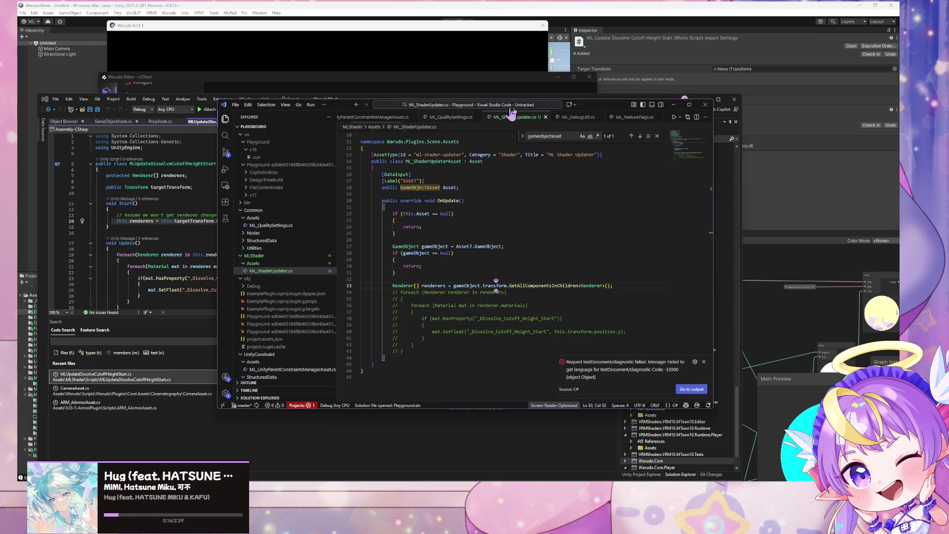
scroll(532, 158, up, 3)
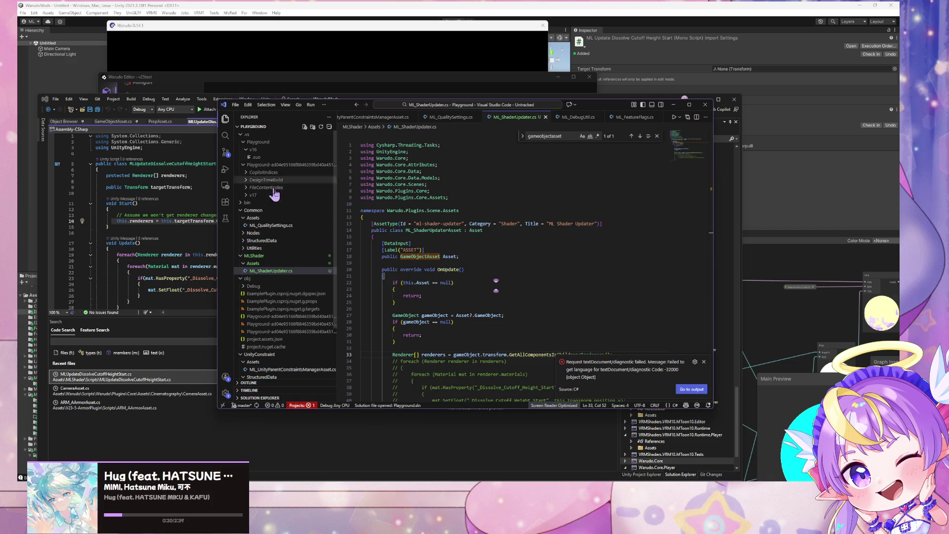
scroll(290, 190, down, 3)
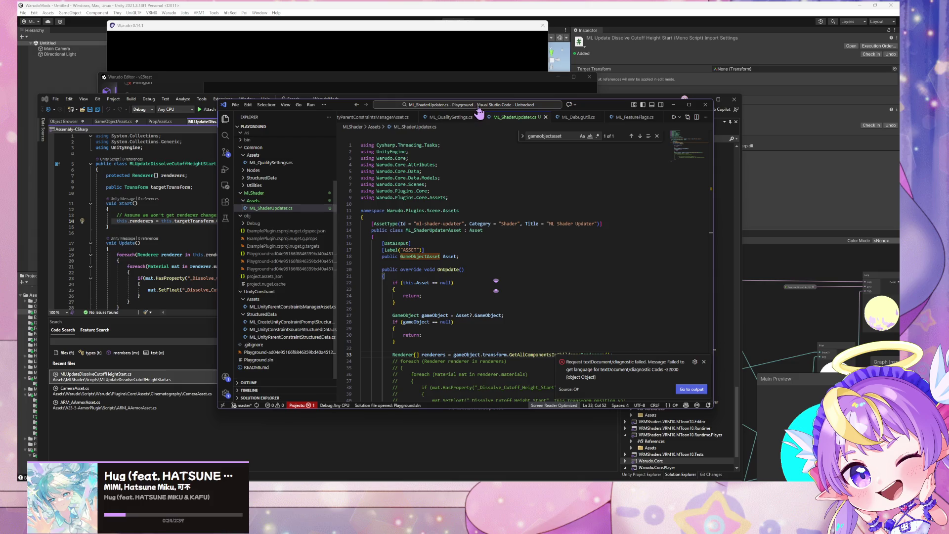
key(alt+Tab)
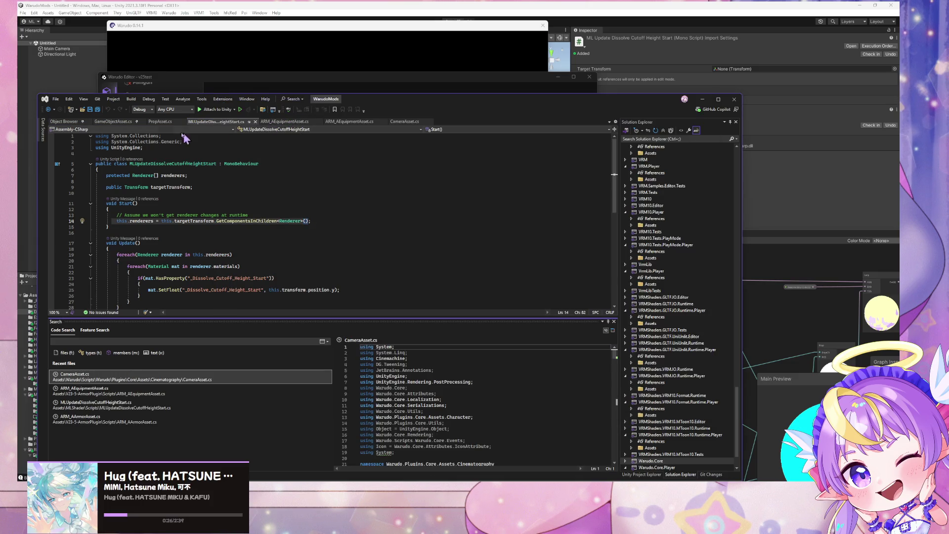
Step: Open GameObjectAsset.cs and inspect its GameObject property on line 16
click(119, 122)
click(222, 197)
mouse_move(152, 198)
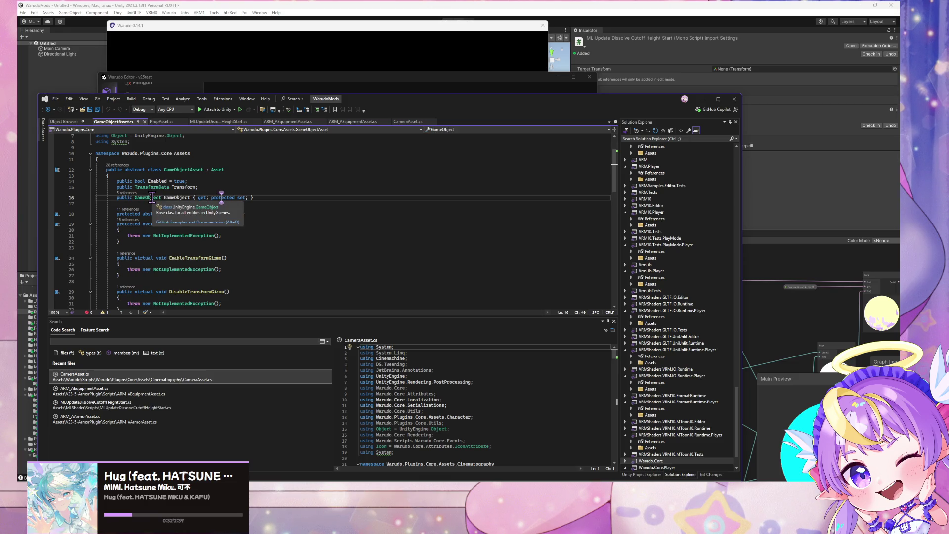
click(203, 154)
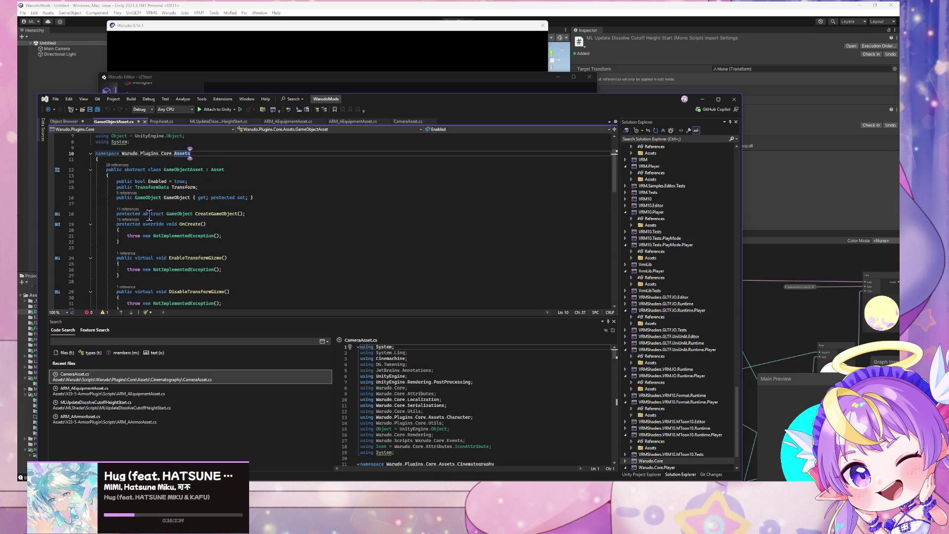
Step: Scroll through the rest of GameObjectAsset.cs, briefly checking the Unity editor behind it
scroll(203, 183, down, 1)
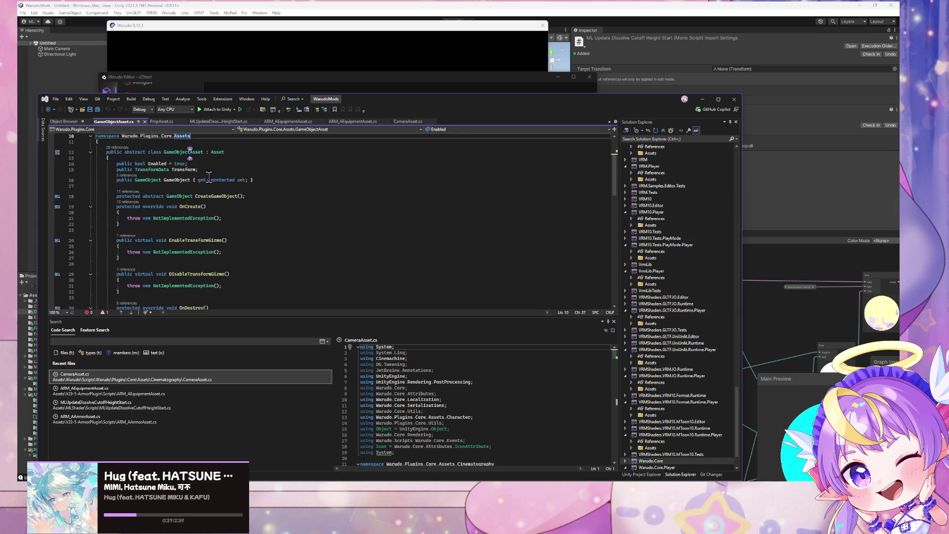
scroll(209, 176, down, 2)
scroll(209, 177, down, 3)
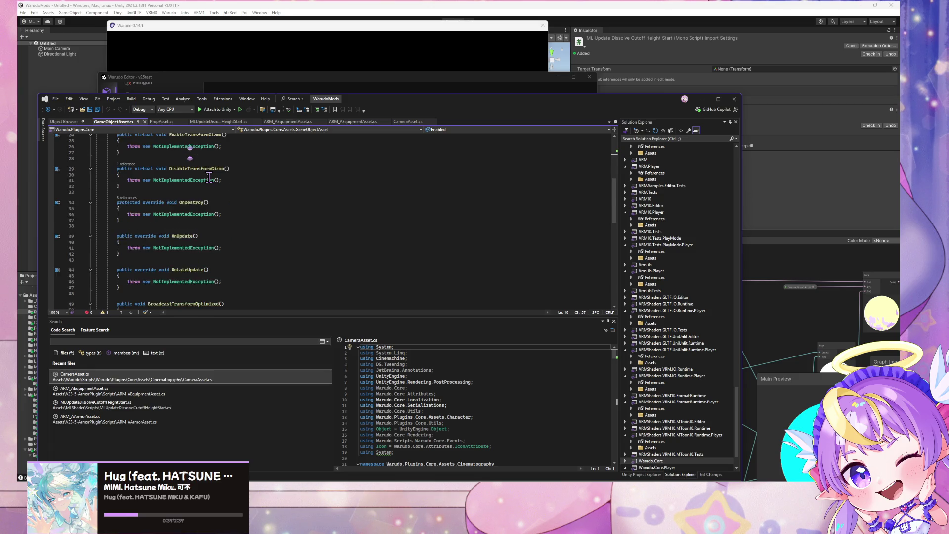
scroll(209, 177, down, 7)
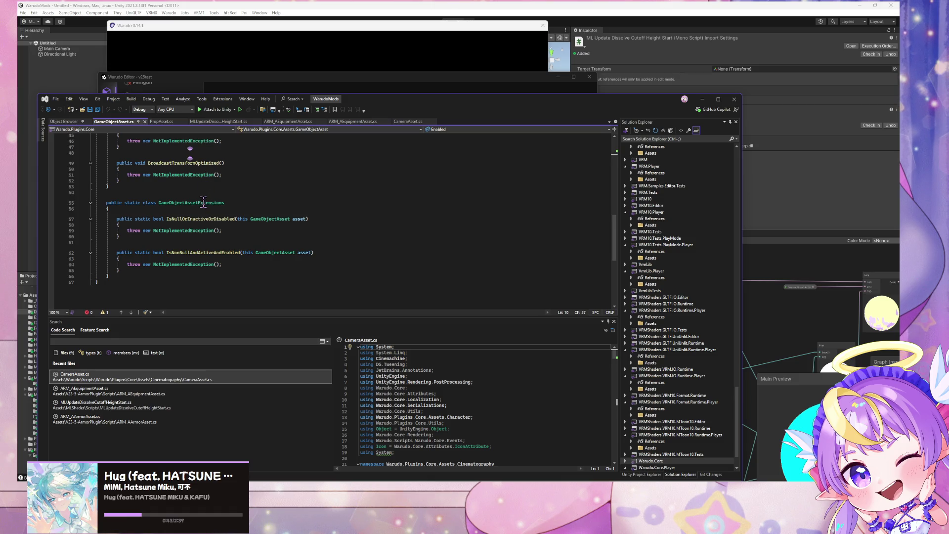
scroll(222, 178, up, 14)
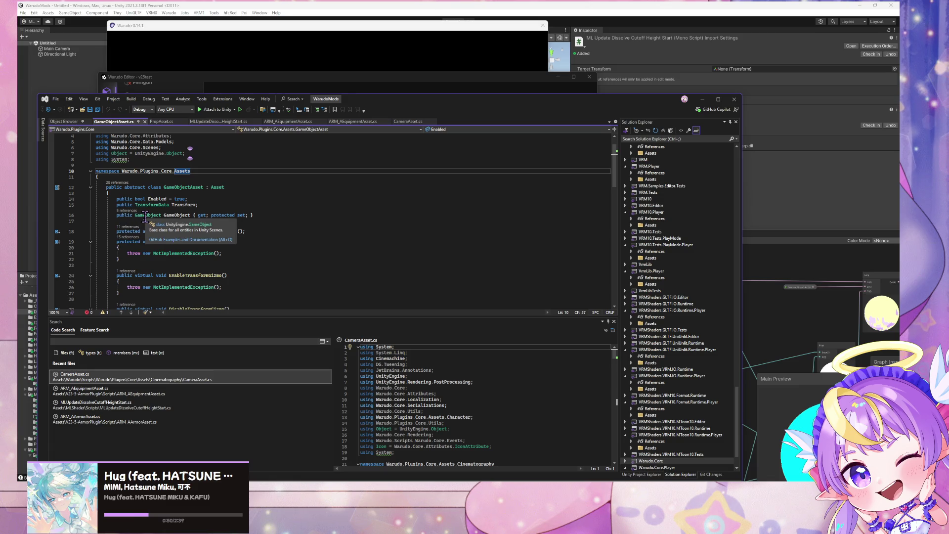
click(781, 207)
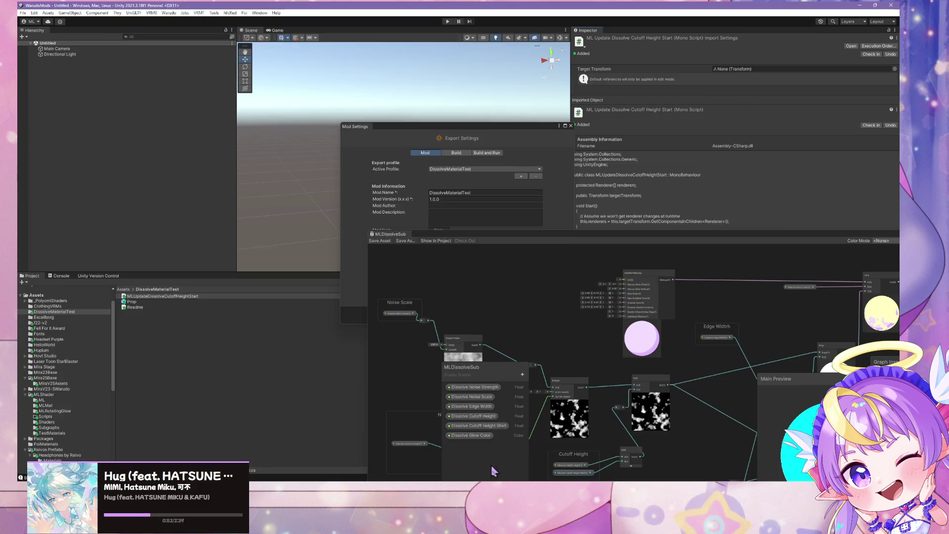
key(alt+Tab)
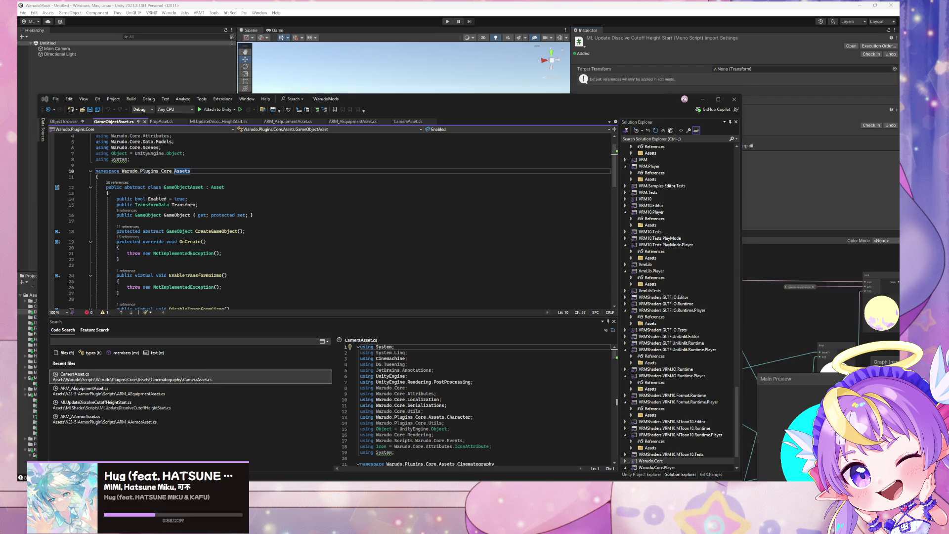
mouse_move(567, 490)
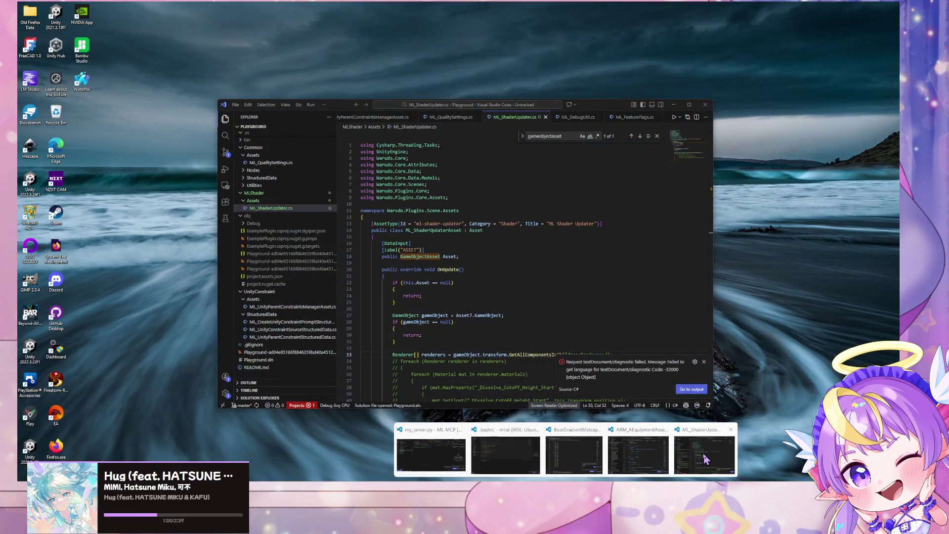
Step: Prefix Asset on line 27 of ML_ShaderUpdater.cs with 'this.' and save
click(706, 459)
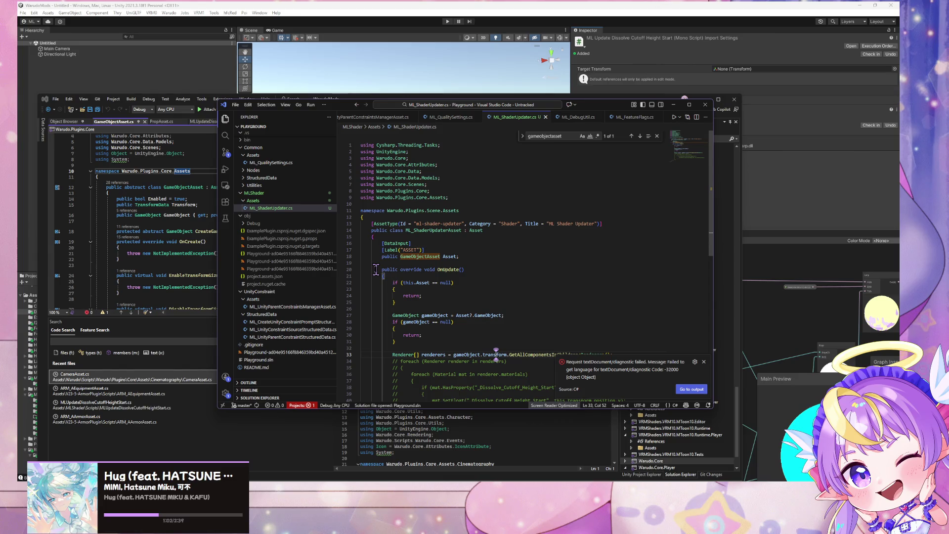
click(465, 315)
text(this.)
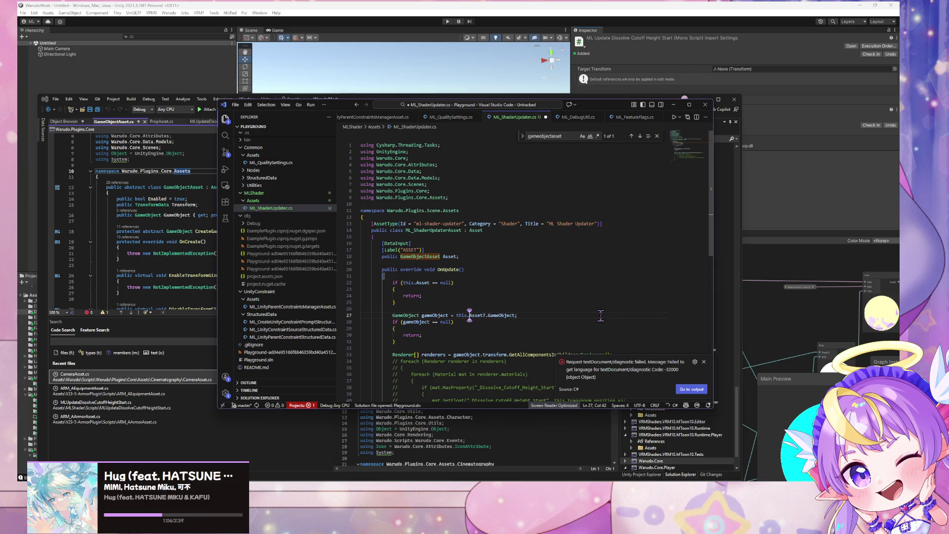
key(ctrl+s)
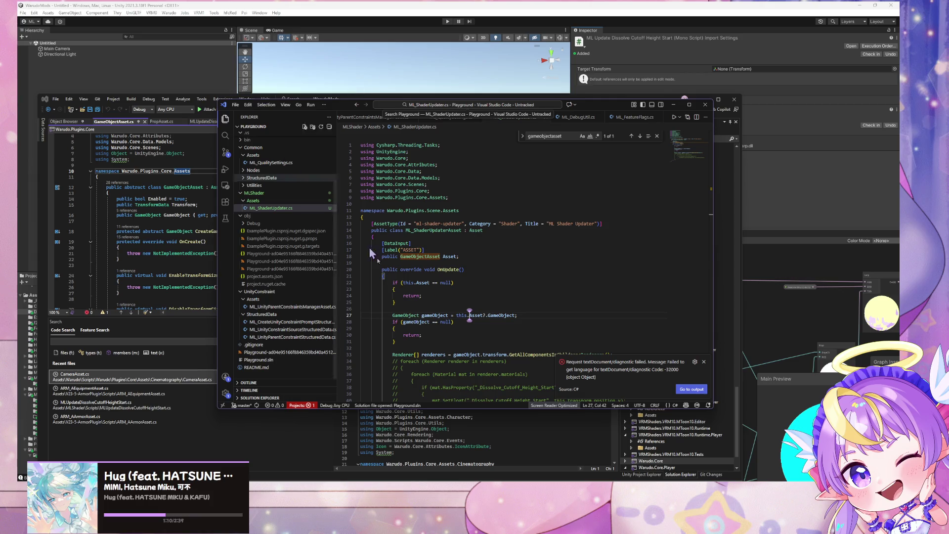
Step: Check Warudo's compile error details showing CS1061, then return to the script
scroll(468, 307, down, 1)
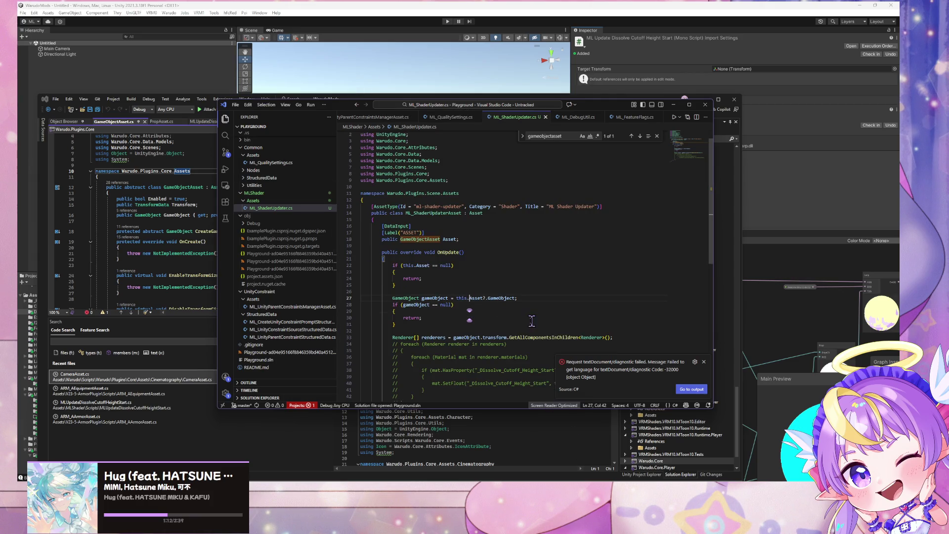
scroll(509, 272, down, 2)
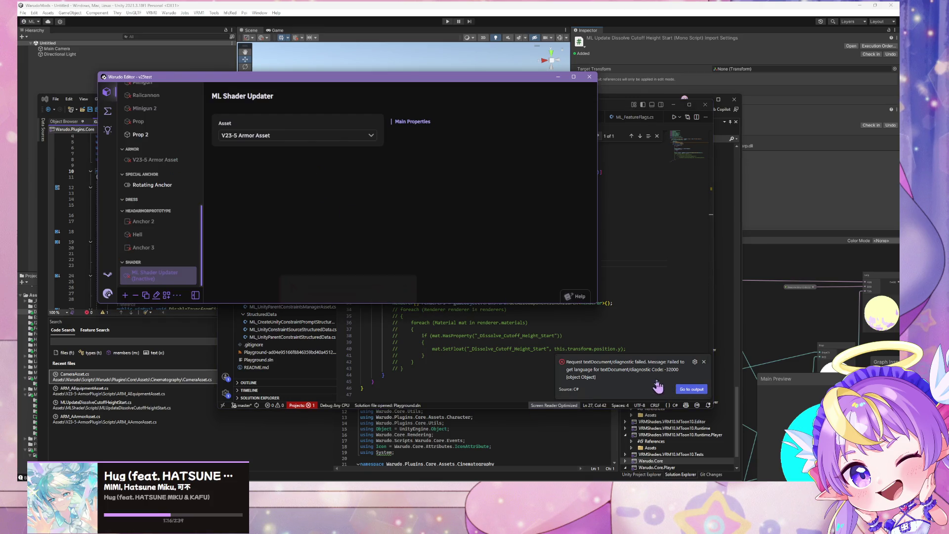
click(331, 275)
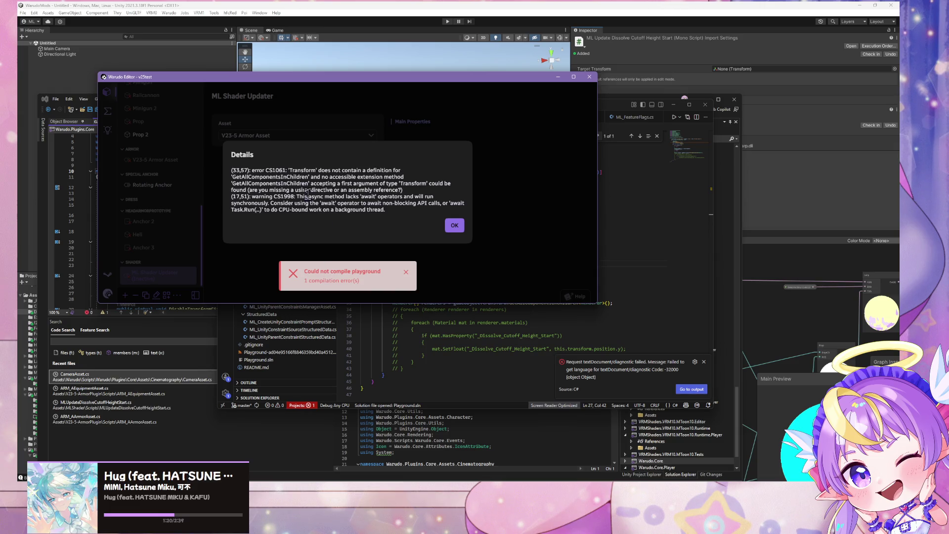
click(493, 335)
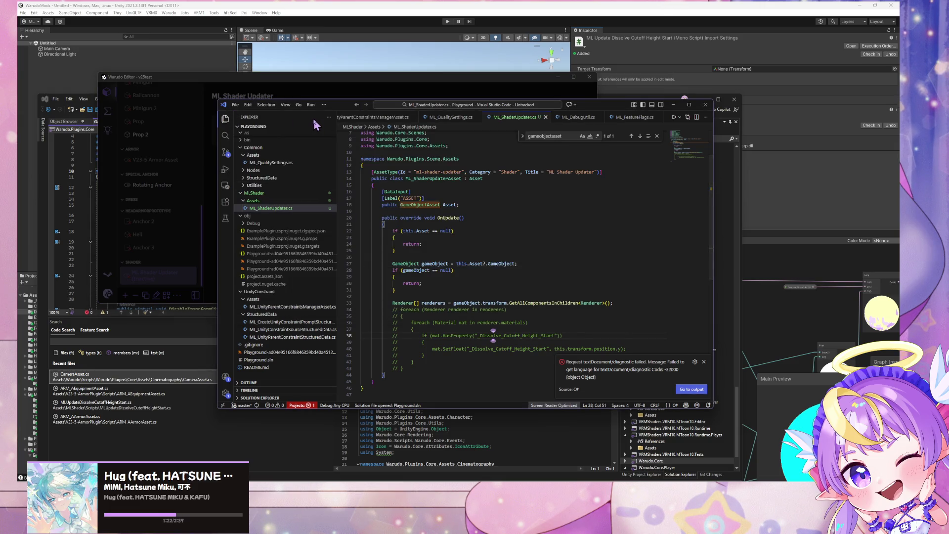
Step: Add 'Transform rootTransform = this.Asset.GameObject.transform;' after the renderers line
mouse_move(337, 109)
mouse_down()
mouse_move(608, 109)
mouse_move(511, 100)
mouse_move(524, 100)
mouse_up()
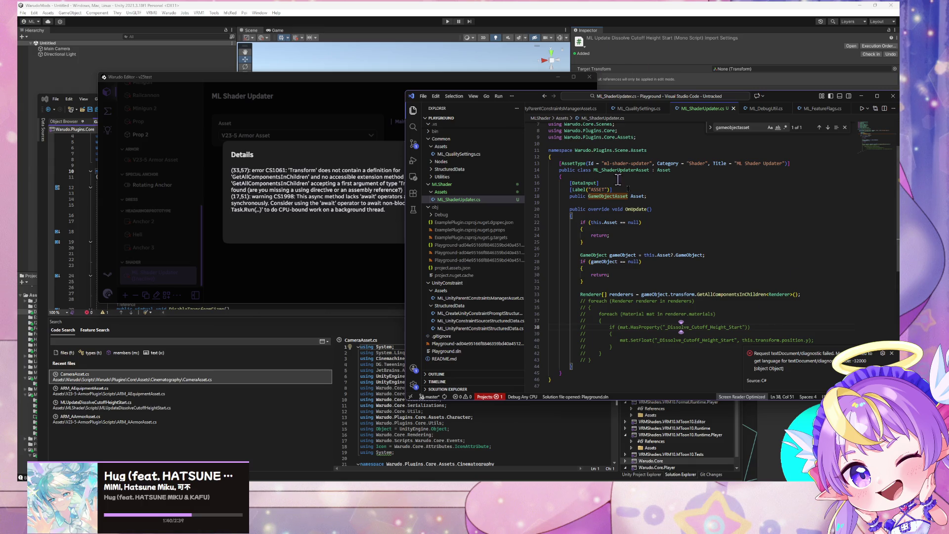
drag(531, 101, 436, 80)
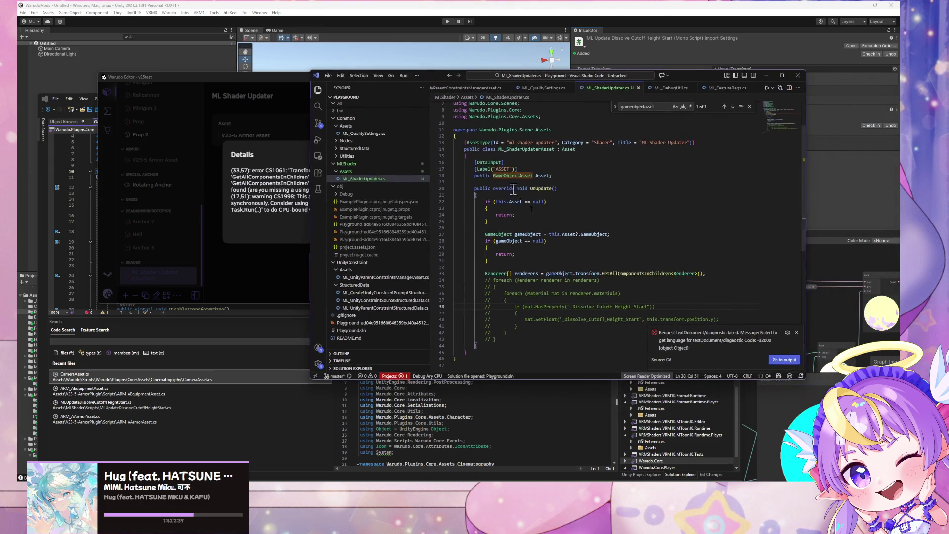
click(735, 276)
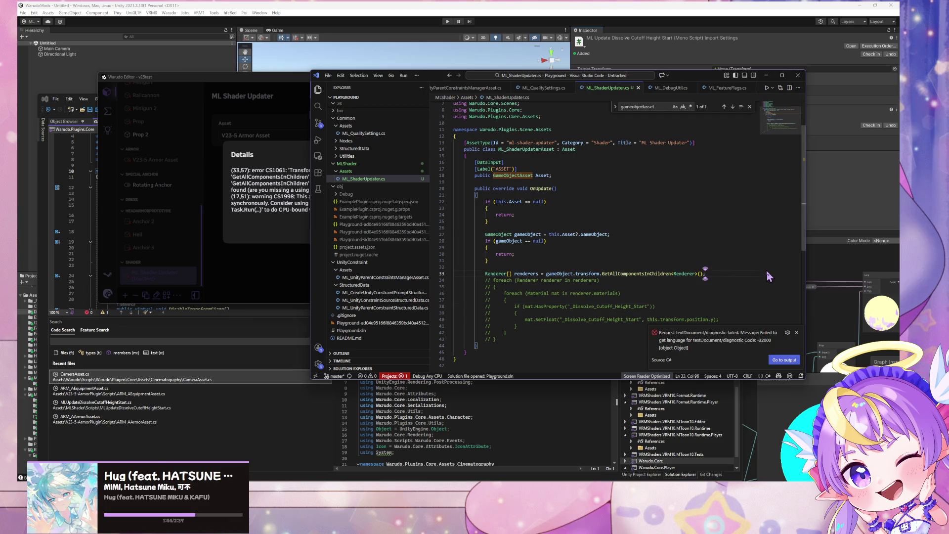
key(Return)
text(curr)
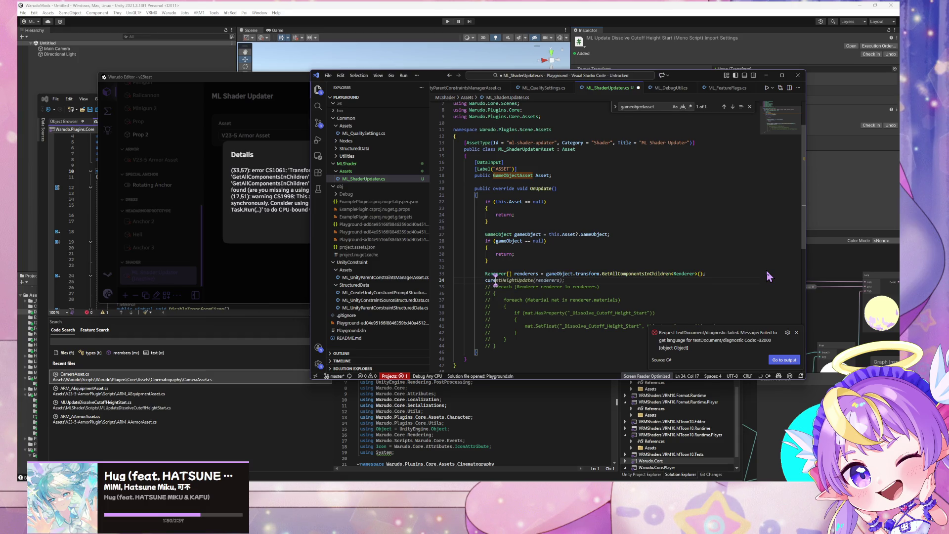
key(Escape)
text(R)
text(Transform)
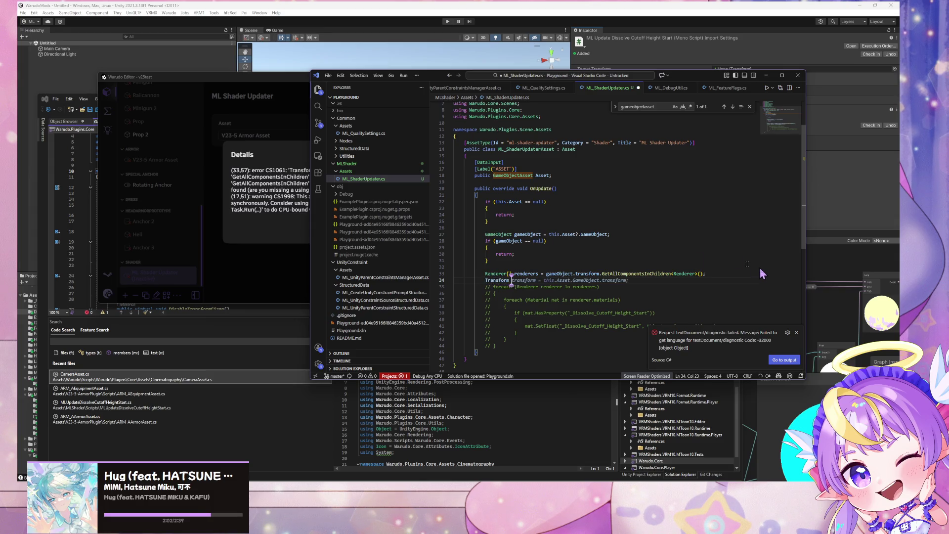
key(Tab)
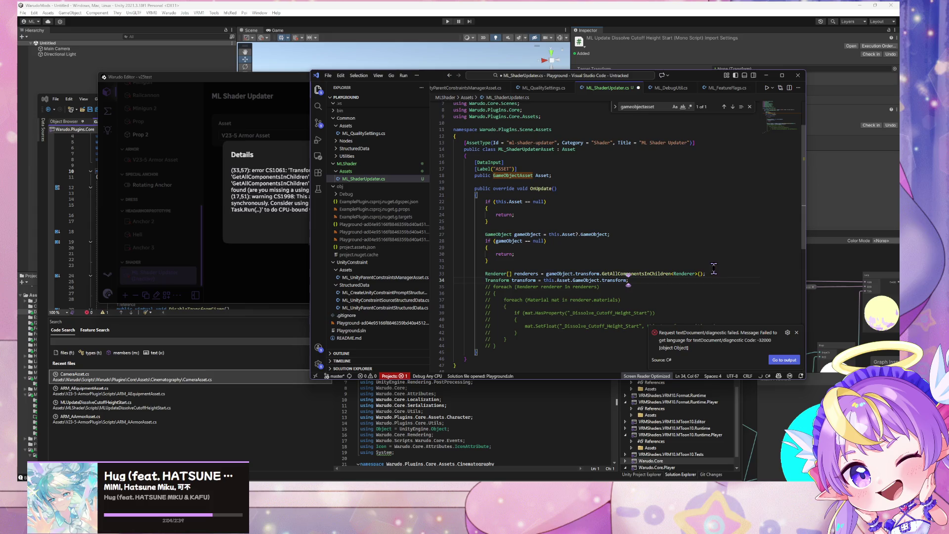
drag(714, 267, 678, 281)
key(Left)
click(667, 281)
key(Return)
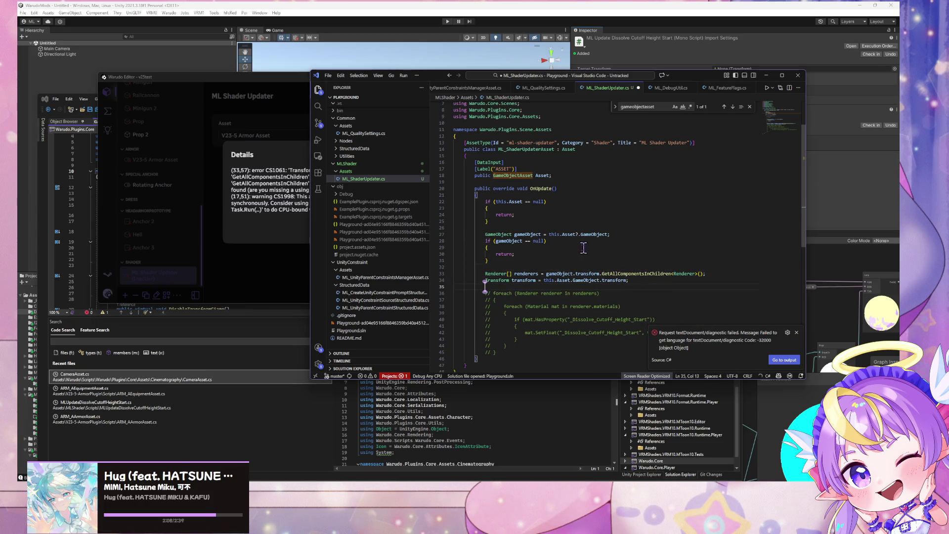
click(514, 280)
text(ootTr)
key(Delete)
key(Delete)
Step: Move the Renderer[] line below it so it calls rootTransform.GetAllComponentsInChildren<Renderer>(), and save
drag(709, 273, 458, 275)
key(ctrl+c)
key(BackSpace)
click(472, 286)
key(ctrl+v)
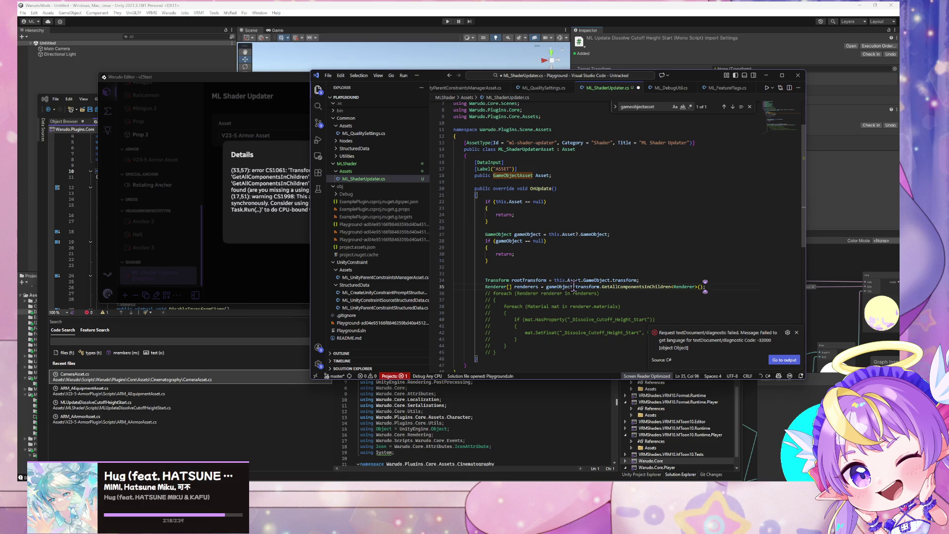
drag(574, 285, 547, 287)
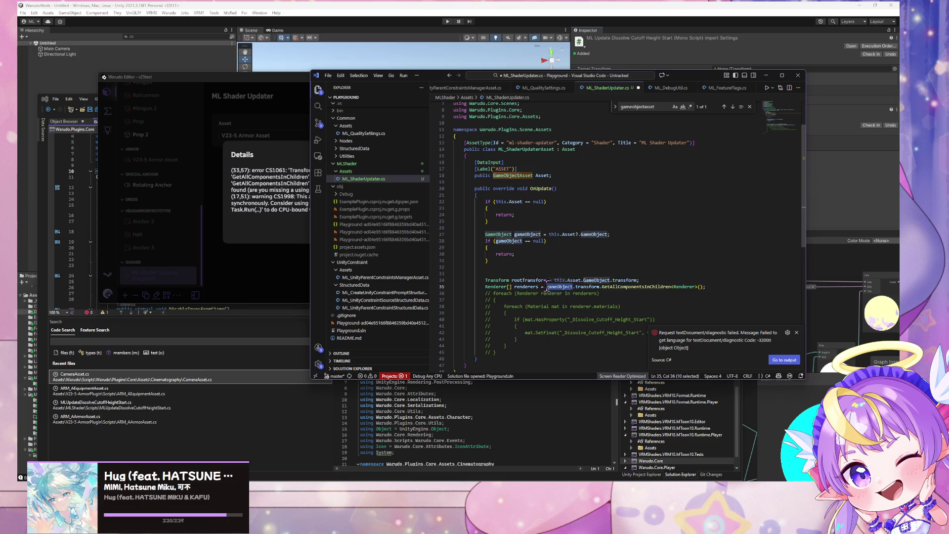
text(root)
key(BackSpace)
key(BackSpace)
text(T)
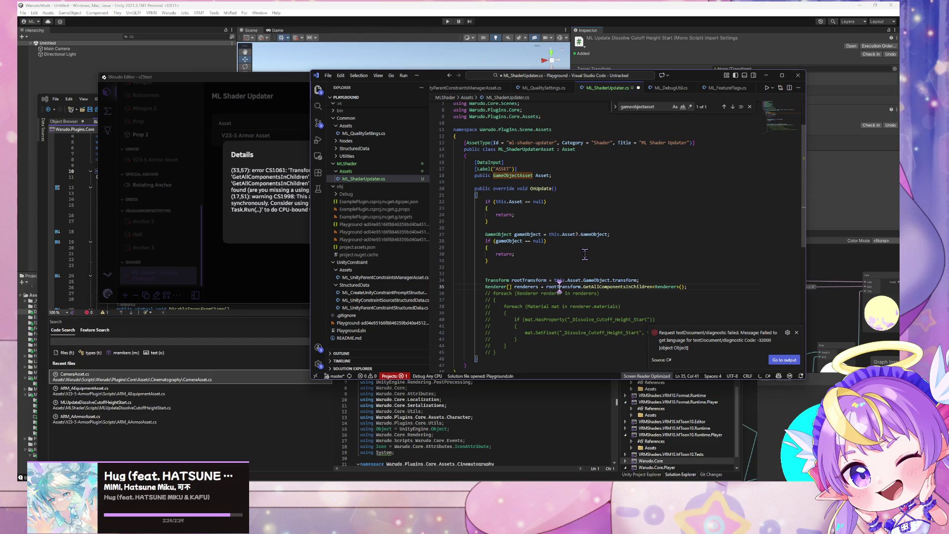
click(708, 287)
key(Return)
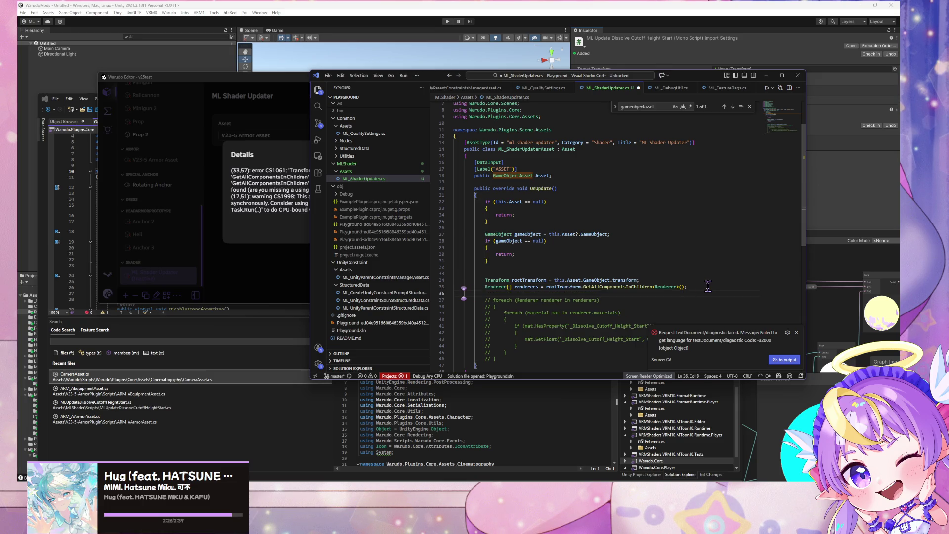
key(BackSpace)
key(ctrl+s)
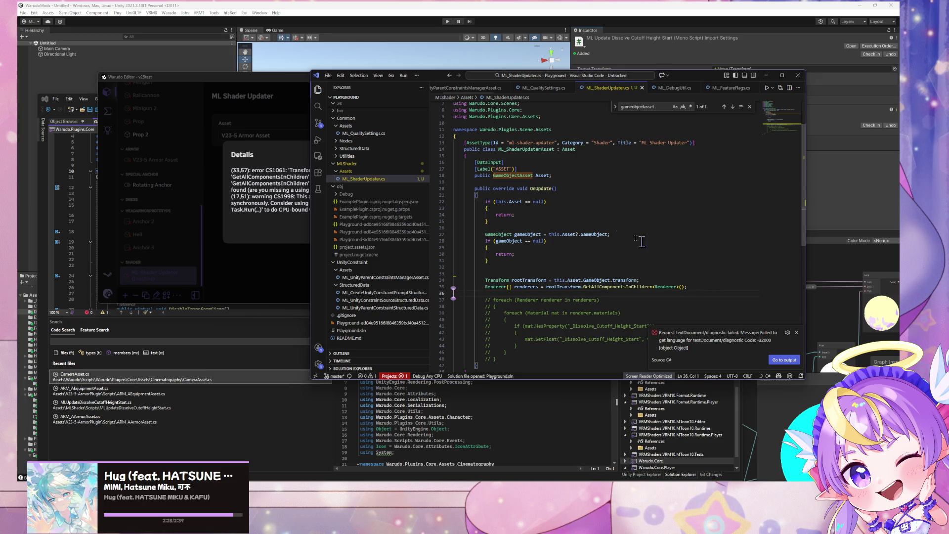
click(305, 196)
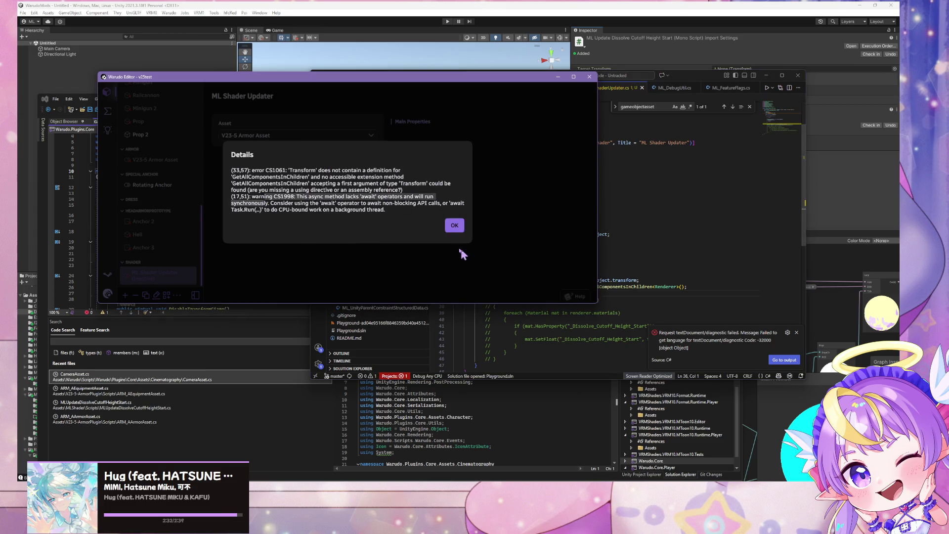
Step: Recheck the CS1061 error, look over lines 33-34 of the script, then show the desktop with Win+D
click(453, 225)
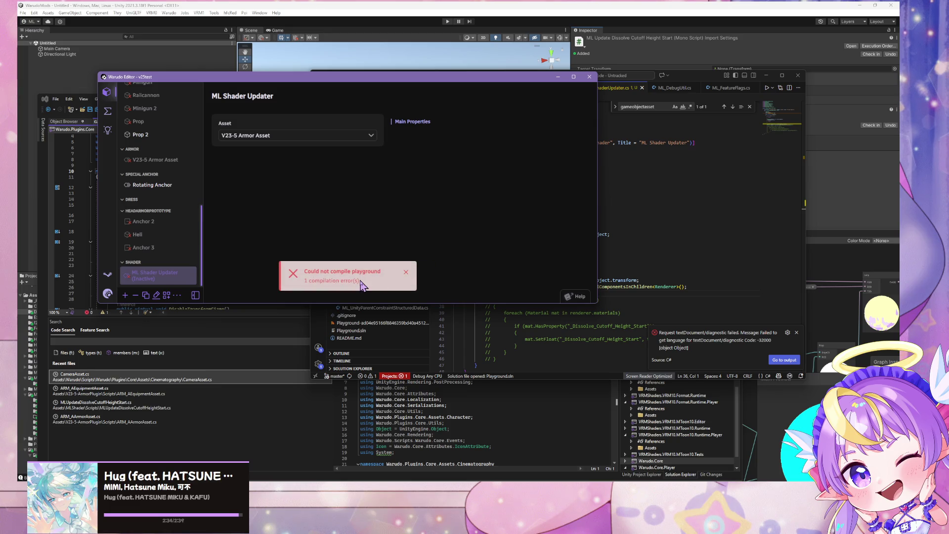
click(360, 280)
click(687, 271)
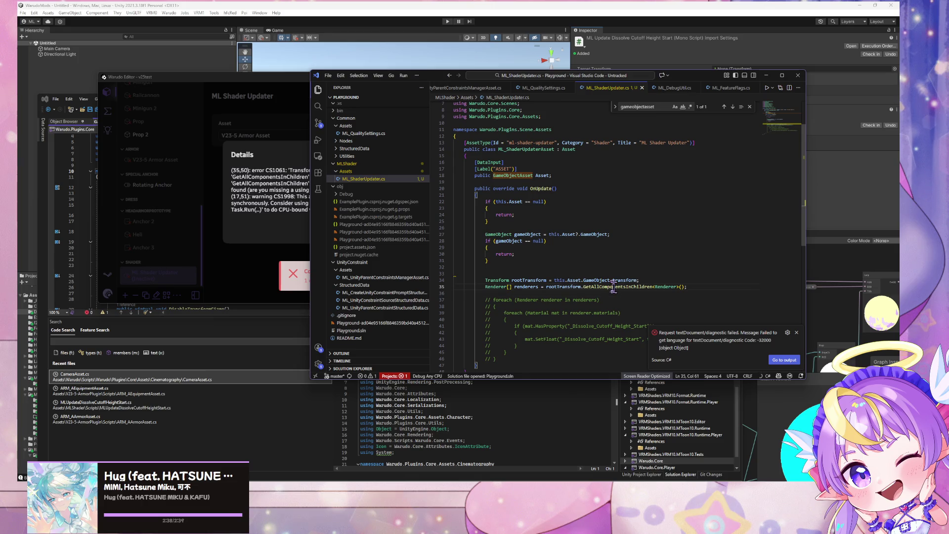
mouse_move(584, 287)
mouse_down()
mouse_move(618, 295)
mouse_move(609, 305)
mouse_move(566, 301)
mouse_up()
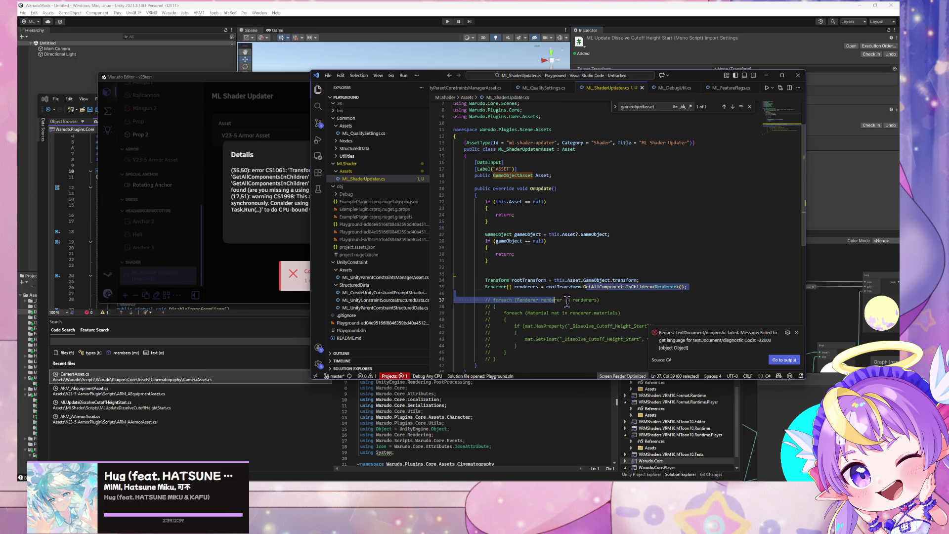
click(567, 302)
click(468, 277)
click(499, 273)
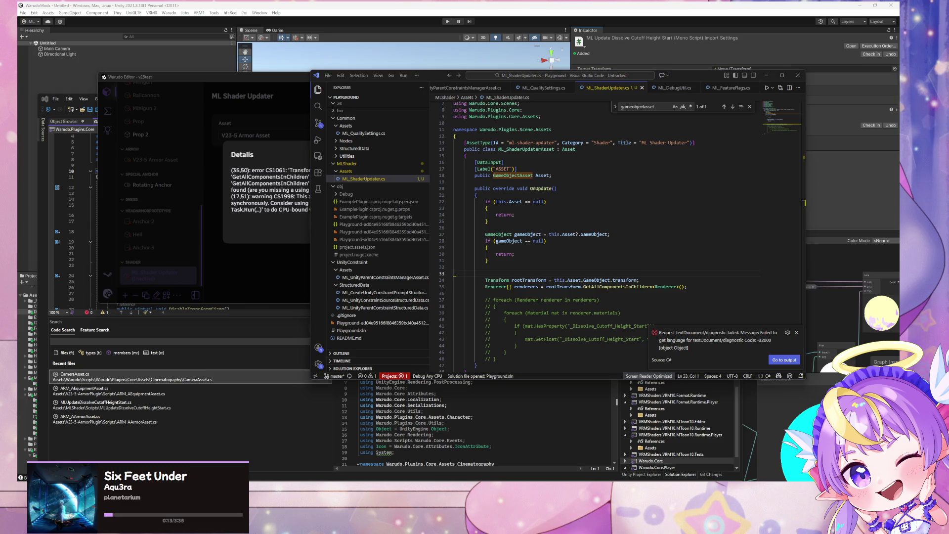
key(super+d)
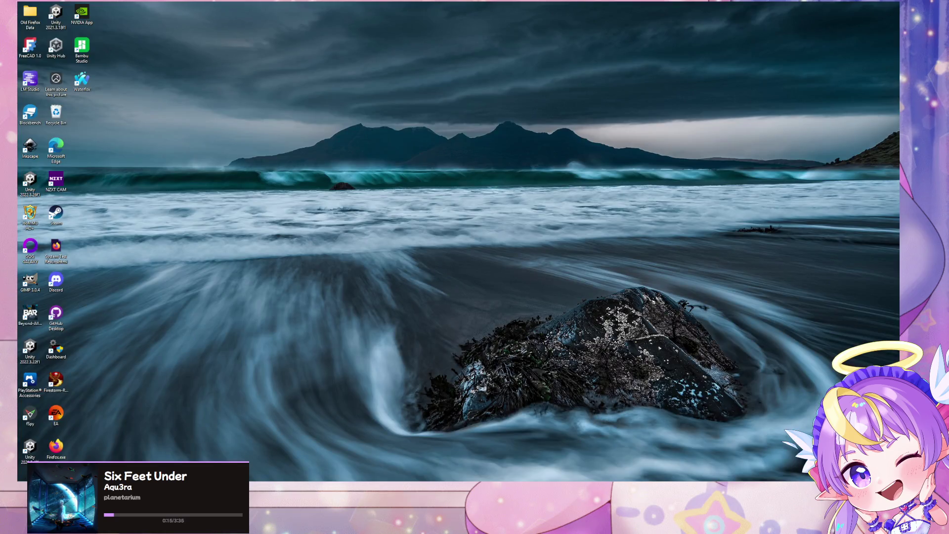
Step: Restore the windows and read the handbook's Custom C# Scripts limitations
key(super+d)
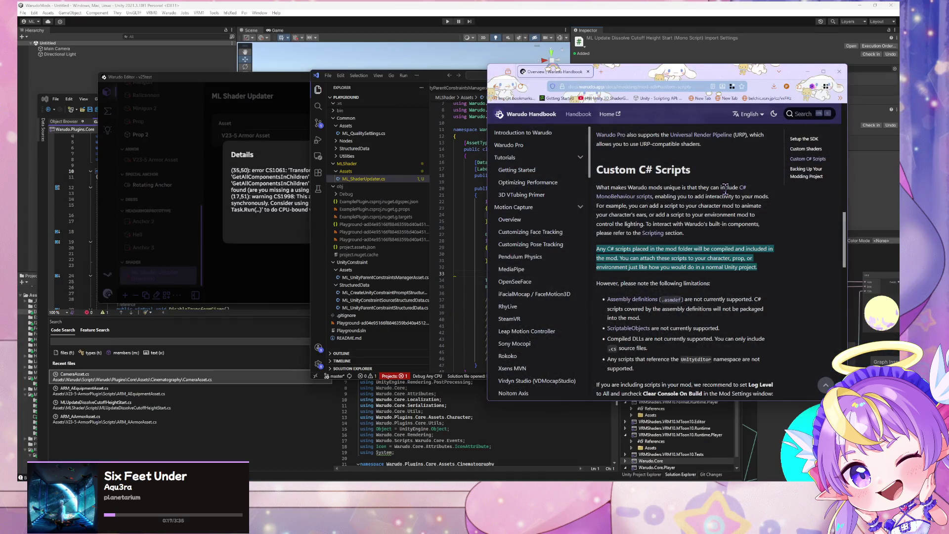
scroll(725, 187, down, 3)
scroll(727, 193, up, 1)
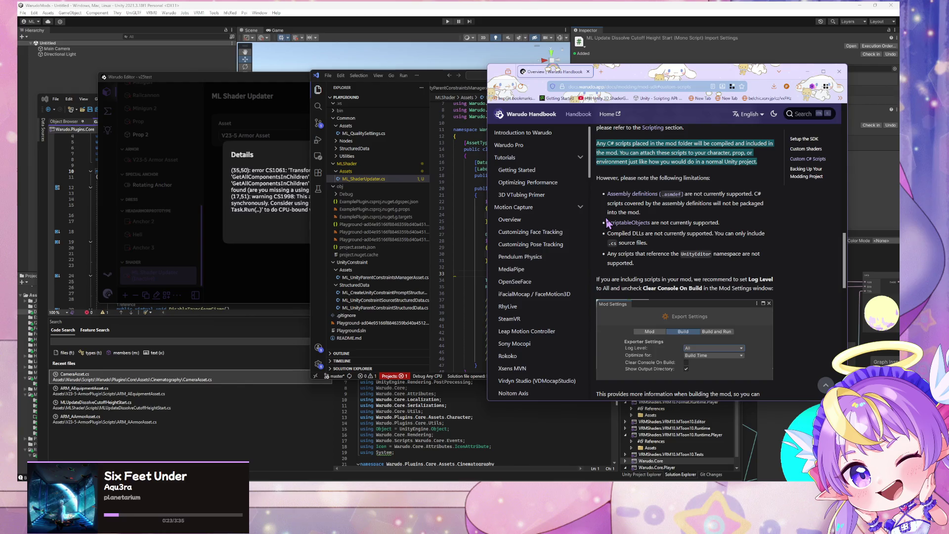
scroll(608, 221, down, 6)
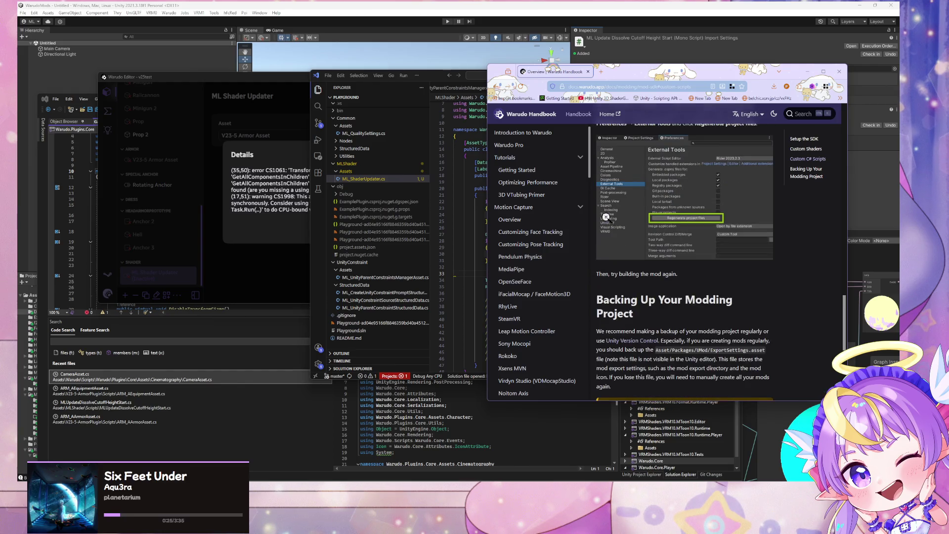
scroll(606, 217, down, 5)
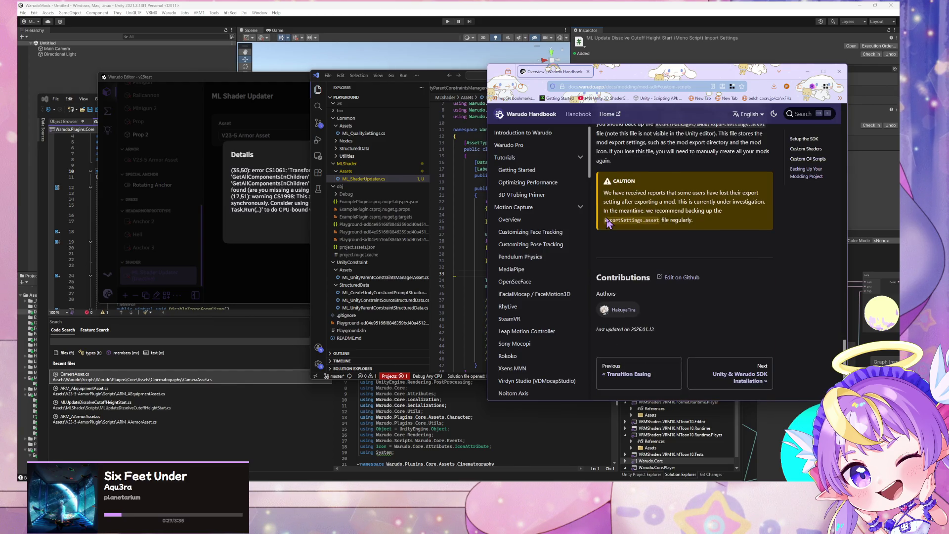
click(460, 235)
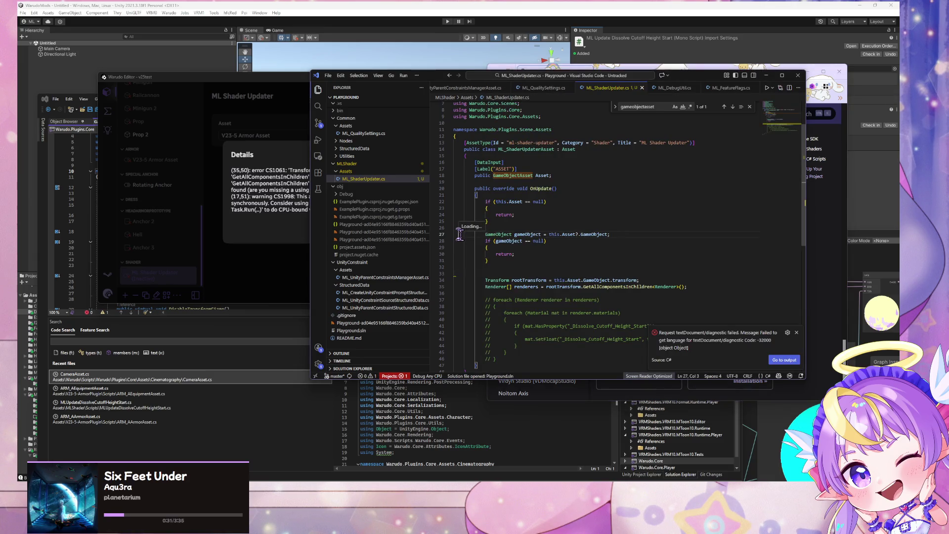
click(821, 123)
Step: Open the Assets page from the handbook's Scripting section
scroll(494, 303, down, 10)
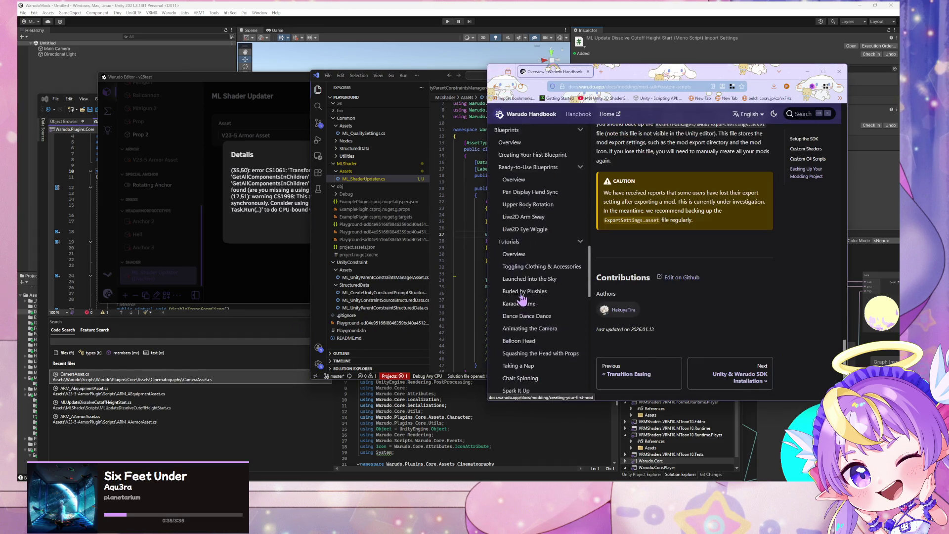
scroll(544, 317, down, 10)
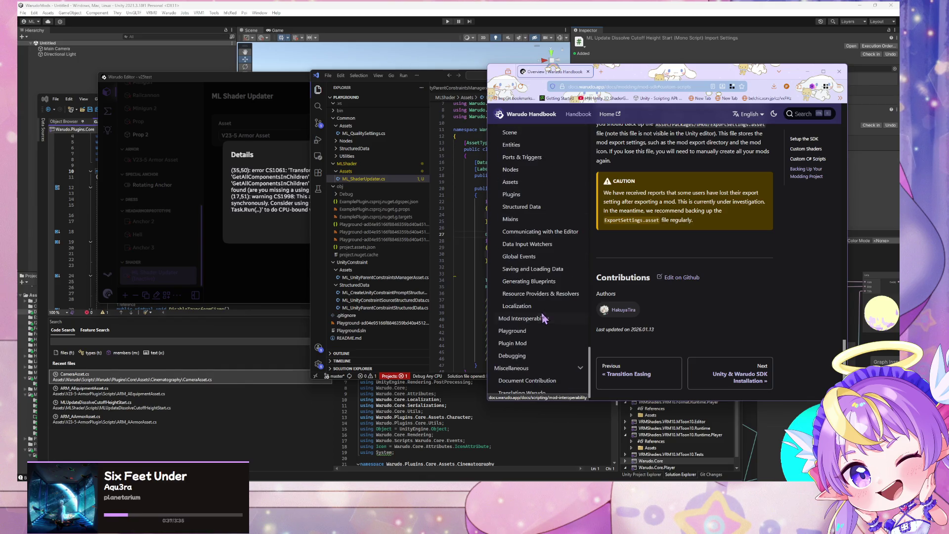
click(511, 182)
scroll(653, 254, down, 5)
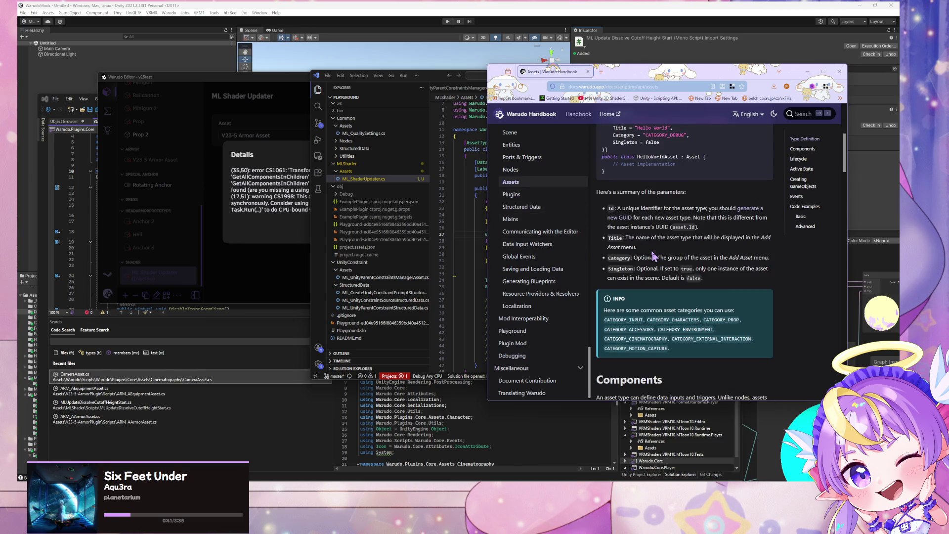
Step: Search the Assets page for 'transform' and read how GameObjectAsset adds a Transform input
scroll(654, 257, down, 7)
scroll(652, 256, up, 5)
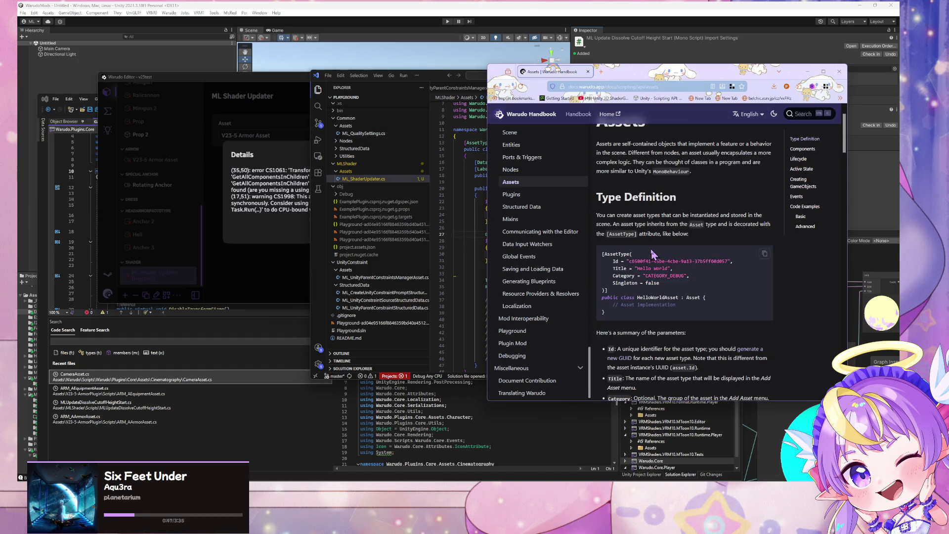
key(ctrl+f)
text(transform)
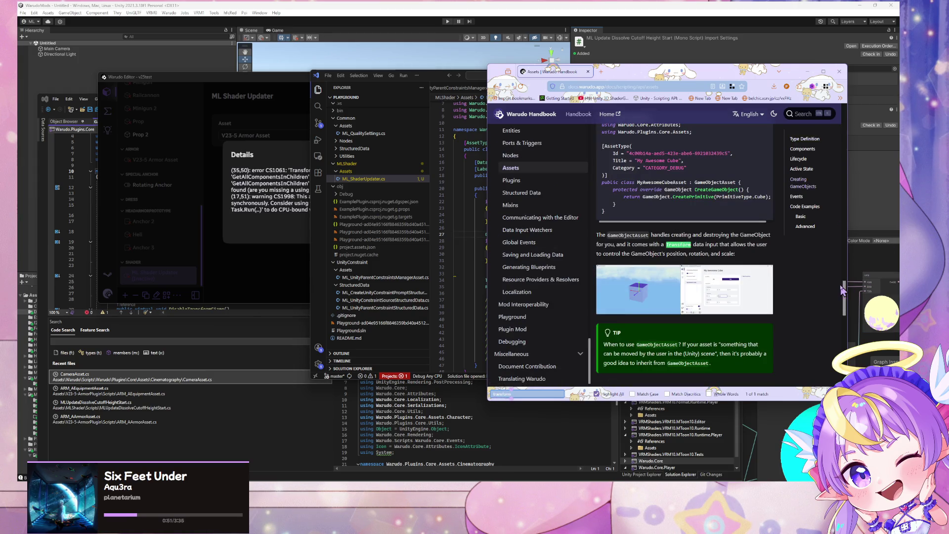
scroll(713, 250, up, 2)
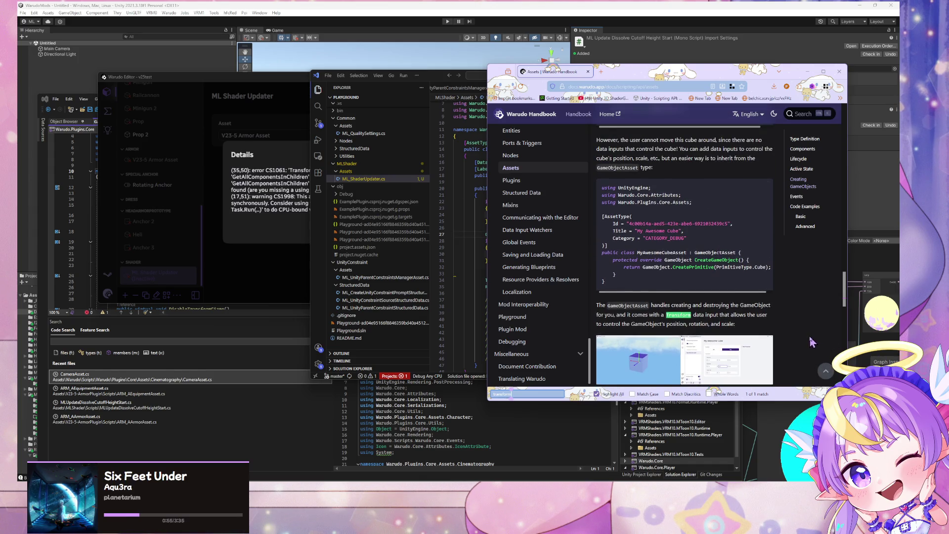
scroll(687, 299, down, 5)
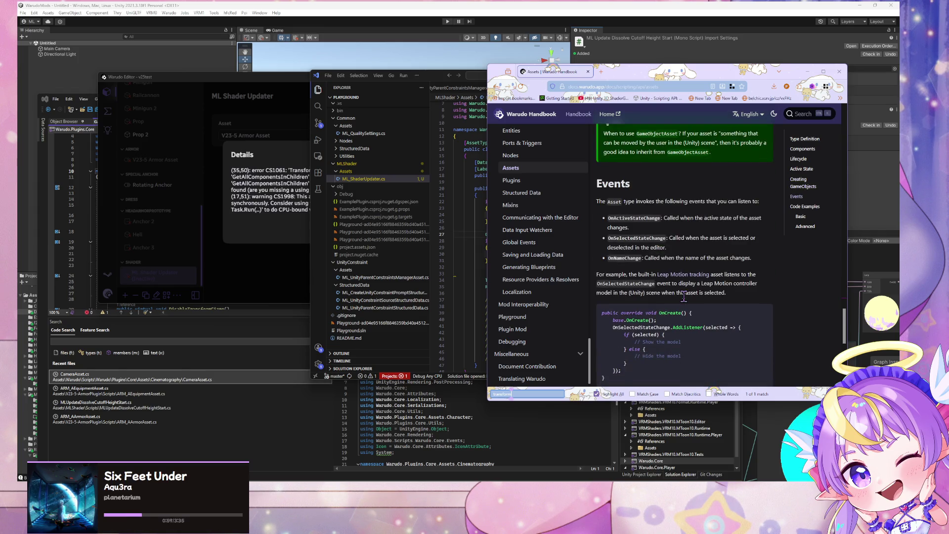
scroll(681, 297, down, 5)
scroll(682, 297, up, 2)
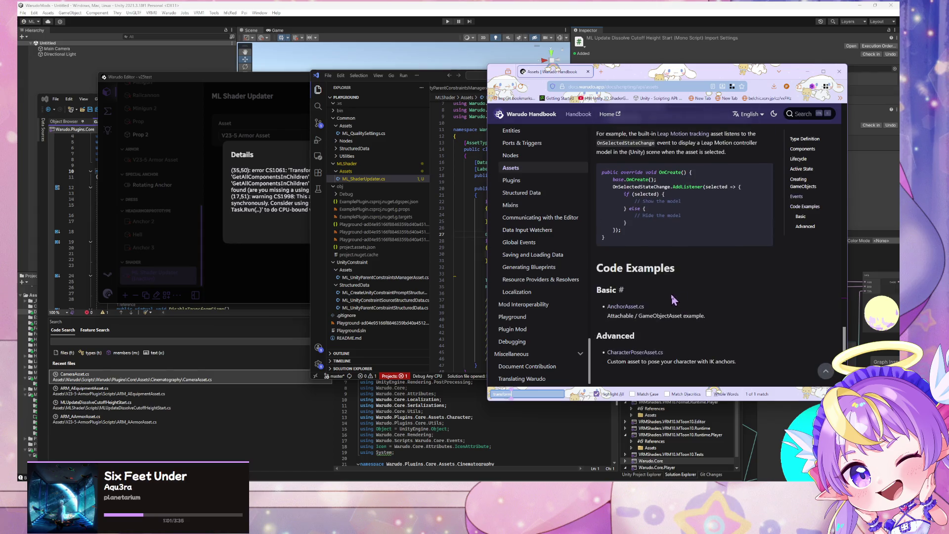
scroll(673, 299, up, 8)
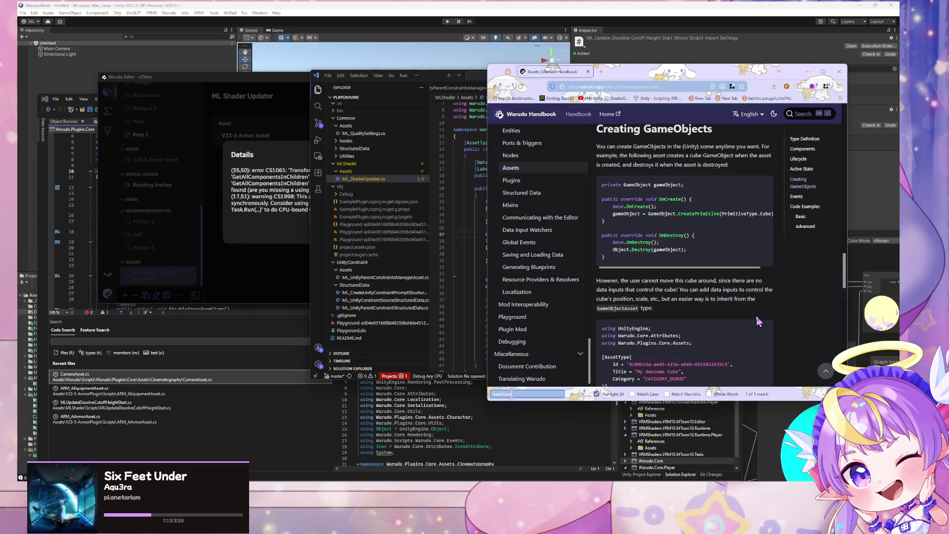
Step: Read the Events and Code Examples sections, then go back to ML_ShaderUpdater.cs
scroll(738, 312, down, 2)
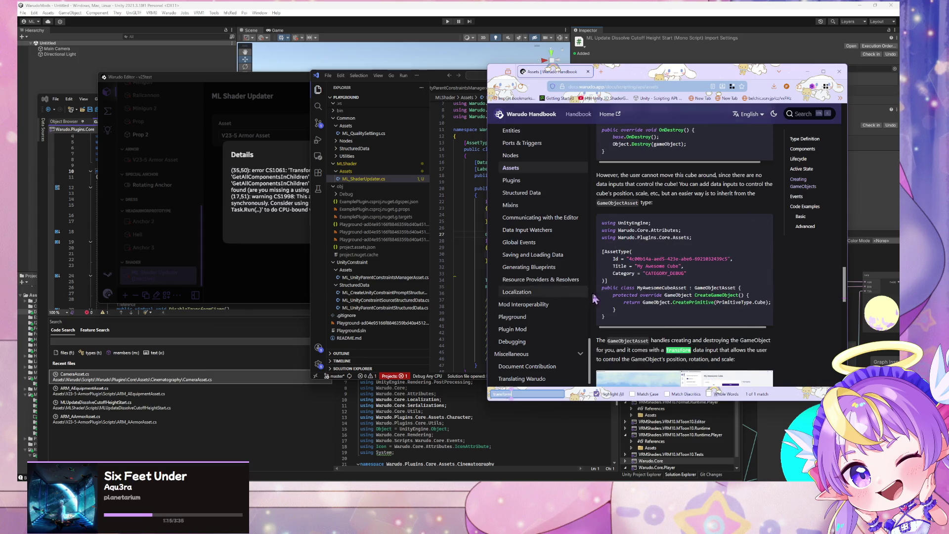
scroll(719, 318, down, 4)
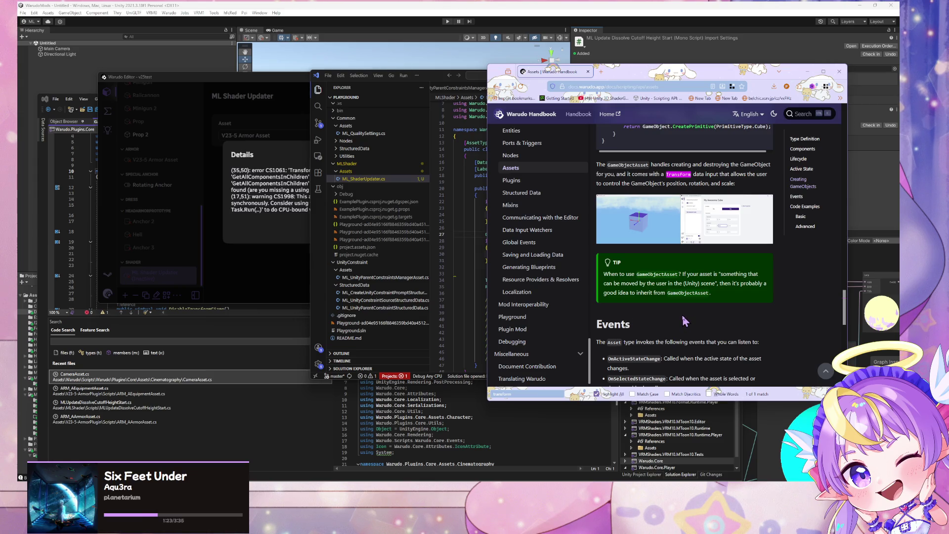
scroll(553, 306, up, 5)
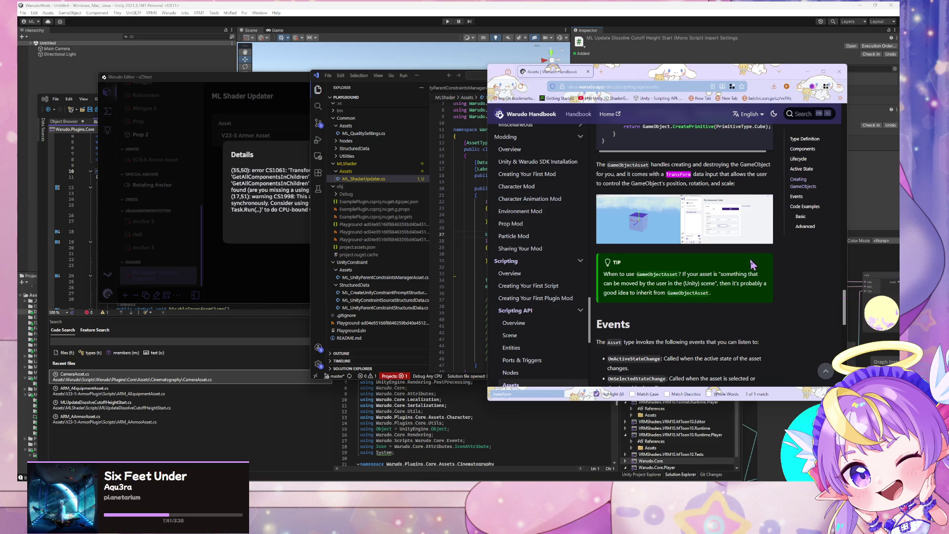
scroll(723, 273, down, 2)
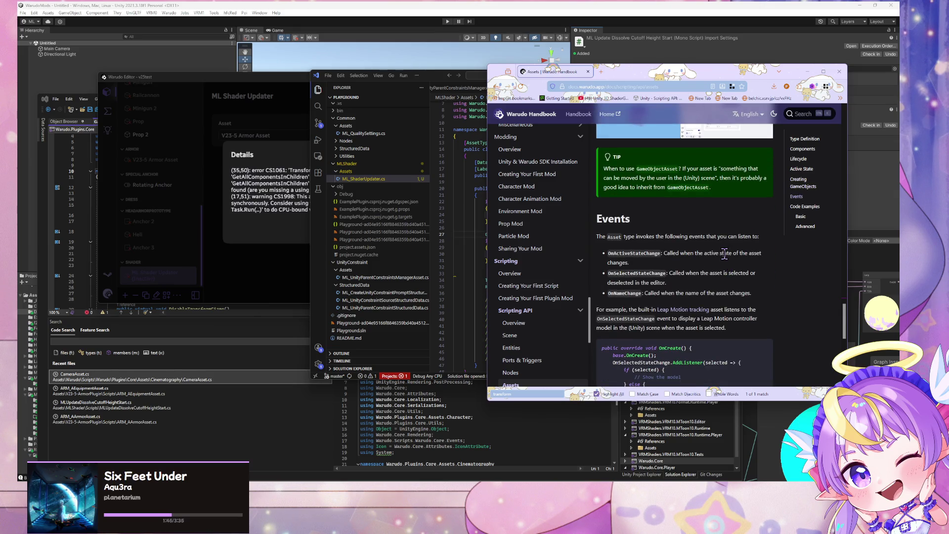
click(476, 219)
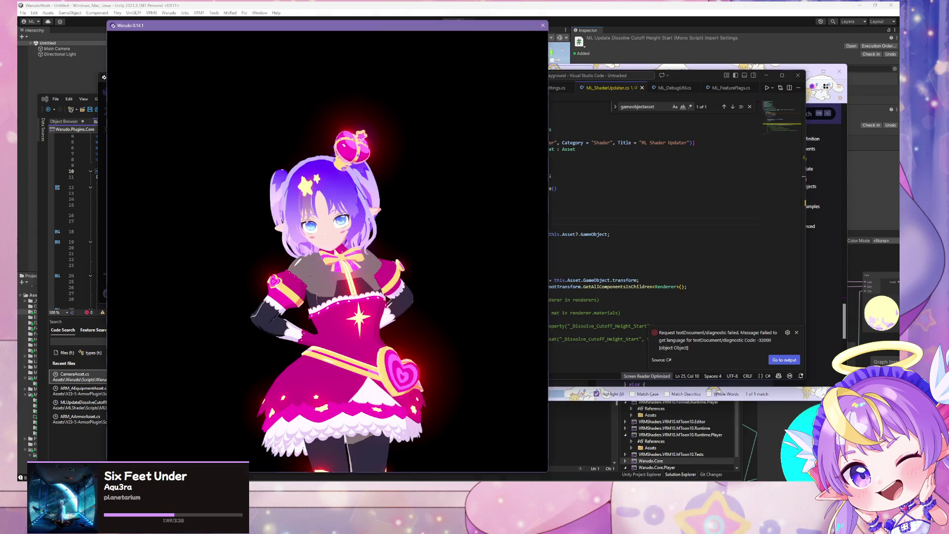
Step: Switch to Warudo and close the compile error details
click(257, 189)
click(452, 225)
scroll(183, 203, up, 3)
scroll(182, 197, down, 3)
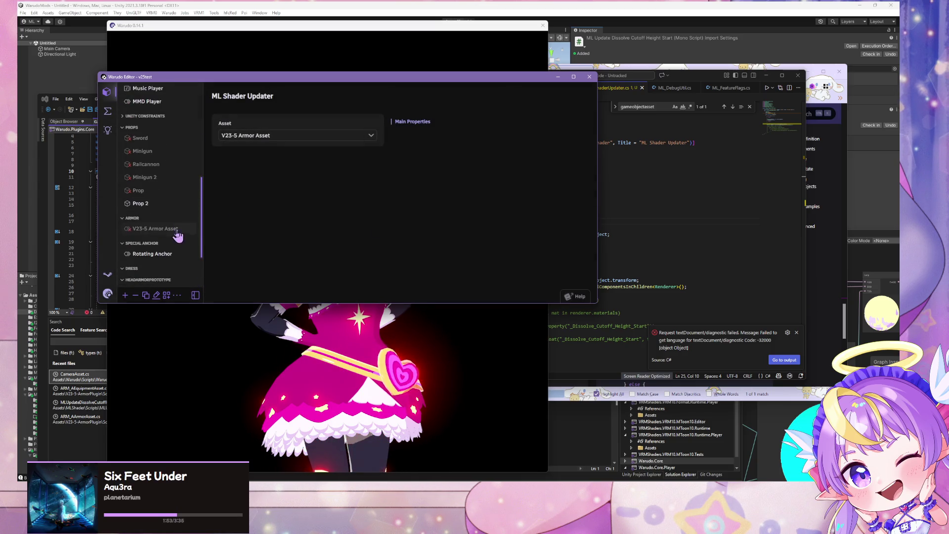
scroll(182, 230, up, 10)
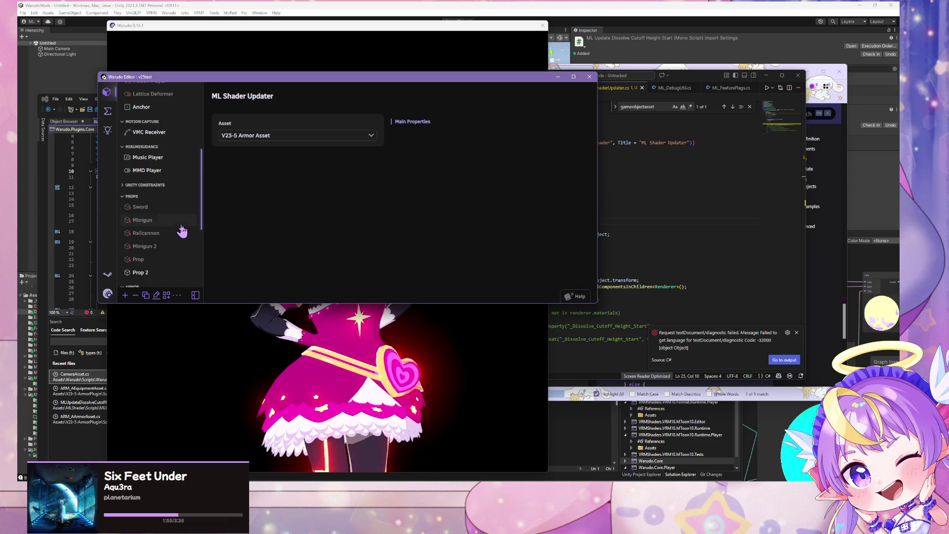
scroll(187, 225, down, 5)
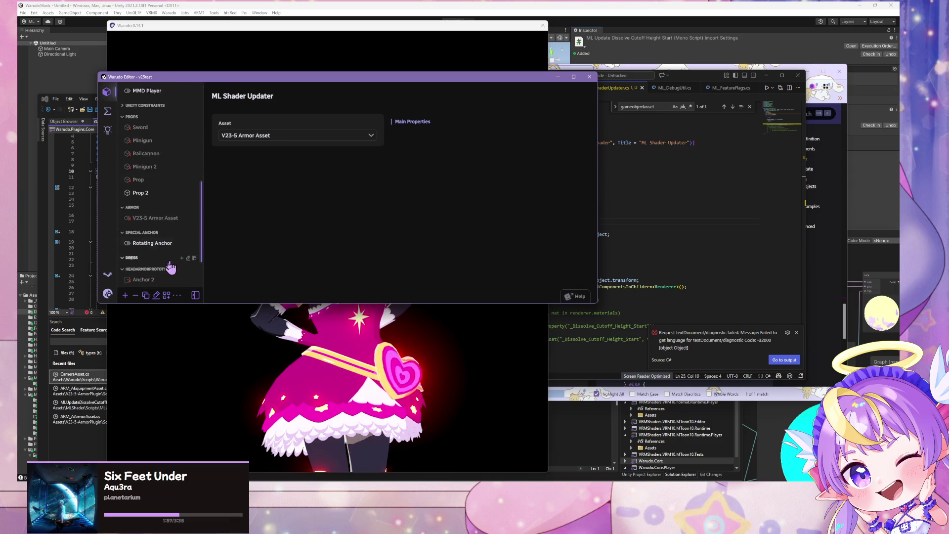
Step: Try adding a Unity Parent Constraints Manager asset and dismiss the one-asset-only error
click(125, 295)
scroll(202, 194, down, 5)
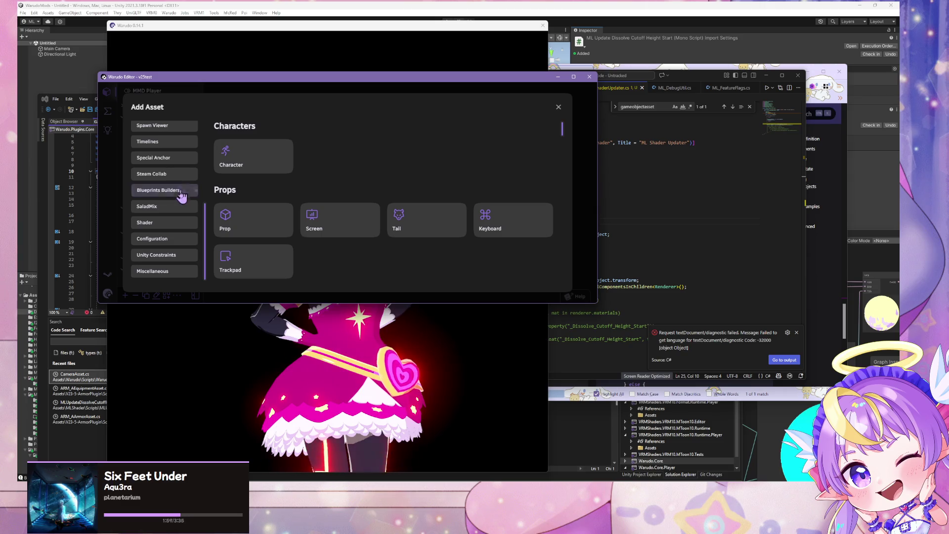
click(164, 255)
click(251, 171)
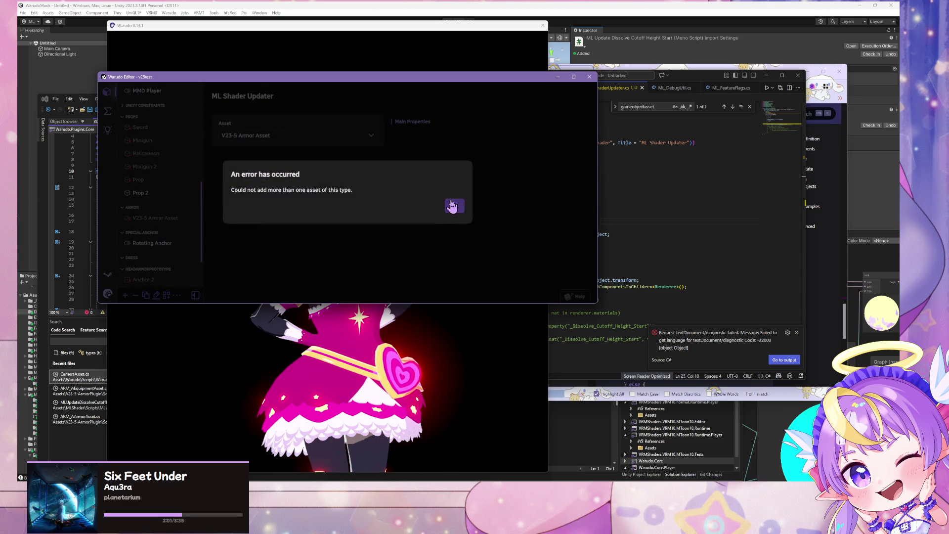
click(452, 207)
Step: Collapse Dress, open the existing Unity Parent Constraints Manager, and start adding a parent constraint
scroll(158, 220, down, 2)
scroll(155, 225, up, 3)
scroll(159, 223, up, 6)
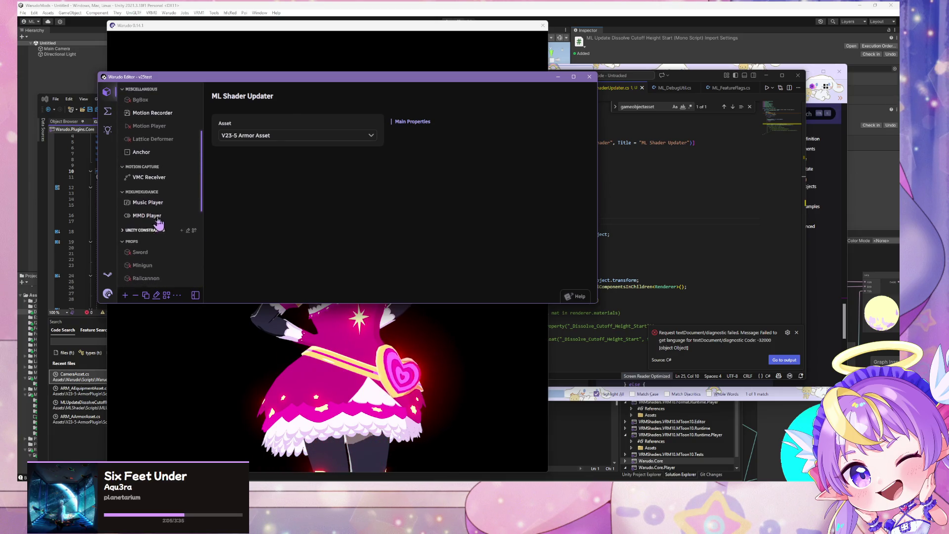
scroll(168, 222, down, 10)
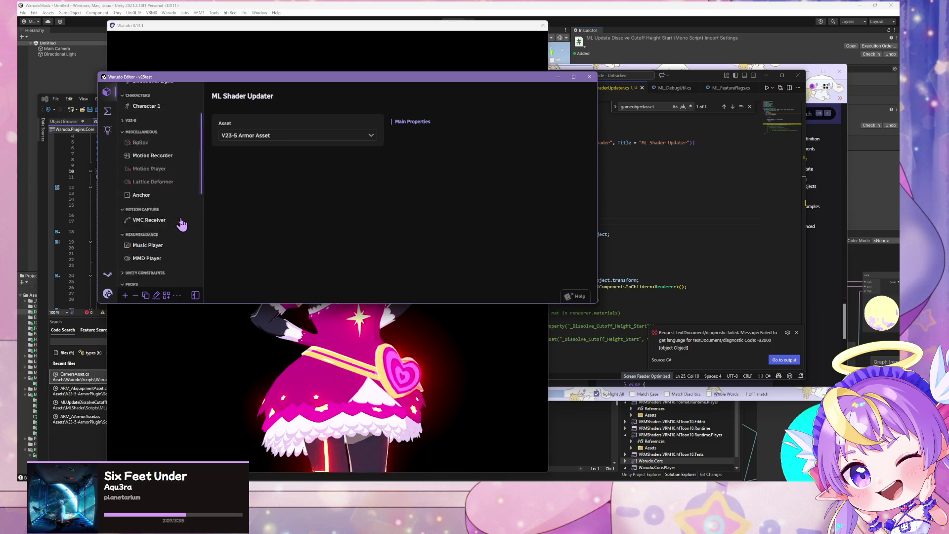
click(131, 200)
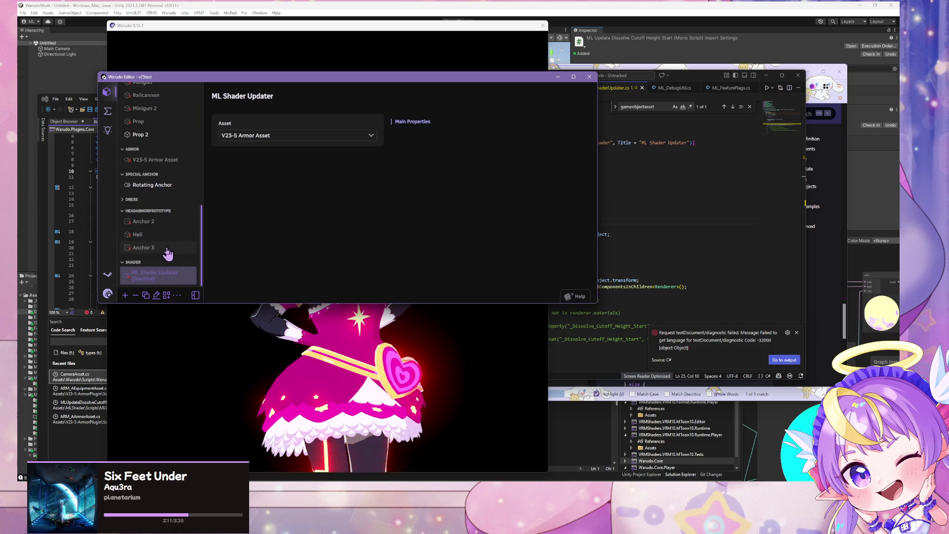
scroll(166, 252, up, 3)
scroll(166, 250, up, 3)
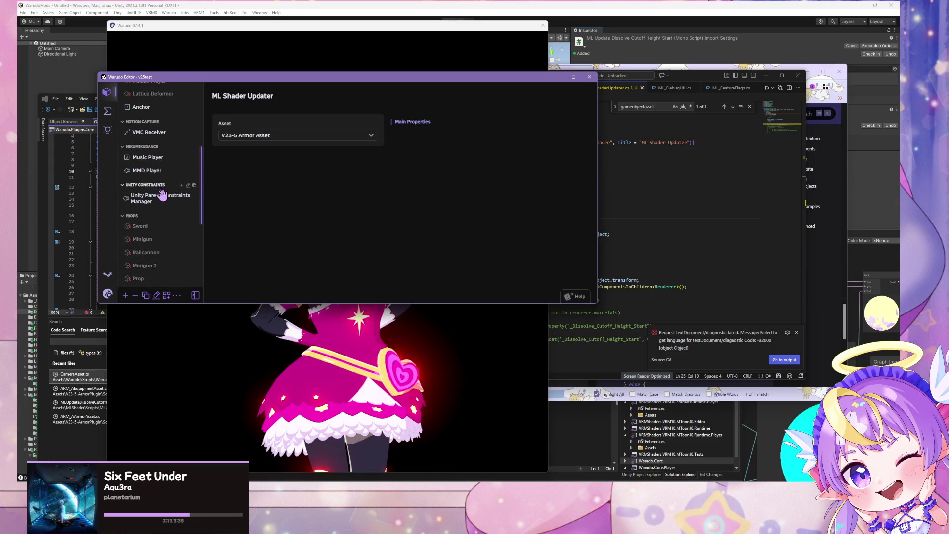
click(146, 205)
click(297, 150)
Step: Choose Prop 2 as the asset for the new parent constraint
click(328, 185)
scroll(299, 163, down, 4)
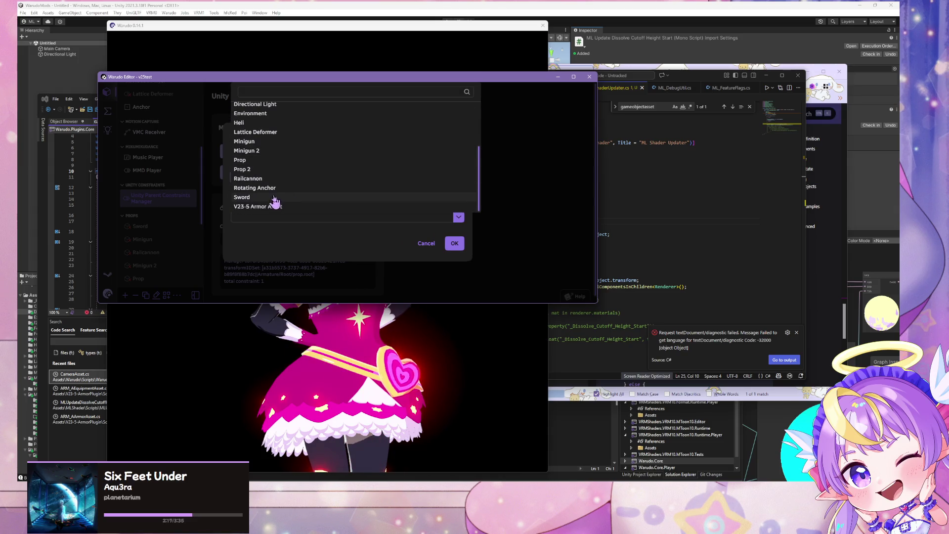
click(276, 170)
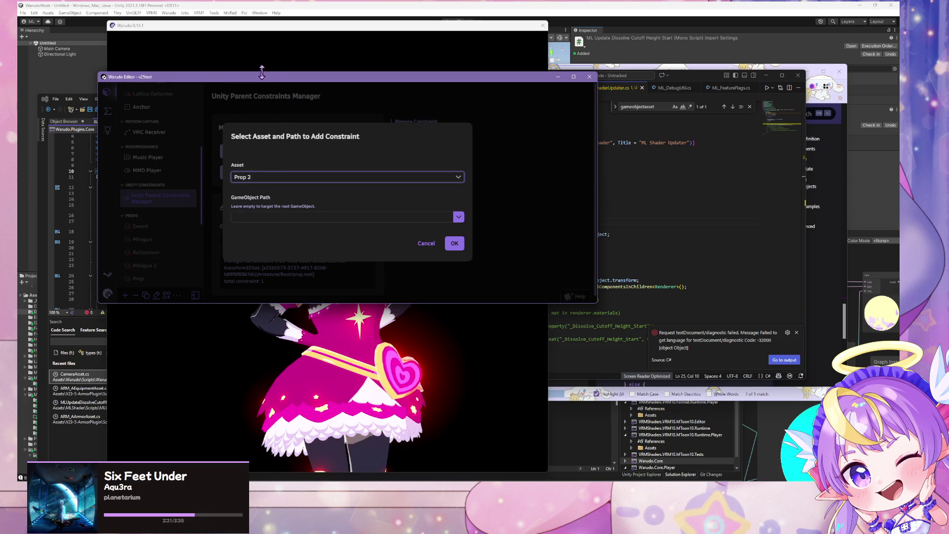
drag(250, 85, 286, 86)
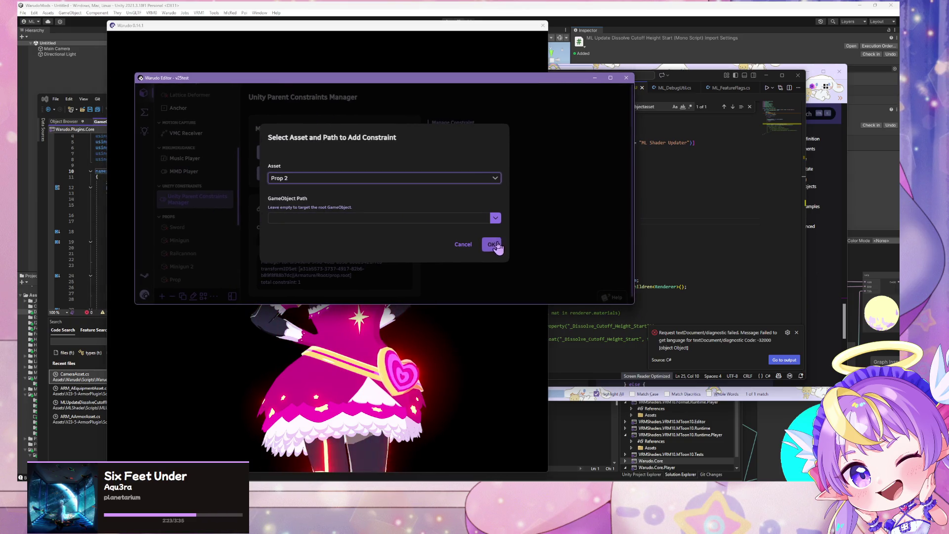
Step: Compare GameObject Path options for Prop and Prop 2, keeping Prop 2 with an empty path
click(496, 221)
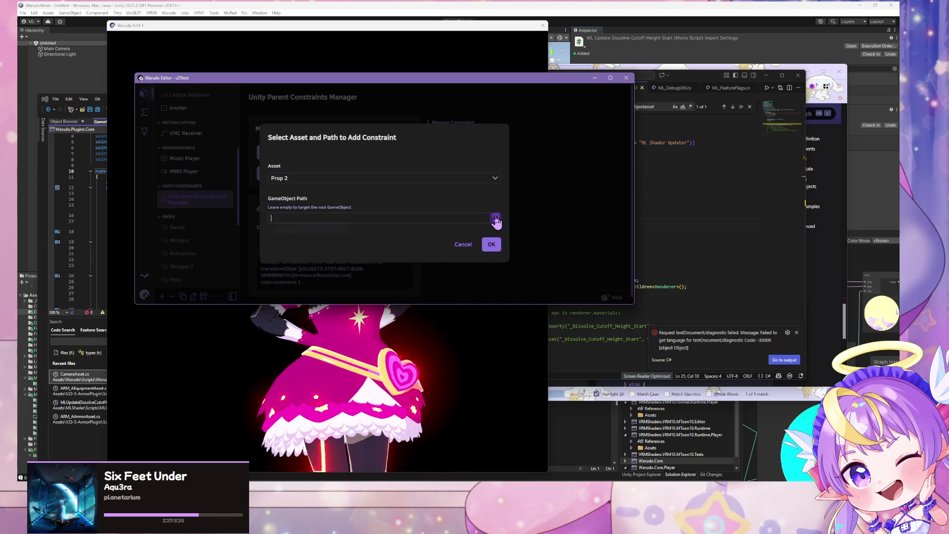
click(496, 220)
click(361, 181)
click(320, 189)
click(495, 220)
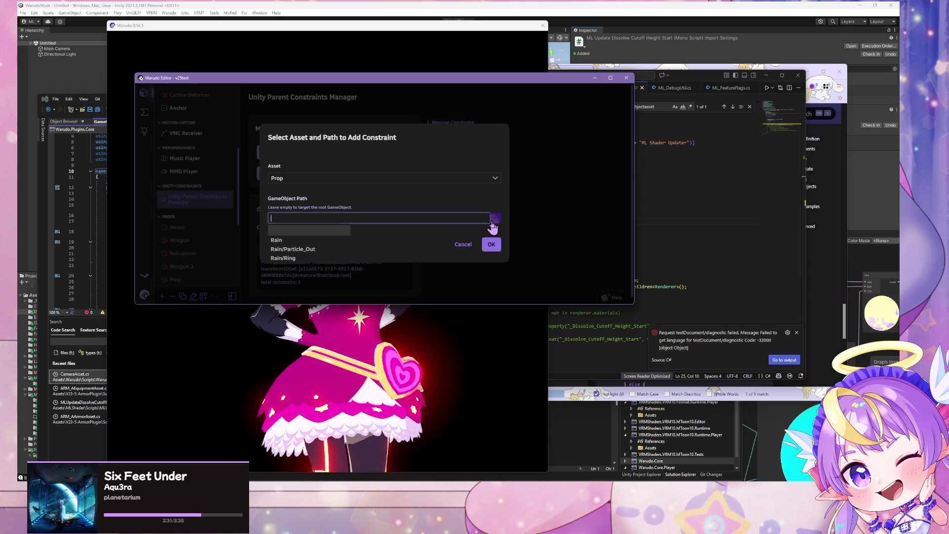
click(492, 222)
click(495, 179)
click(416, 214)
click(494, 219)
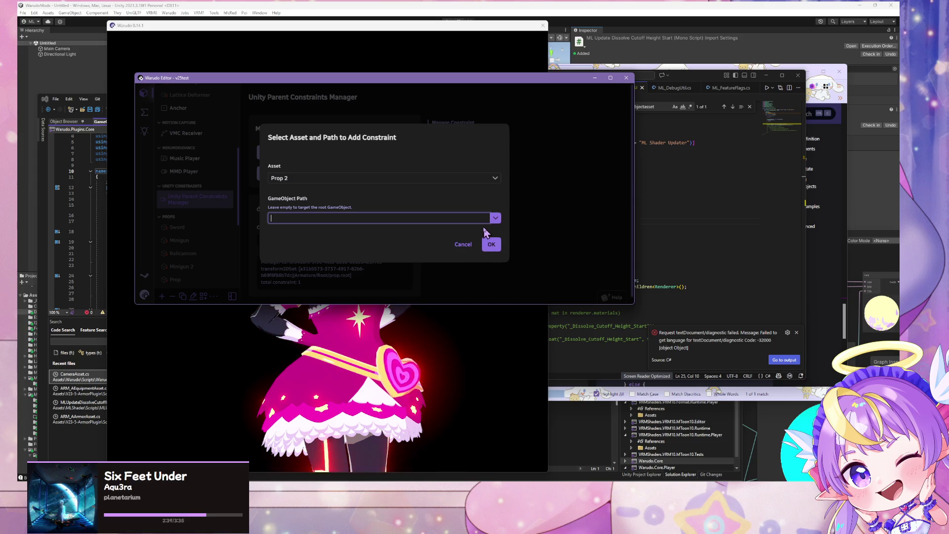
click(660, 230)
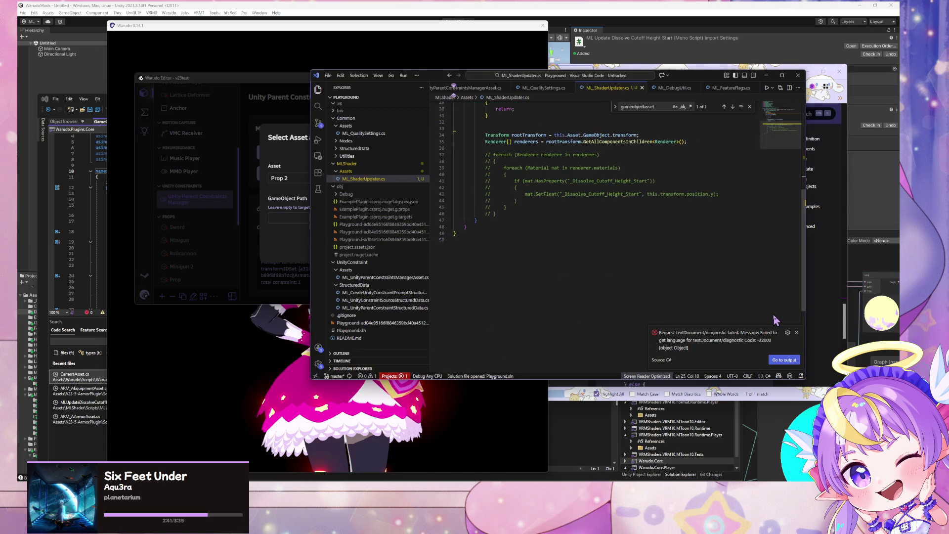
Step: Google 'transform does not contain definition for gecomponentsinchidldren unity' and skim the results
scroll(659, 230, up, 4)
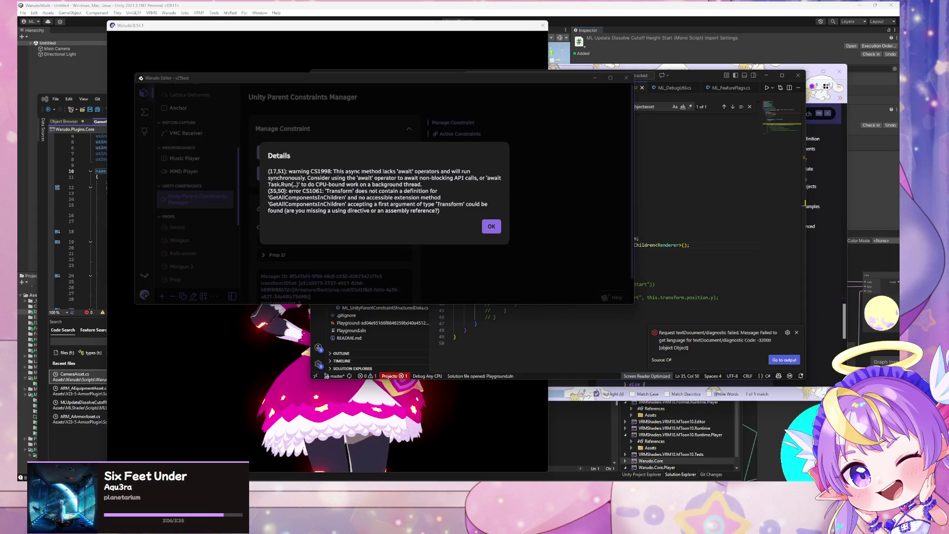
mouse_move(426, 462)
click(498, 465)
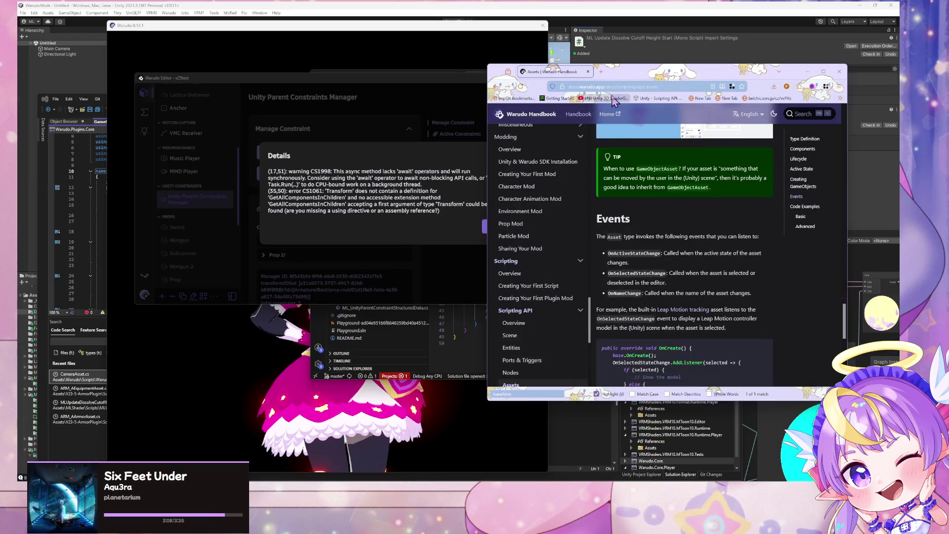
click(616, 86)
text(transfor)
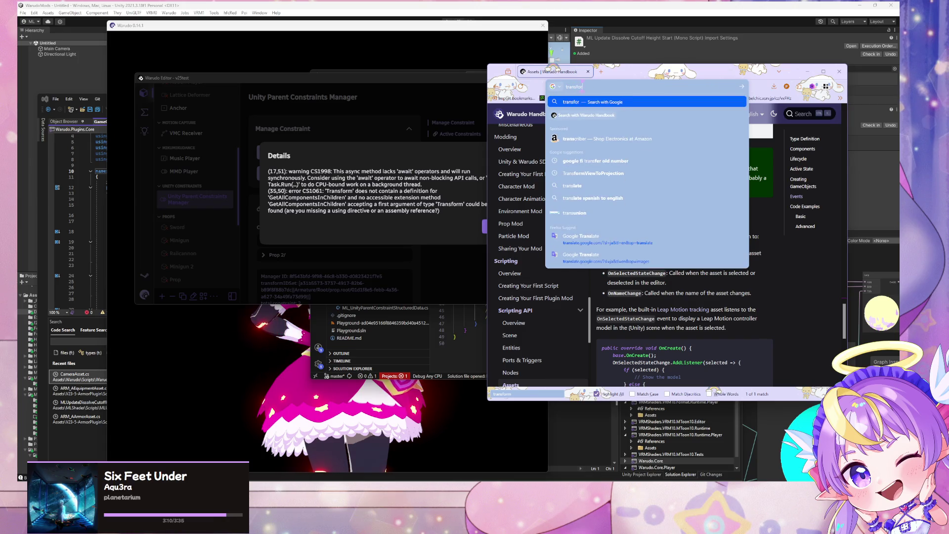
text(m does not conta)
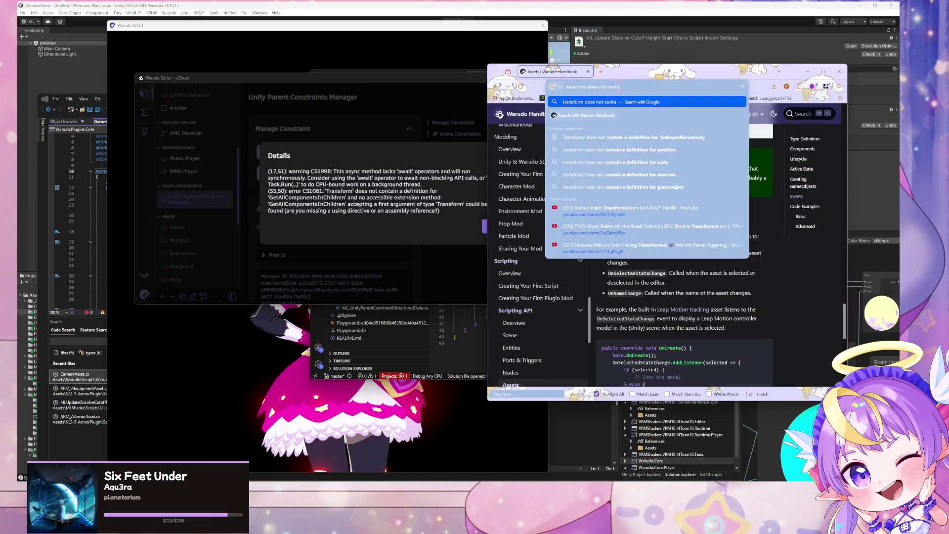
text(in de)
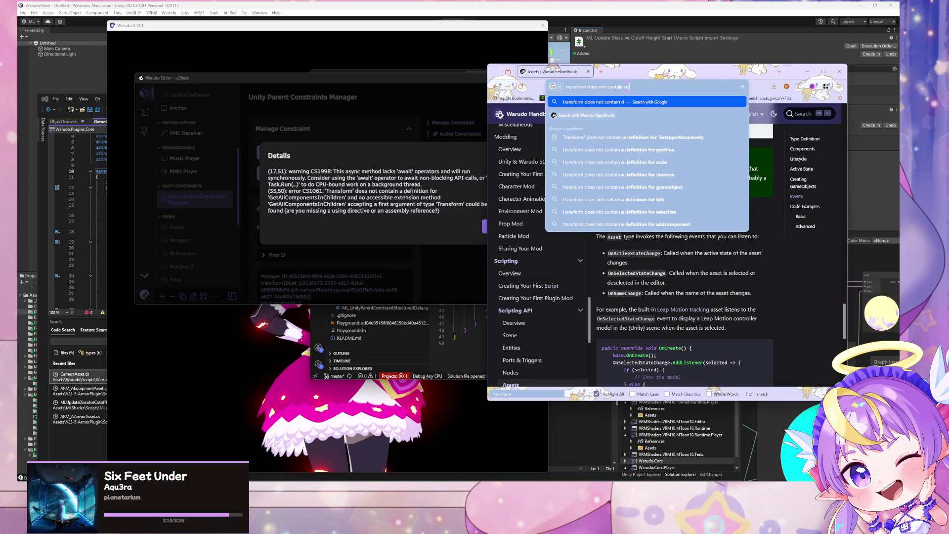
text(finition for g)
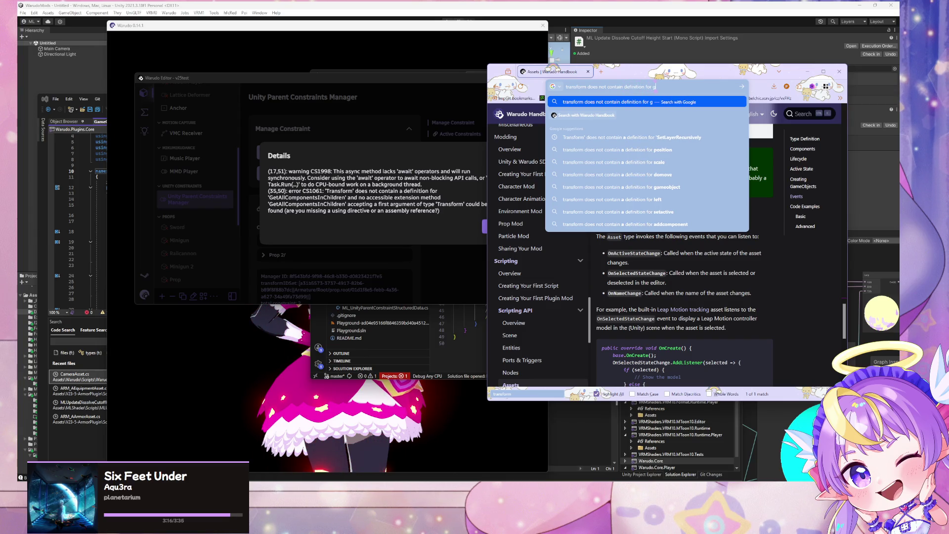
text(ecomponentsinchidldren)
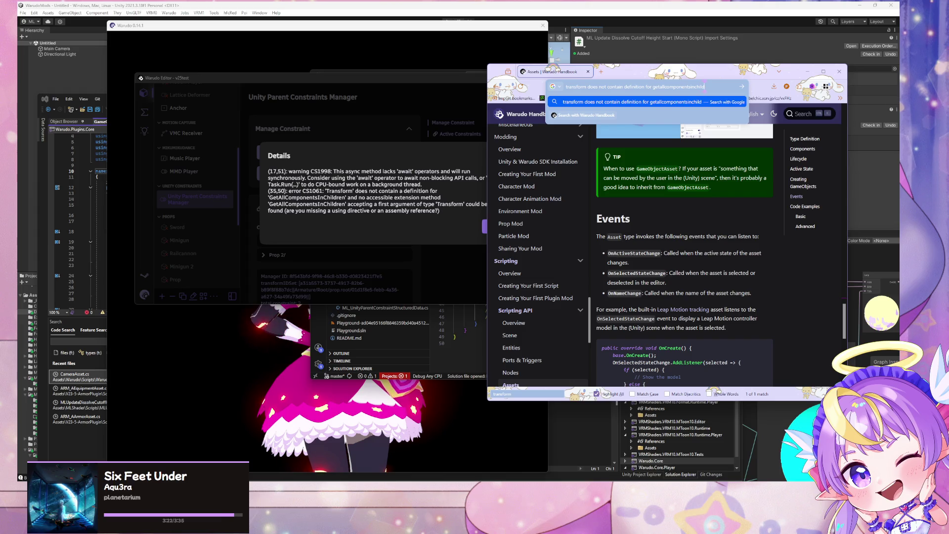
text( unity)
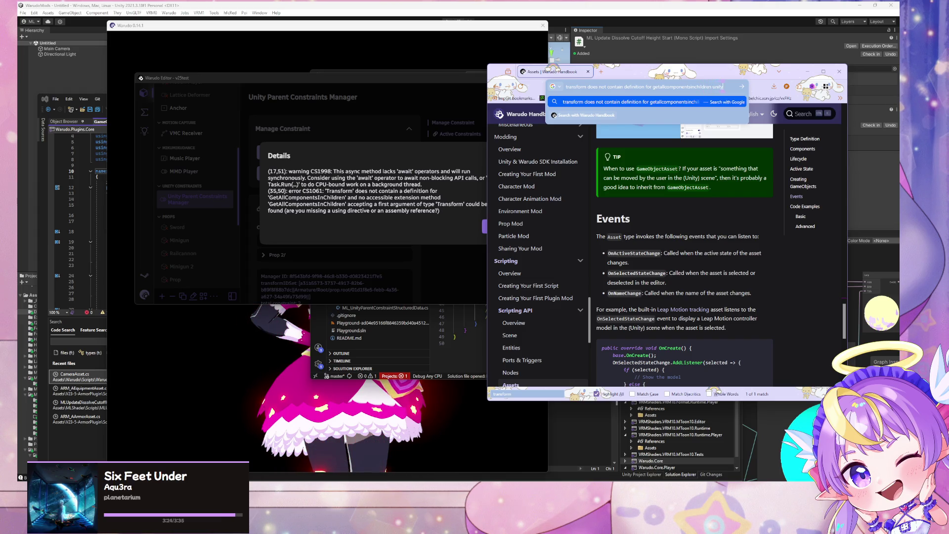
key(Return)
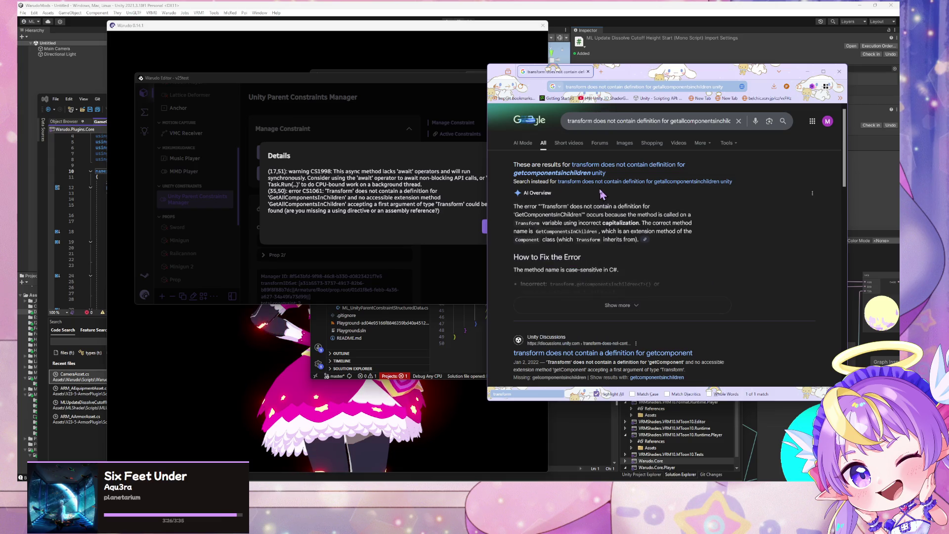
scroll(602, 193, down, 2)
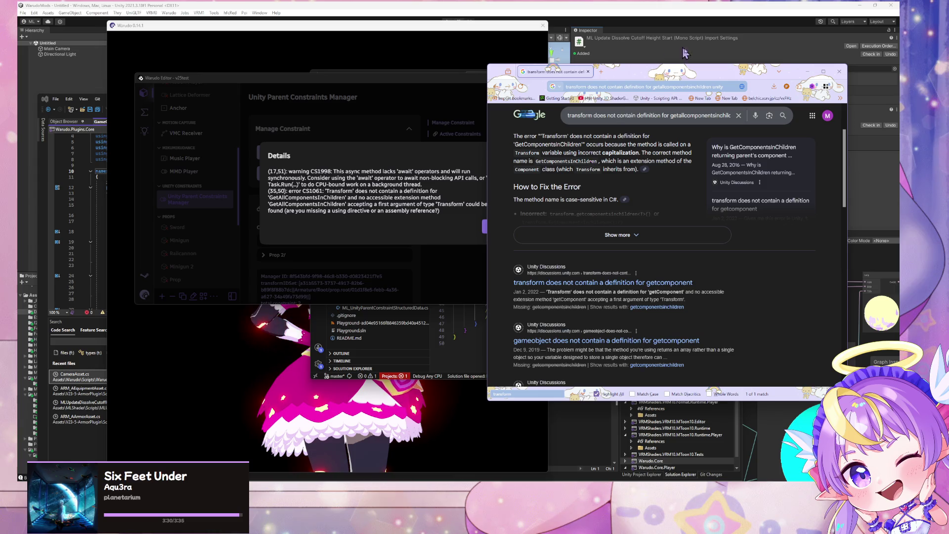
mouse_move(686, 74)
mouse_down()
mouse_move(568, 396)
mouse_move(457, 171)
mouse_up()
click(643, 239)
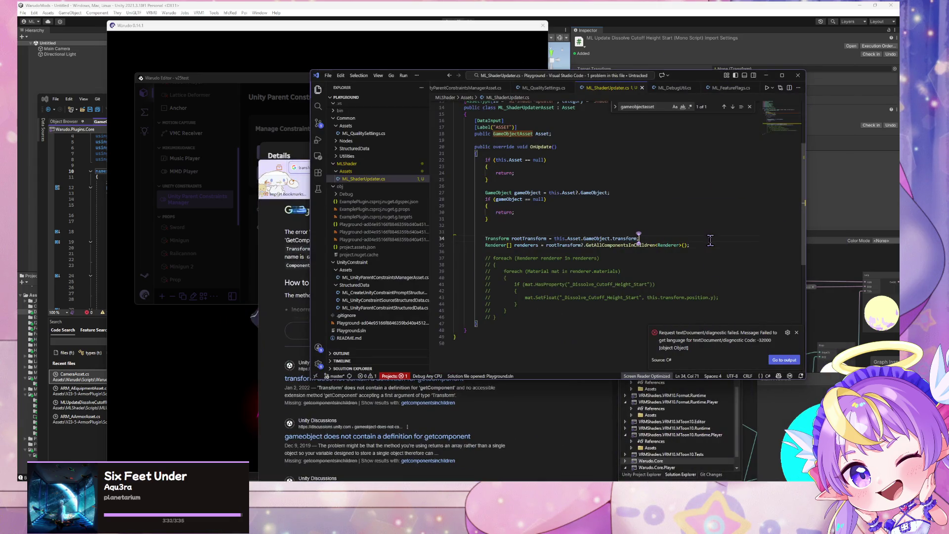
Step: Rename GetAllComponentsInChildren to GetComponentsInChildren on line 35 of ML_ShaderUpdater.cs
click(522, 413)
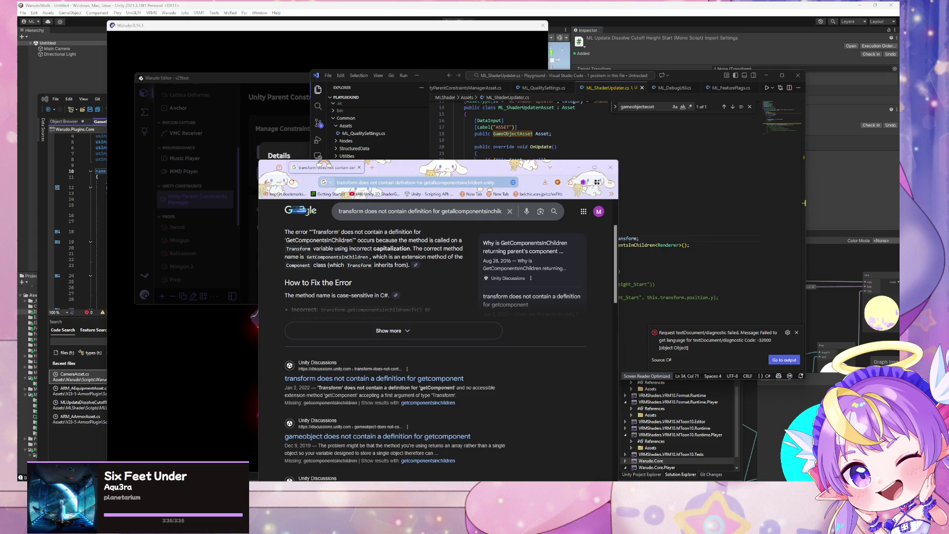
key(super+d)
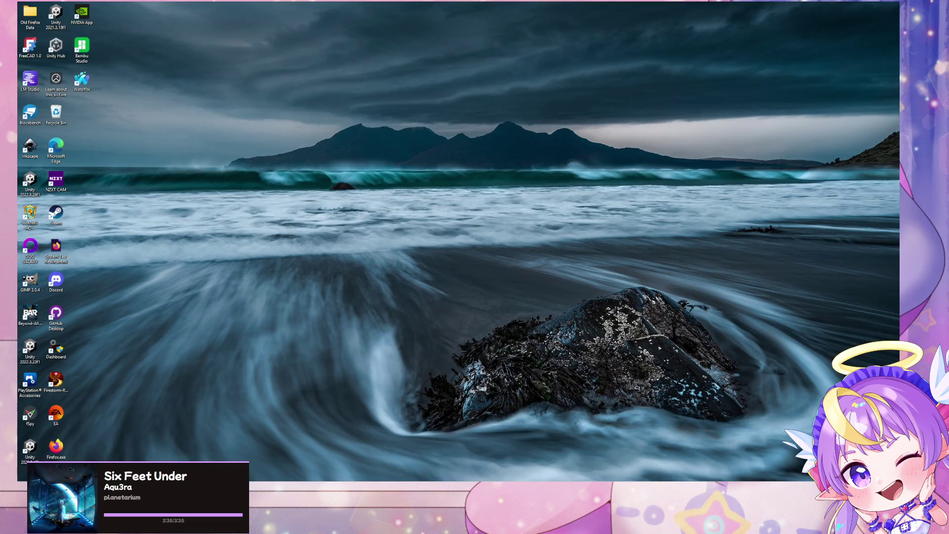
key(super+d)
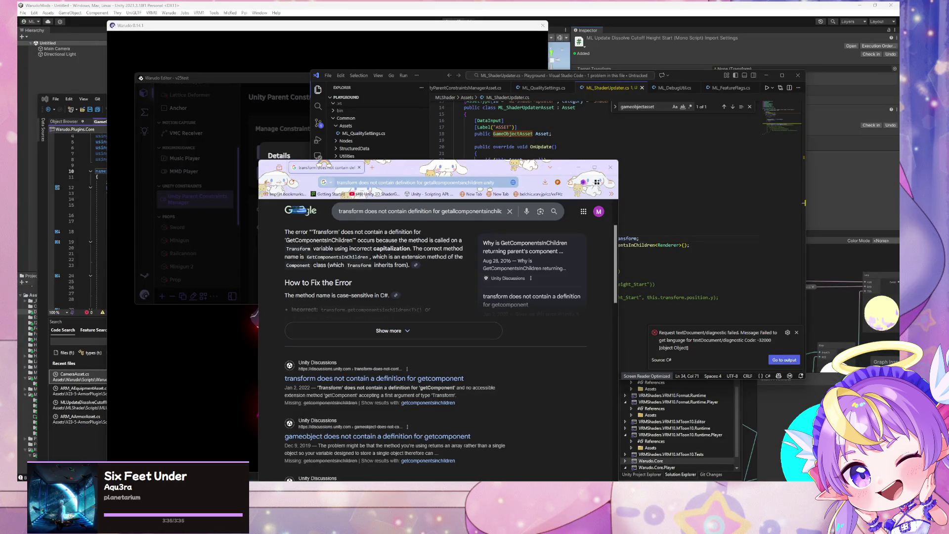
click(771, 273)
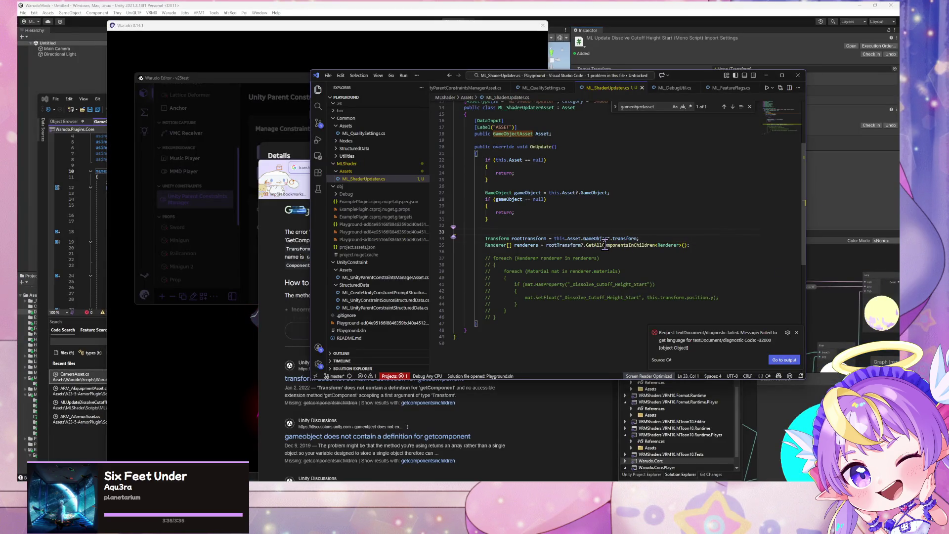
click(604, 244)
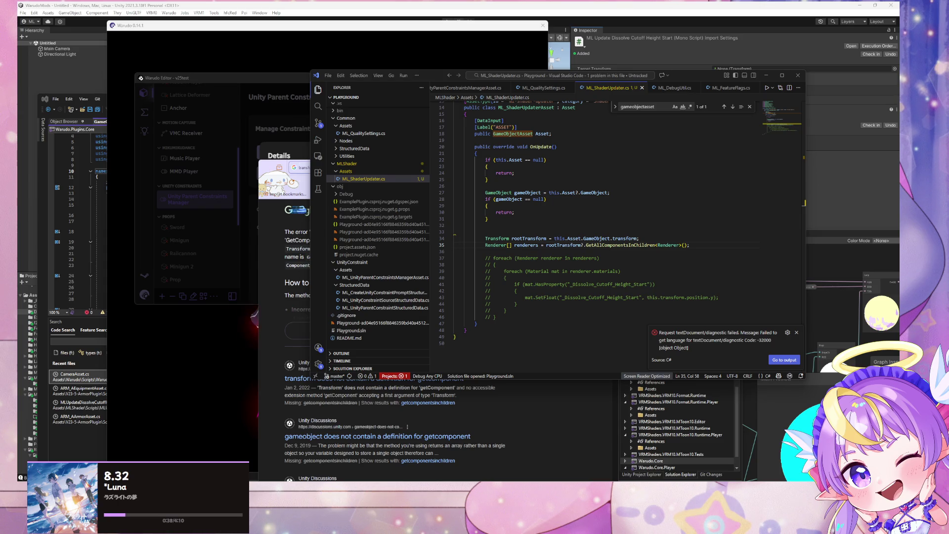
text(All)
click(602, 245)
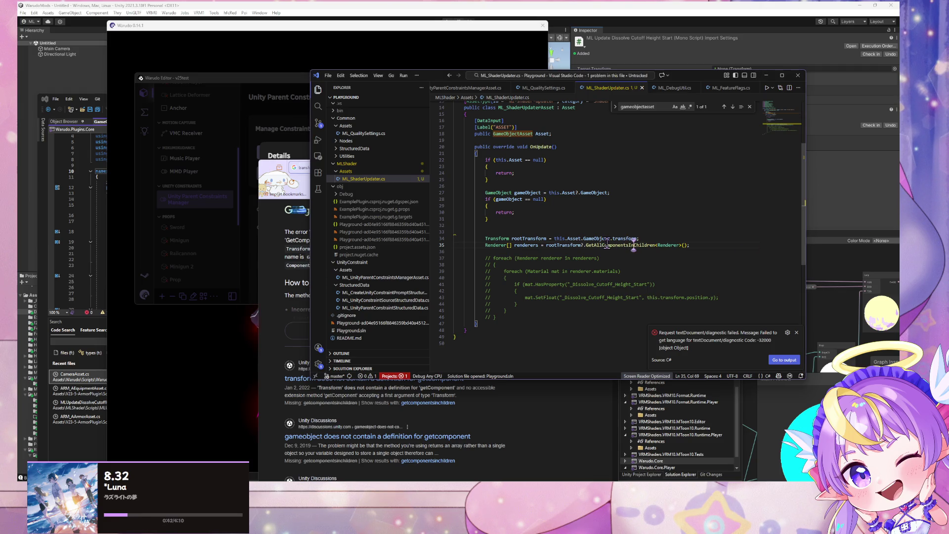
key(BackSpace)
key(BackSpace)
key(BackSpace)
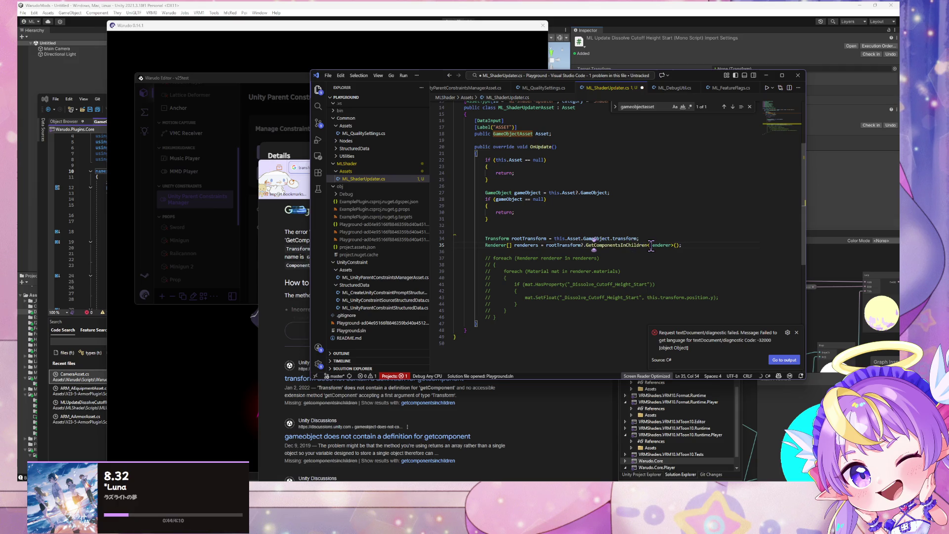
mouse_move(514, 470)
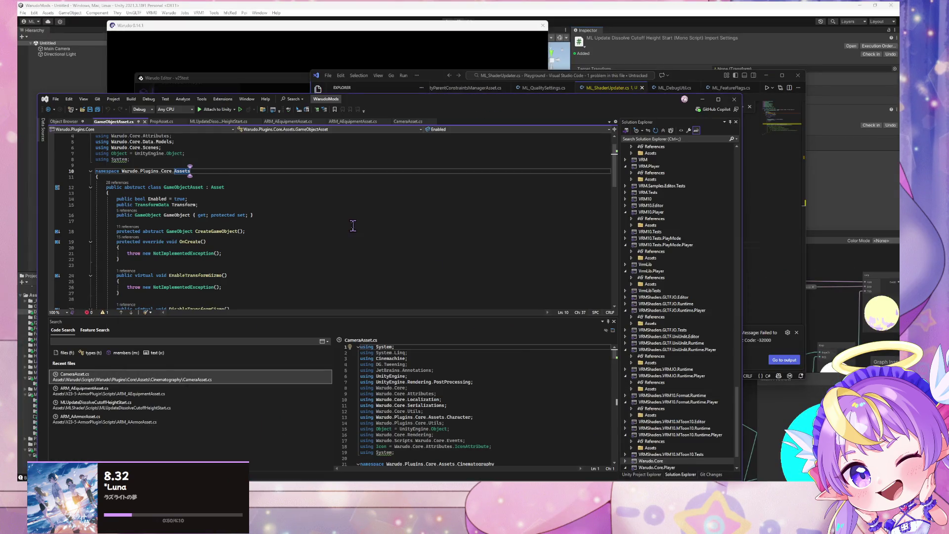
Step: Review the renderer and material loop in the MLUpdateDissolveCutoffHeightStart.cs reference script
click(213, 122)
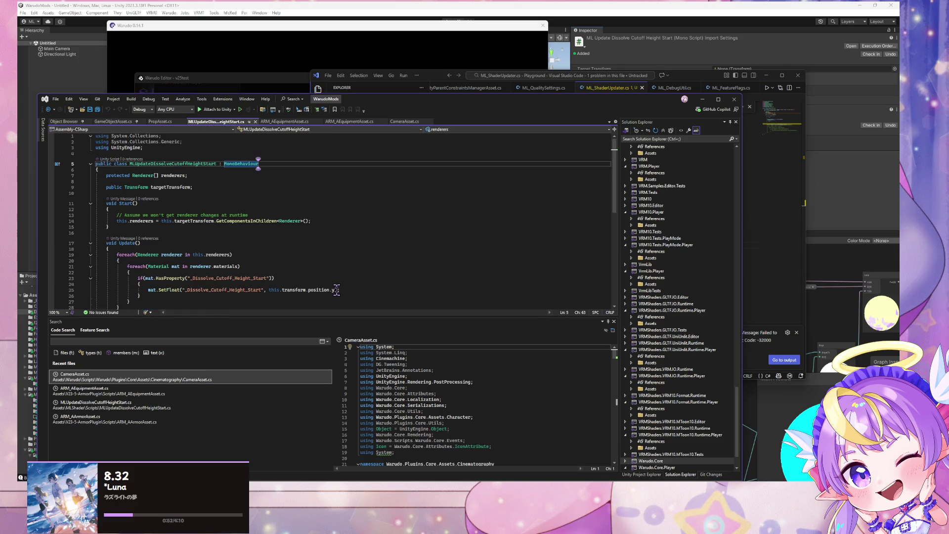
scroll(297, 242, down, 2)
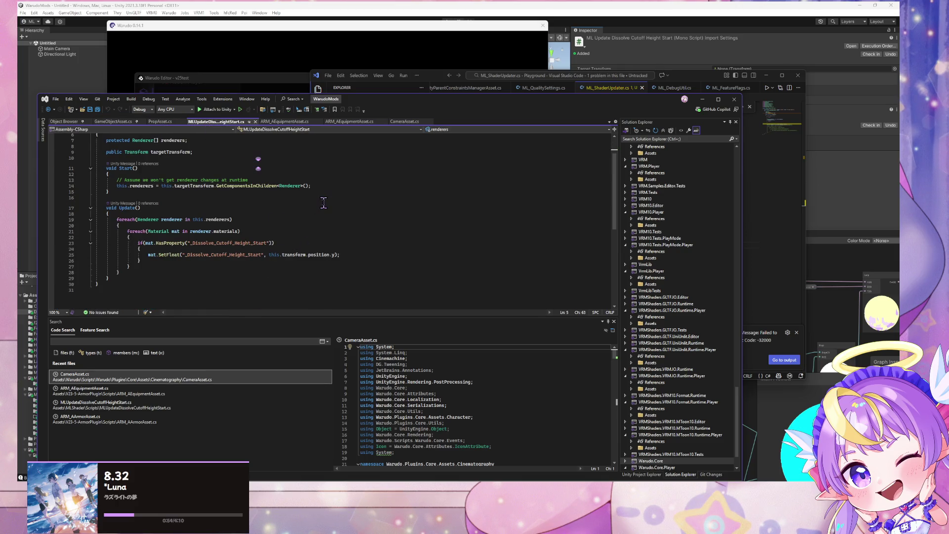
click(744, 213)
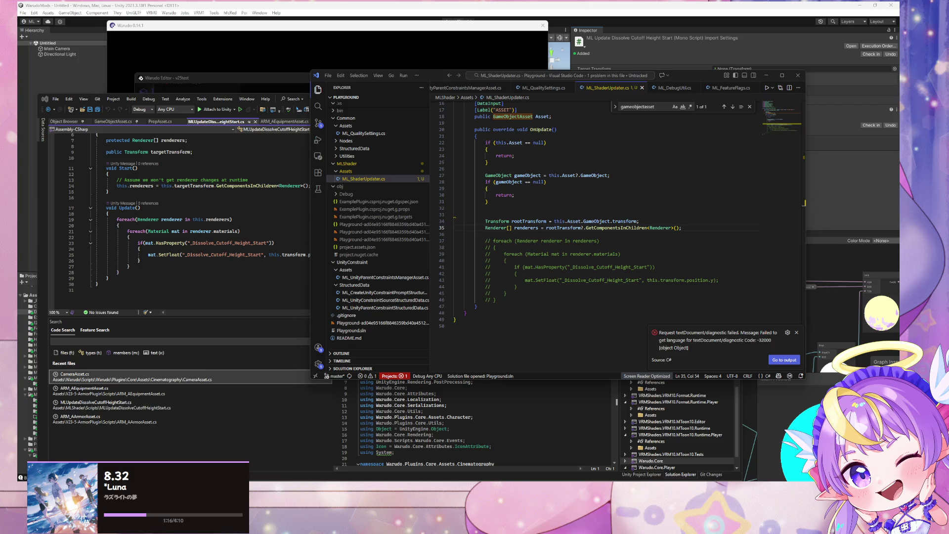
Step: Uncomment lines 37–46, the foreach loop setting _Dissolve_Cutoff_Height_Start on each material
click(586, 280)
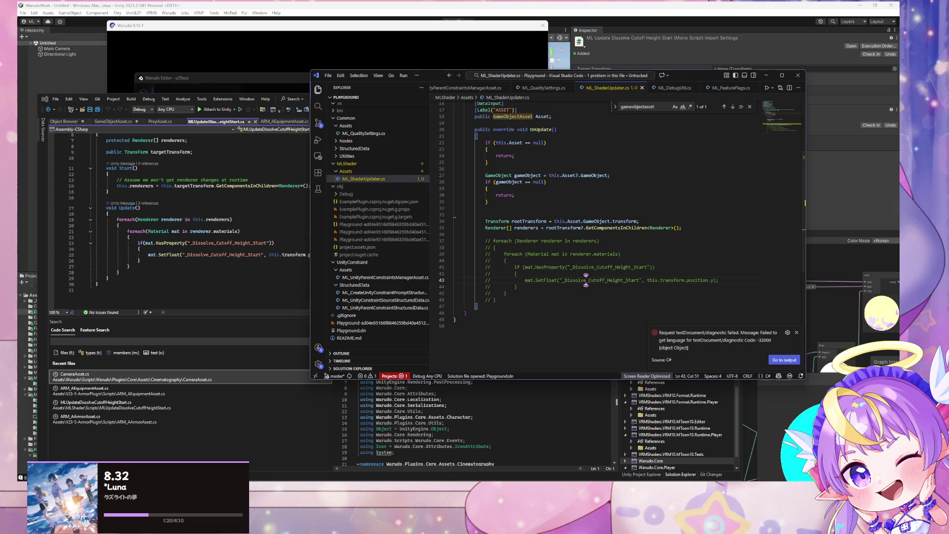
click(491, 227)
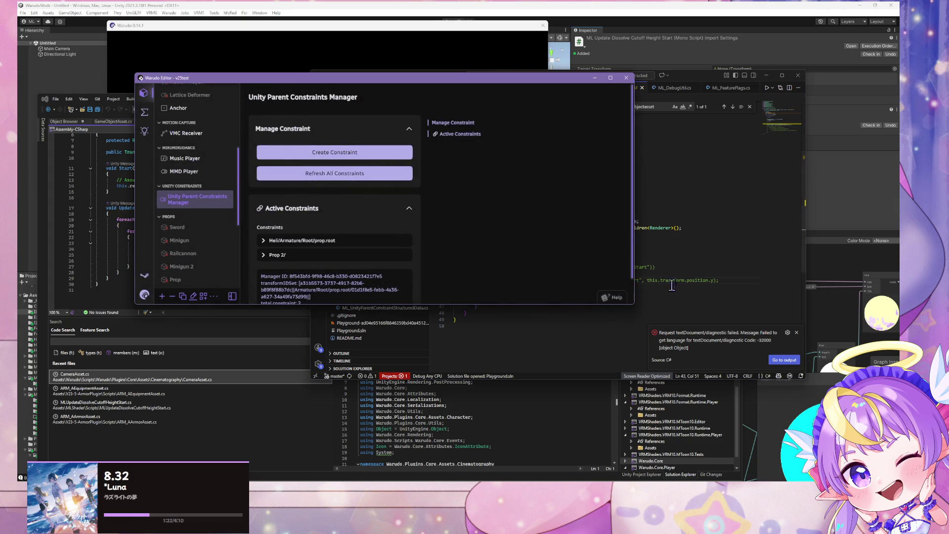
click(663, 280)
drag(507, 300, 424, 239)
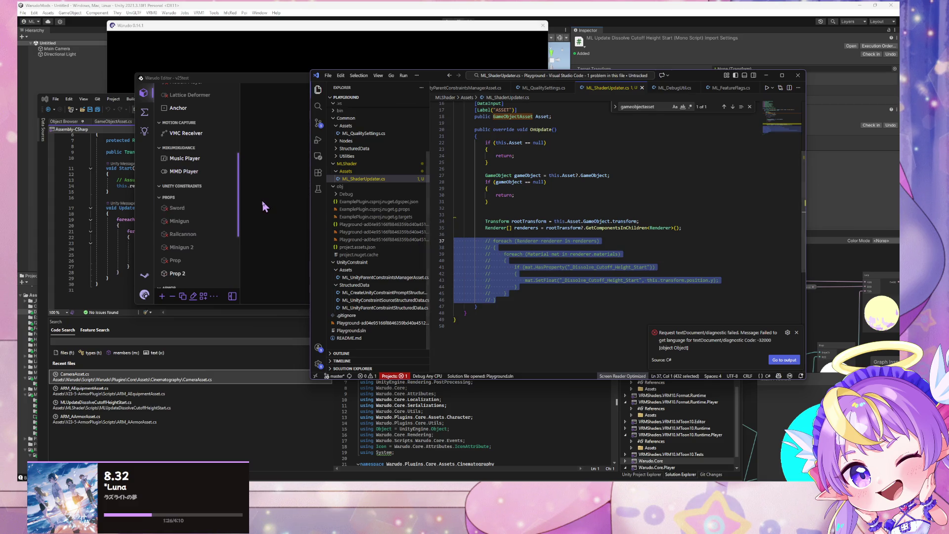
click(225, 198)
click(683, 262)
drag(505, 298, 439, 242)
key(ctrl+slash)
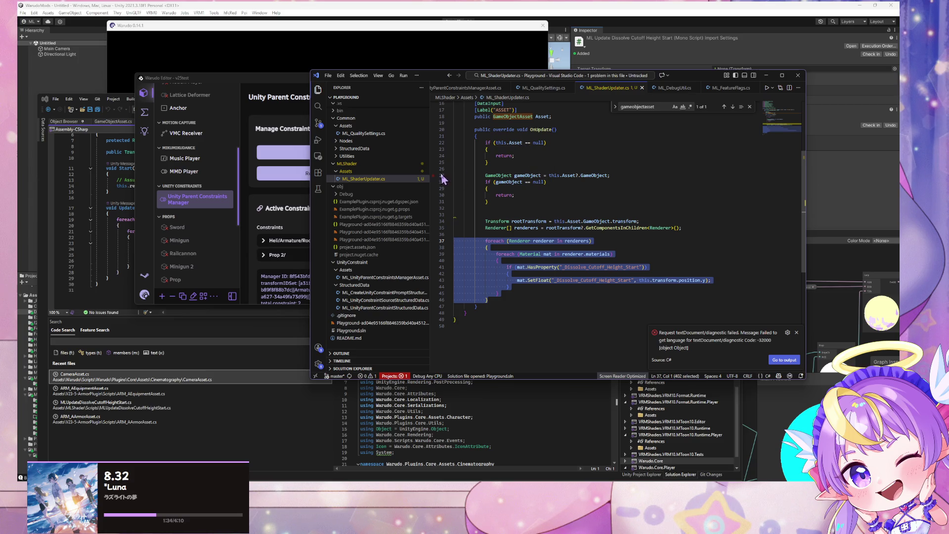
scroll(584, 206, up, 4)
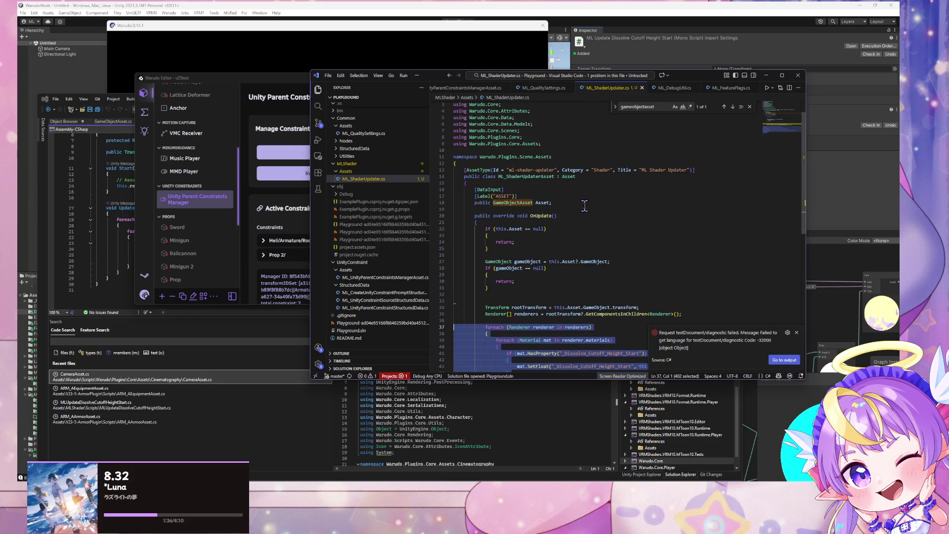
scroll(584, 205, down, 4)
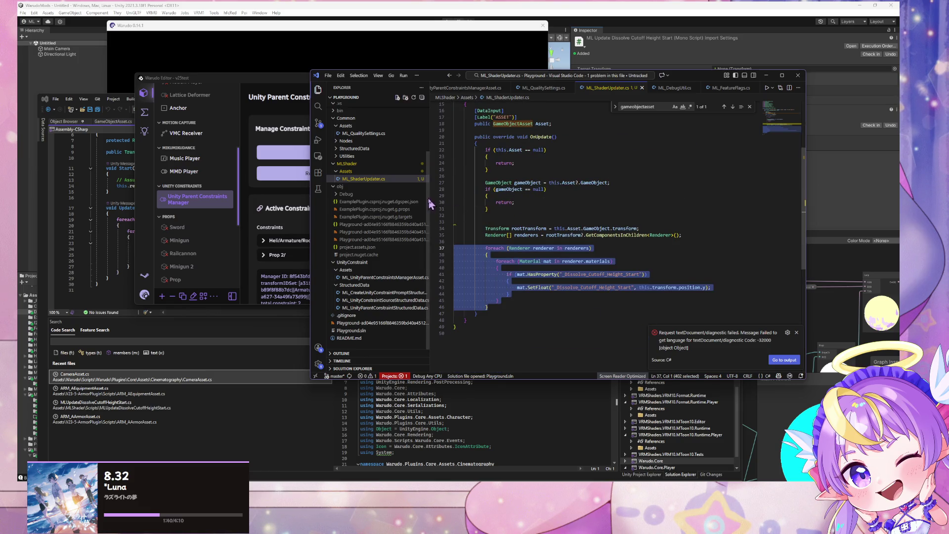
click(245, 209)
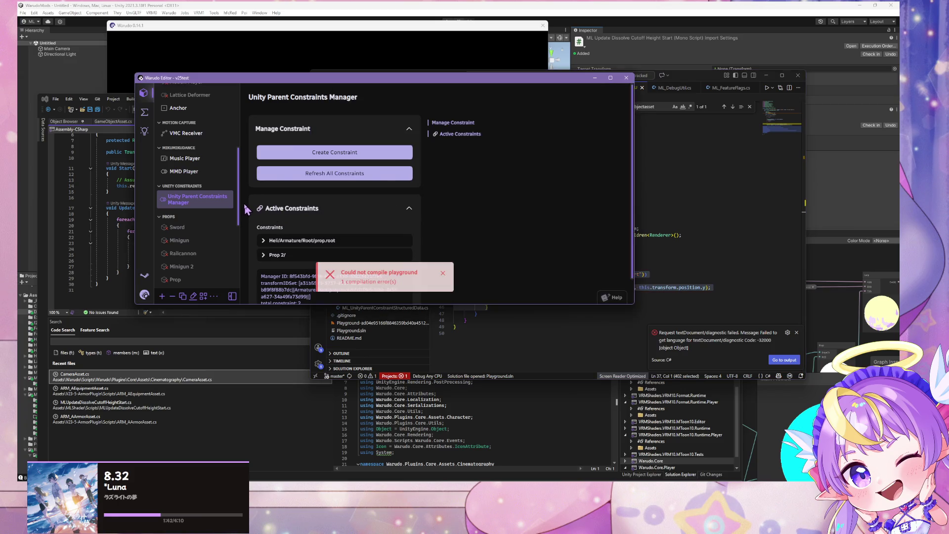
Step: Replace this.transform with rootTransform.position in the SetFloat call and save the script
click(403, 272)
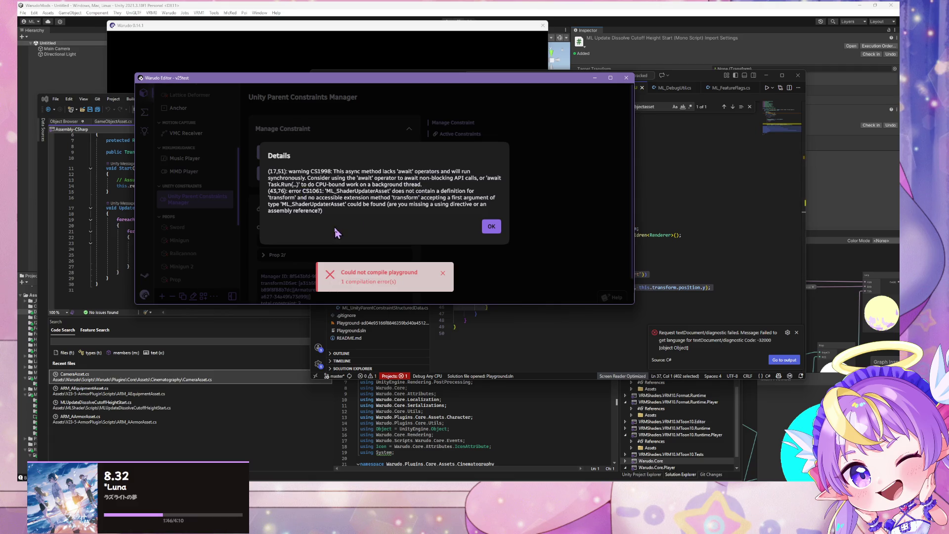
click(717, 264)
drag(677, 288, 640, 287)
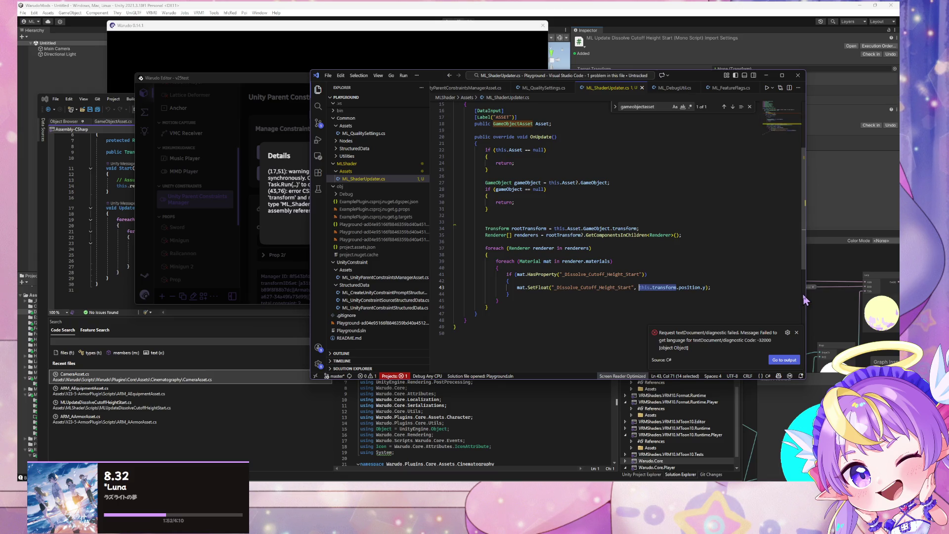
text(rootTransform)
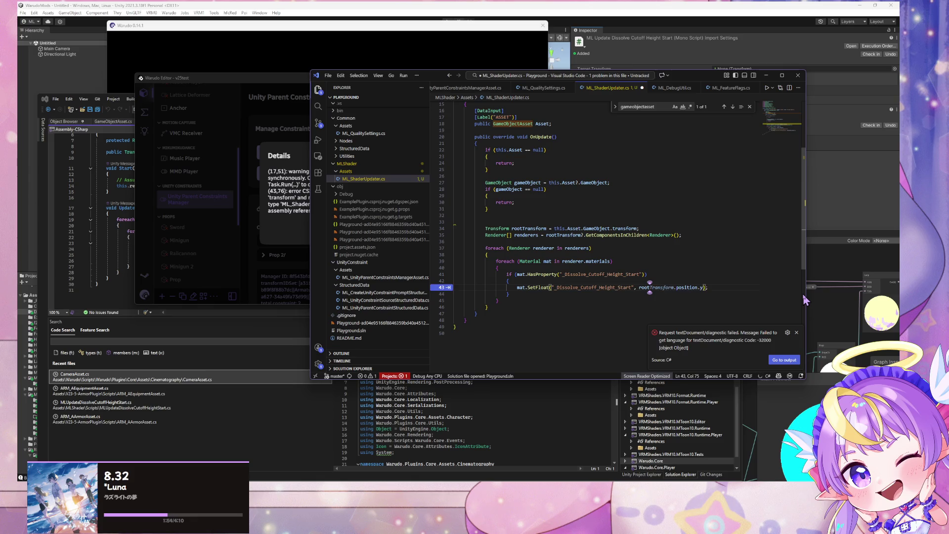
key(ctrl+Right)
key(ctrl+s)
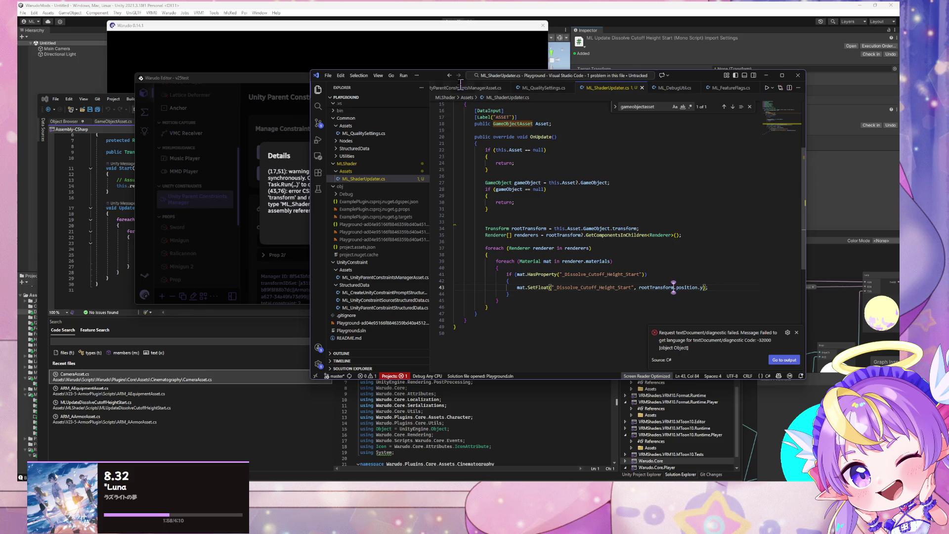
Step: Close Warudo's compile error Details dialog to return to the asset list
scroll(467, 276, up, 3)
click(469, 274)
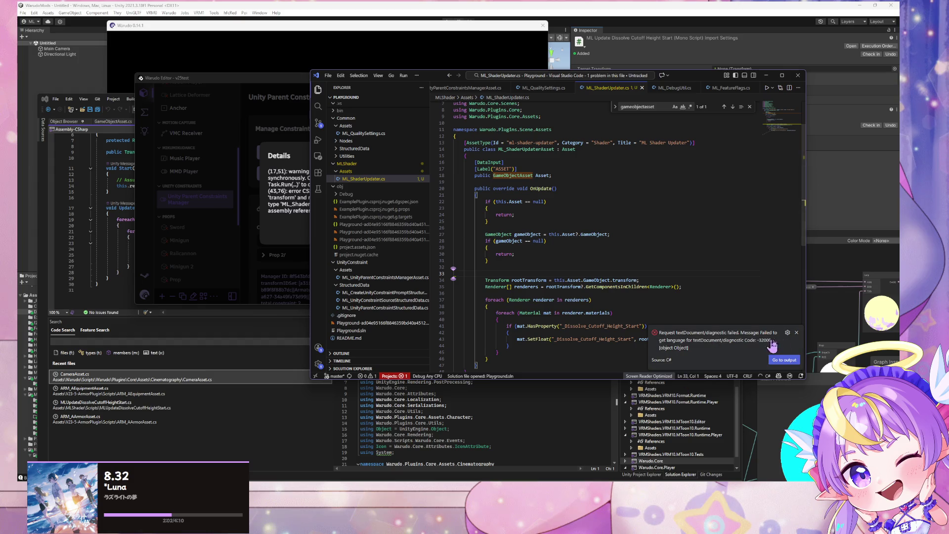
click(271, 202)
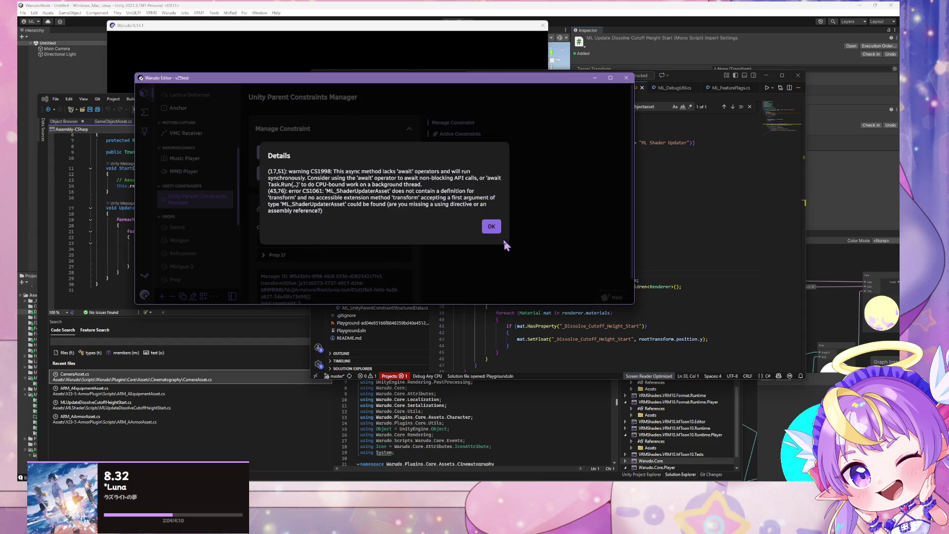
click(488, 225)
click(198, 186)
scroll(222, 201, down, 4)
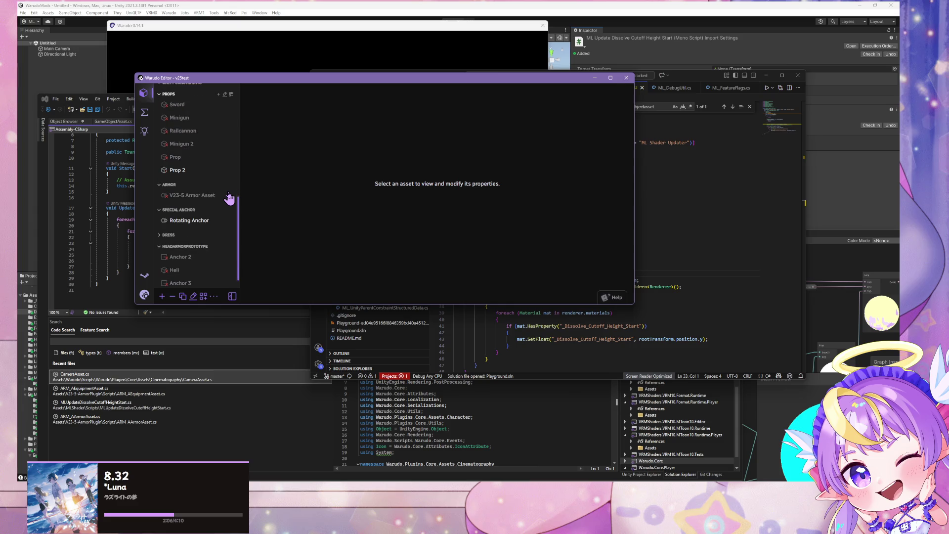
Step: Select Prop 2 and drag it down along Y beside the character
click(184, 190)
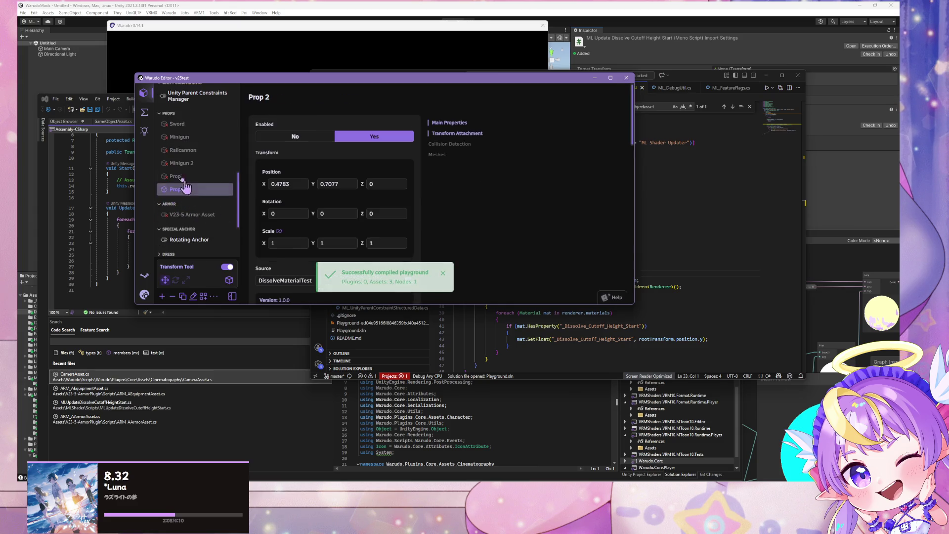
drag(171, 78, 568, 120)
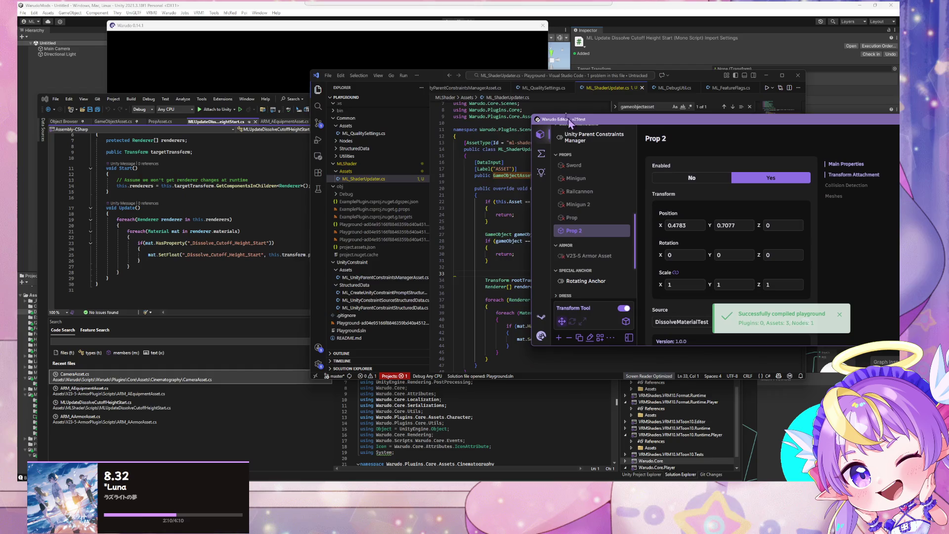
click(203, 51)
scroll(305, 285, down, 5)
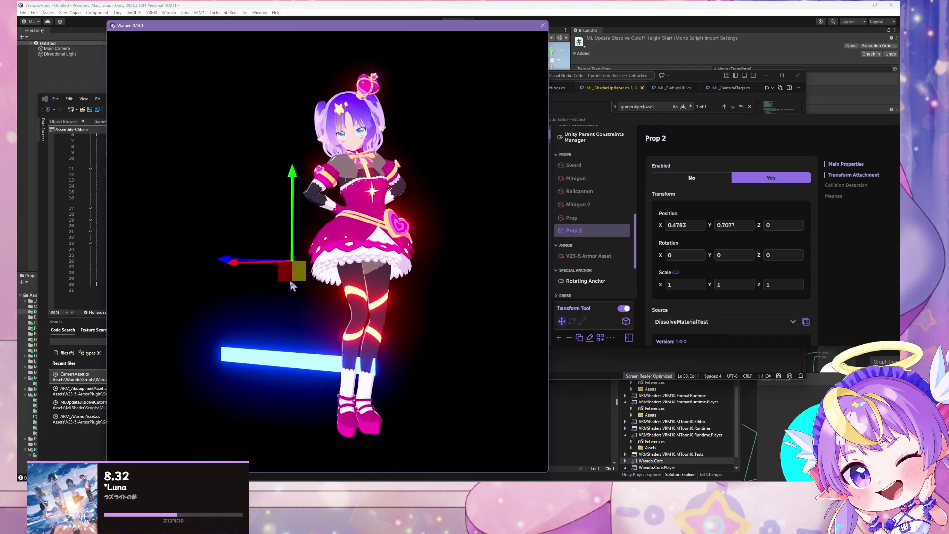
mouse_move(298, 176)
mouse_down()
mouse_move(309, 129)
mouse_move(308, 236)
mouse_up()
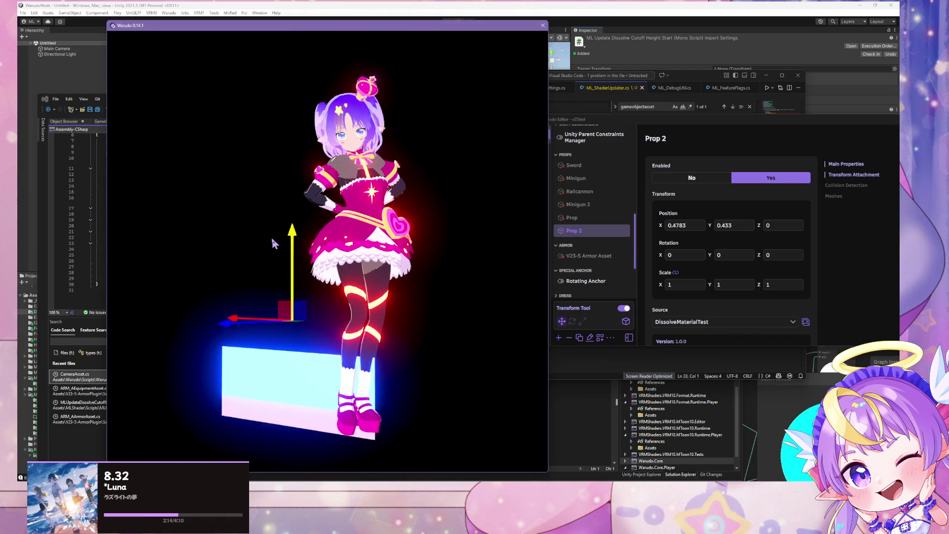
Step: Scroll Prop 2's inspector down to its Meshes dissolve material properties
scroll(780, 299, down, 10)
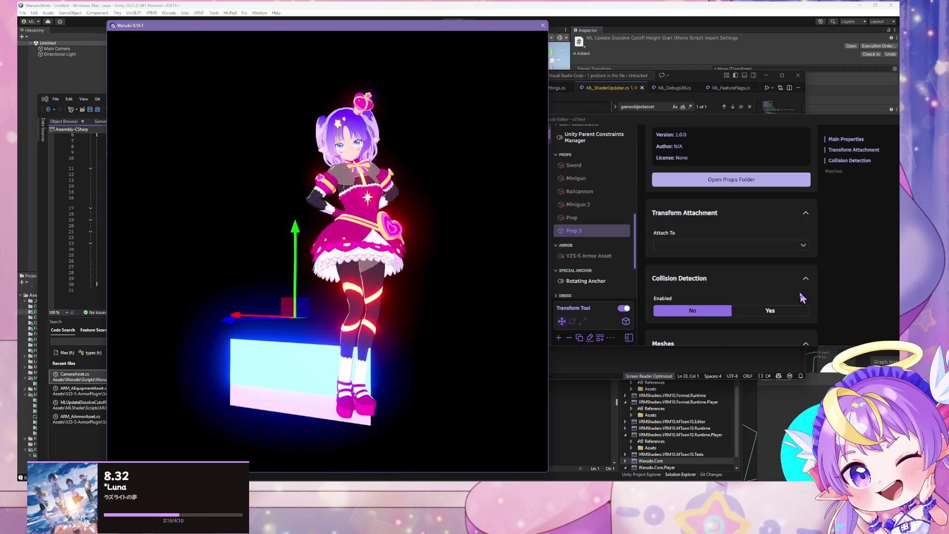
scroll(630, 267, down, 3)
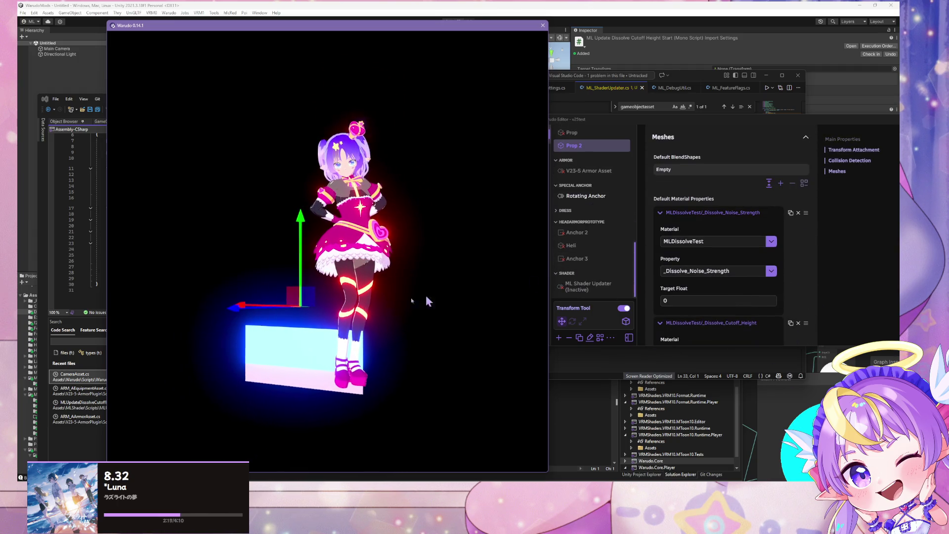
mouse_move(297, 309)
mouse_down()
mouse_move(235, 202)
mouse_move(432, 310)
mouse_move(311, 317)
mouse_move(173, 279)
mouse_move(306, 331)
mouse_move(287, 346)
mouse_up()
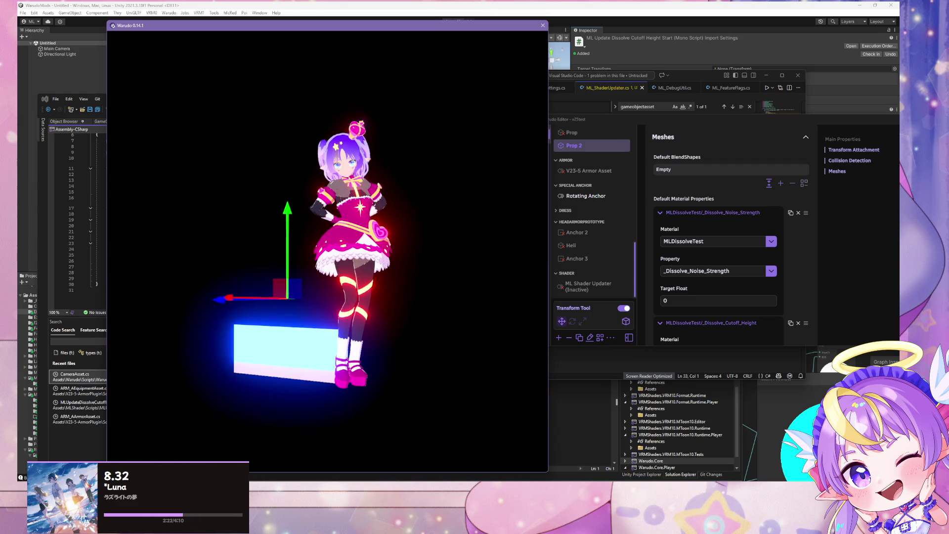
key(alt+Tab)
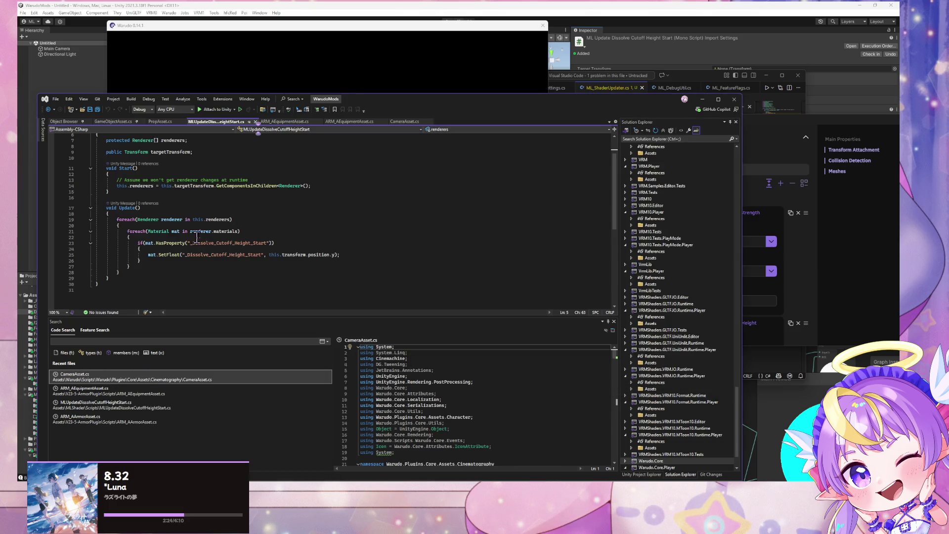
Step: Change line 34 so rootTransform is assigned from this.Asset.transform
drag(364, 106, 792, 108)
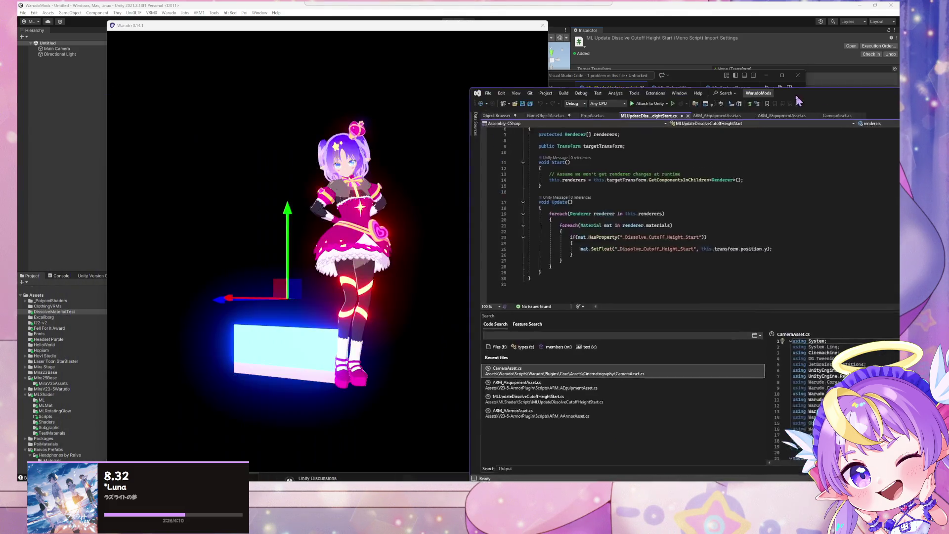
scroll(710, 238, up, 2)
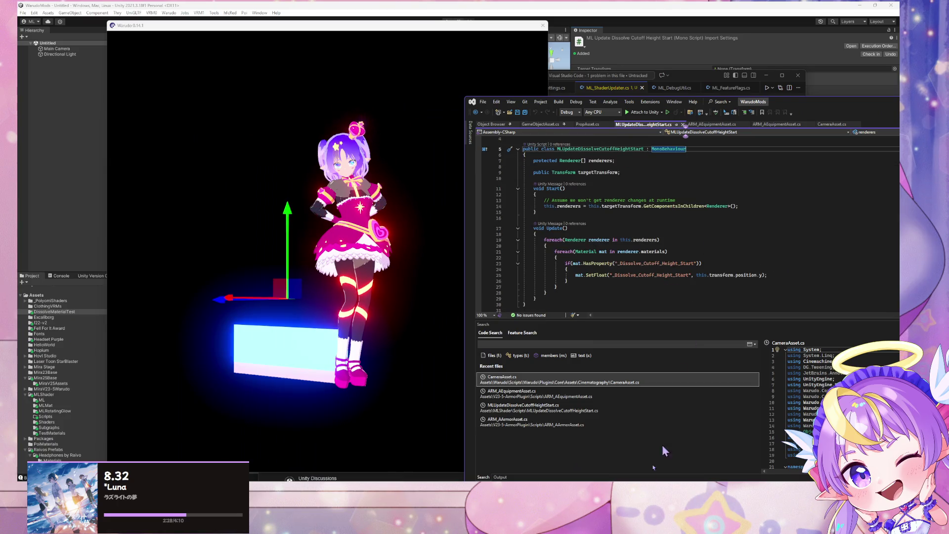
mouse_move(603, 472)
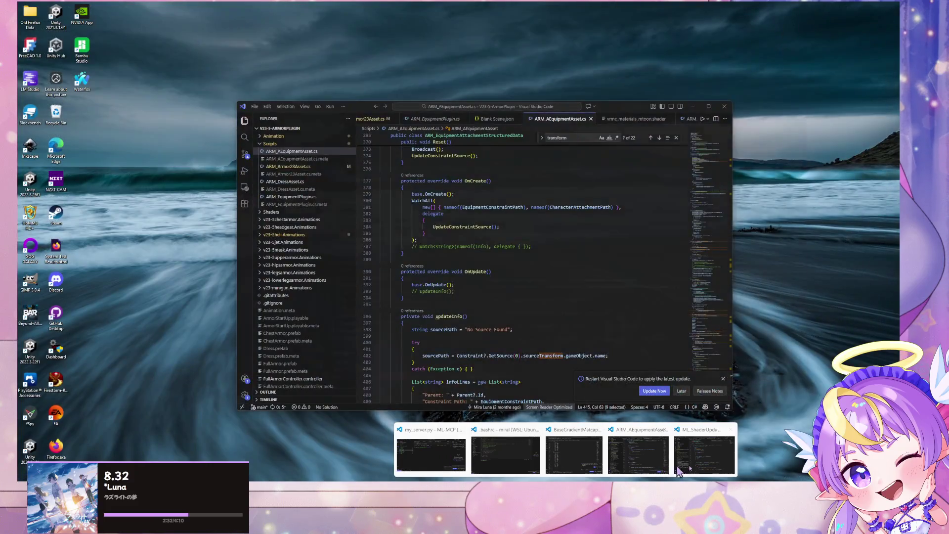
click(704, 470)
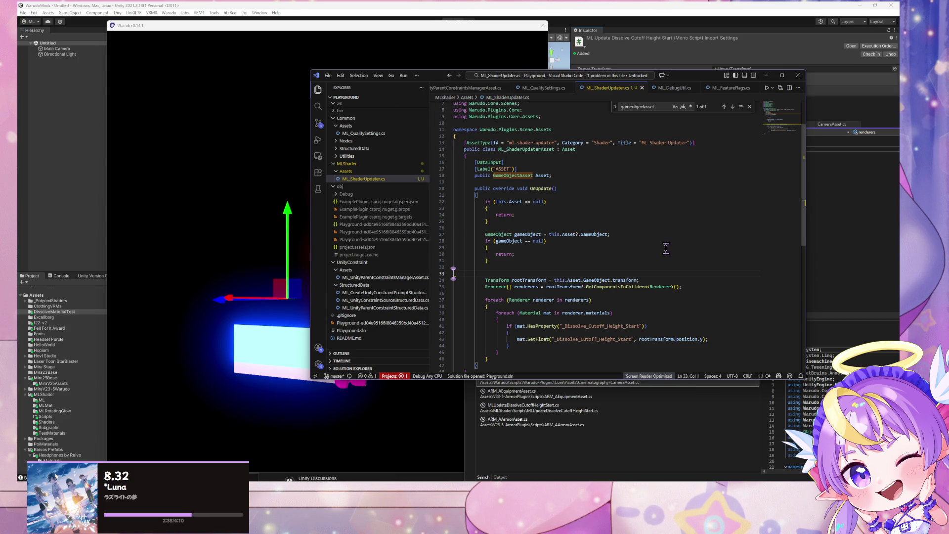
drag(434, 78, 525, 97)
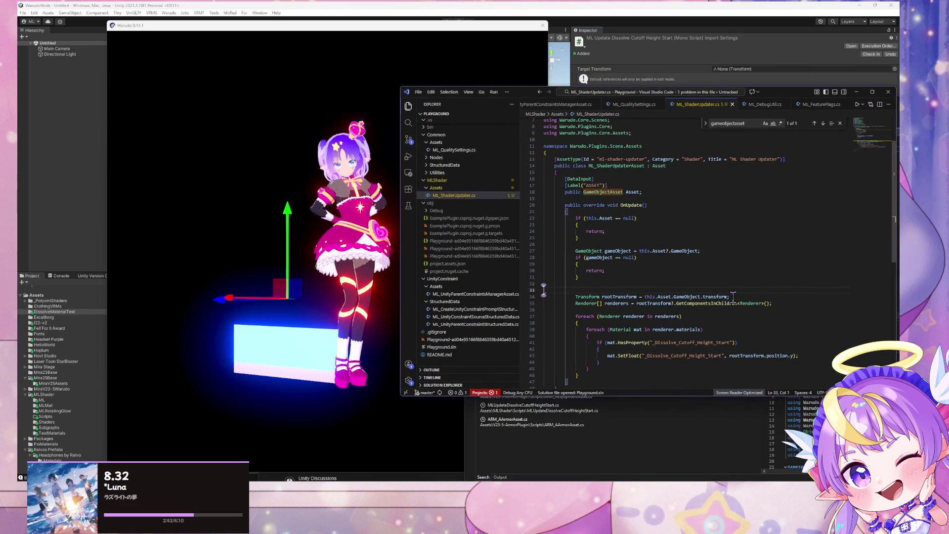
drag(729, 297, 674, 297)
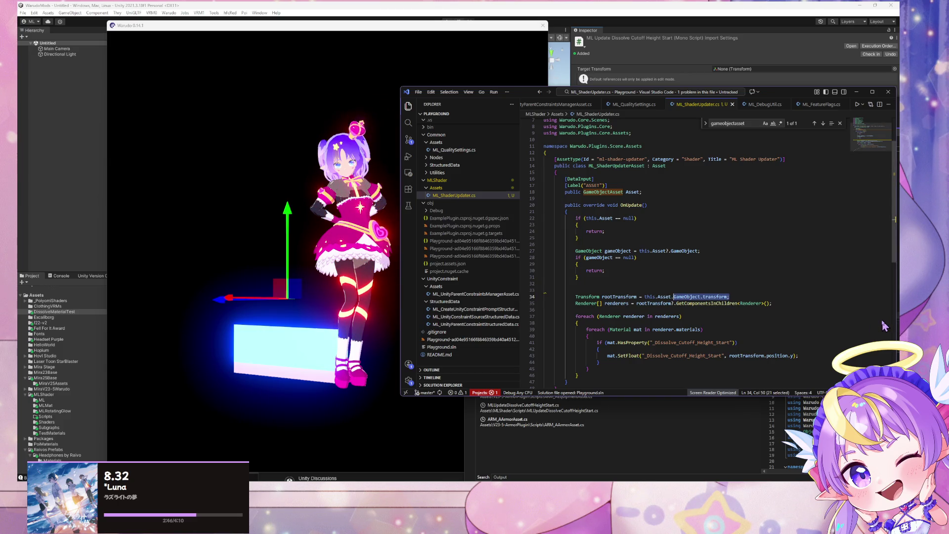
text(transf)
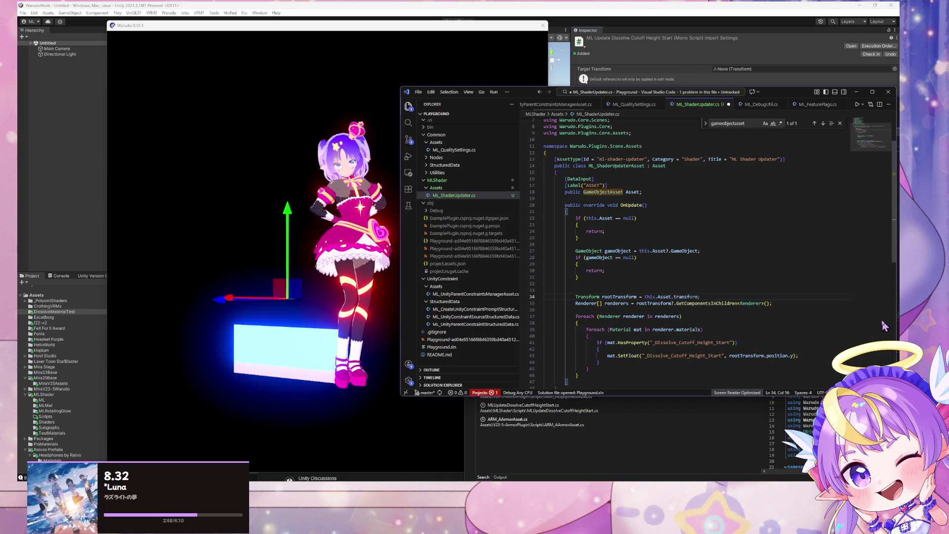
click(559, 465)
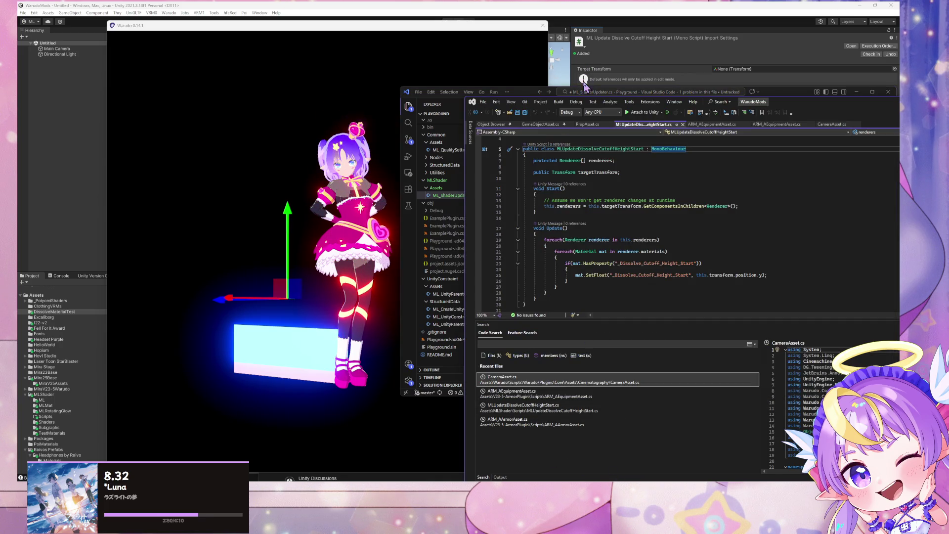
scroll(609, 200, up, 1)
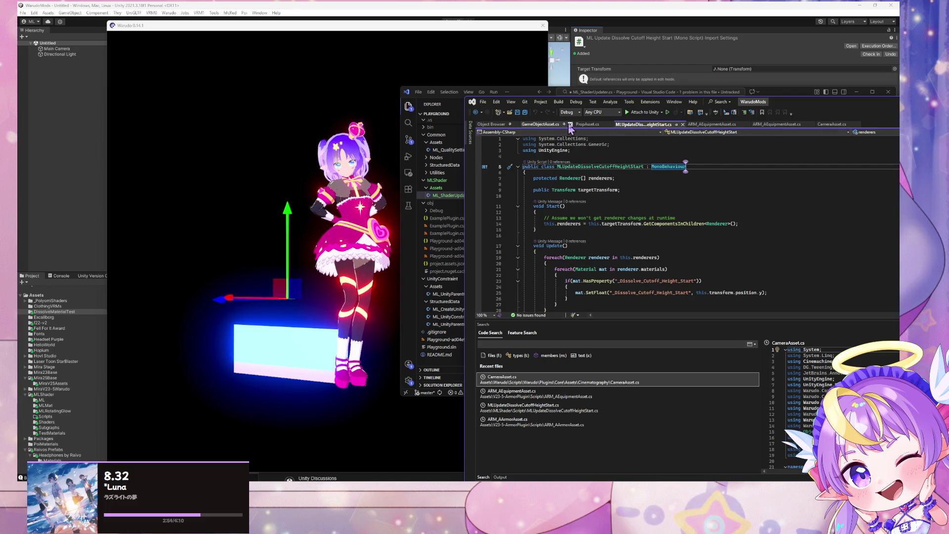
Step: Look up the TransformData definition in GameObjectAsset.cs
click(541, 124)
click(586, 208)
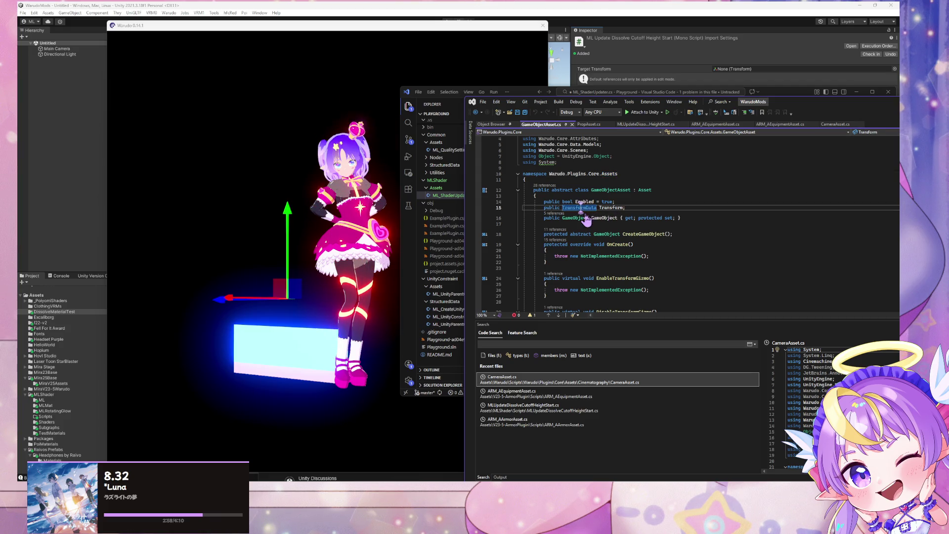
ctrl+click(584, 208)
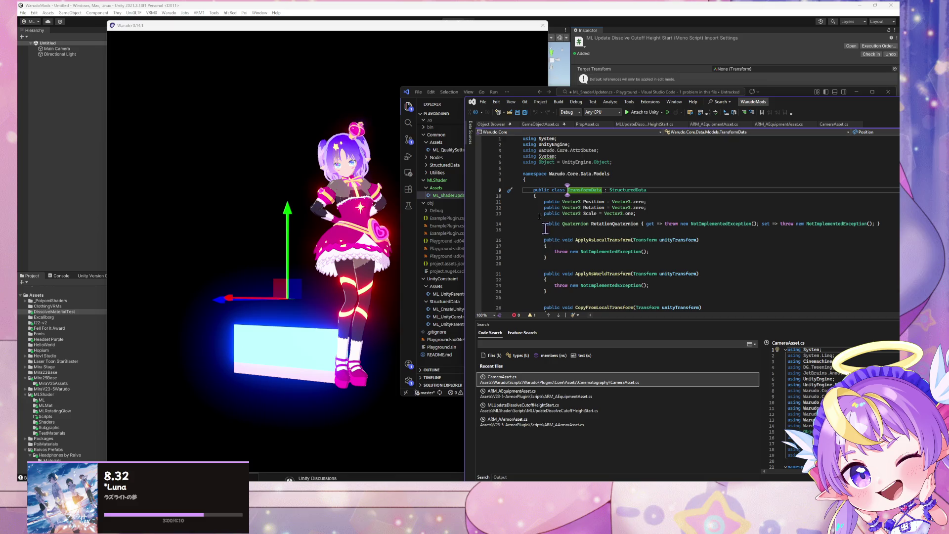
mouse_move(522, 95)
mouse_down()
mouse_move(412, 70)
mouse_move(530, 90)
mouse_up()
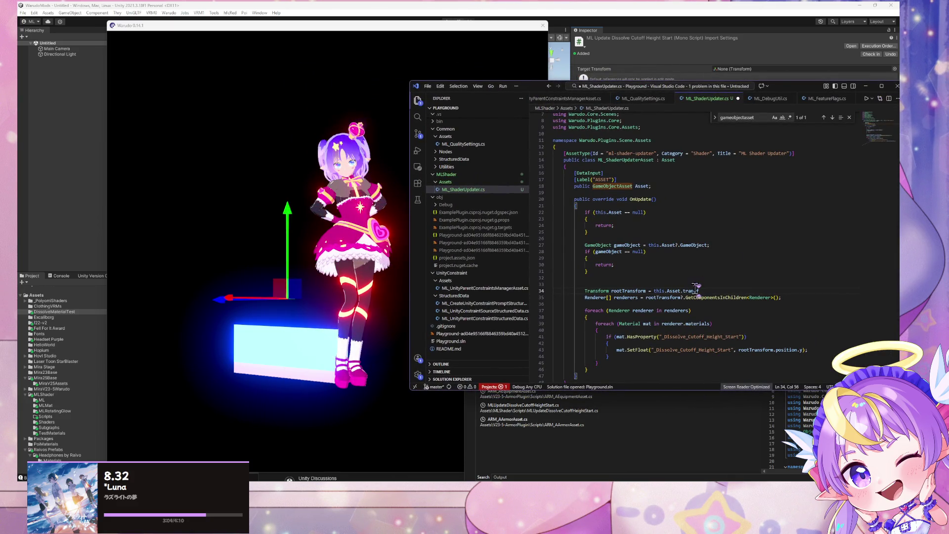
mouse_move(529, 82)
mouse_down()
mouse_move(569, 138)
mouse_move(643, 198)
mouse_move(772, 208)
mouse_move(772, 112)
mouse_up()
click(643, 182)
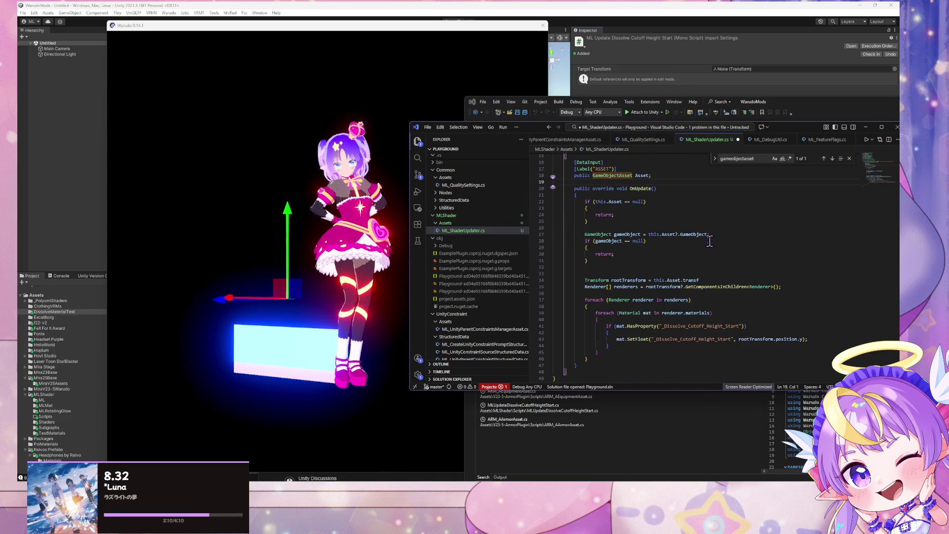
Step: Make line 43's SetFloat read rootTransform.TransformData instead of position.y
click(802, 339)
key(BackSpace)
key(BackSpace)
key(BackSpace)
text(TransformData)
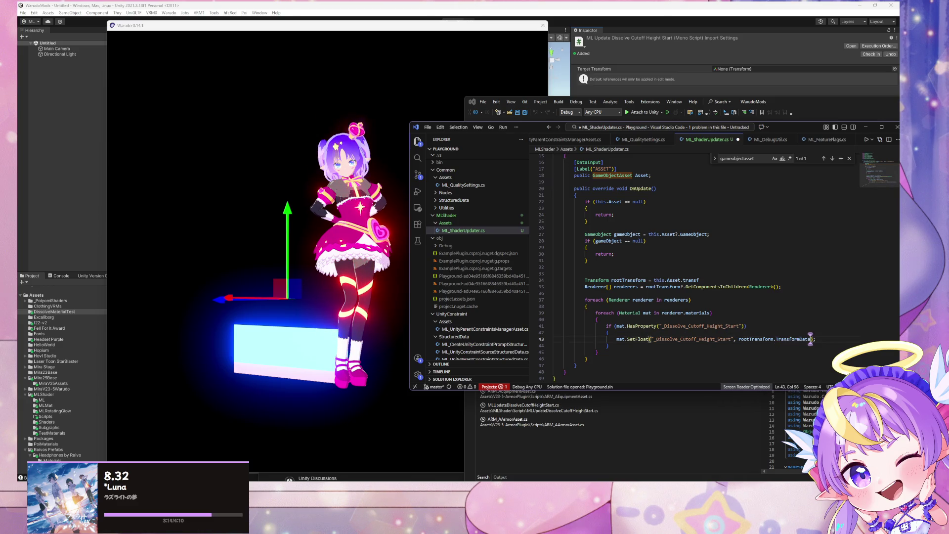
text(.y)
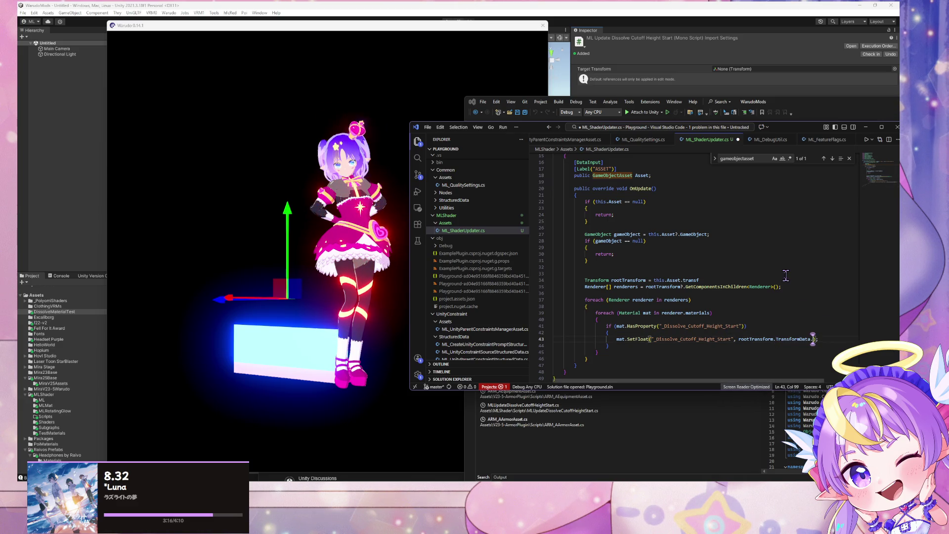
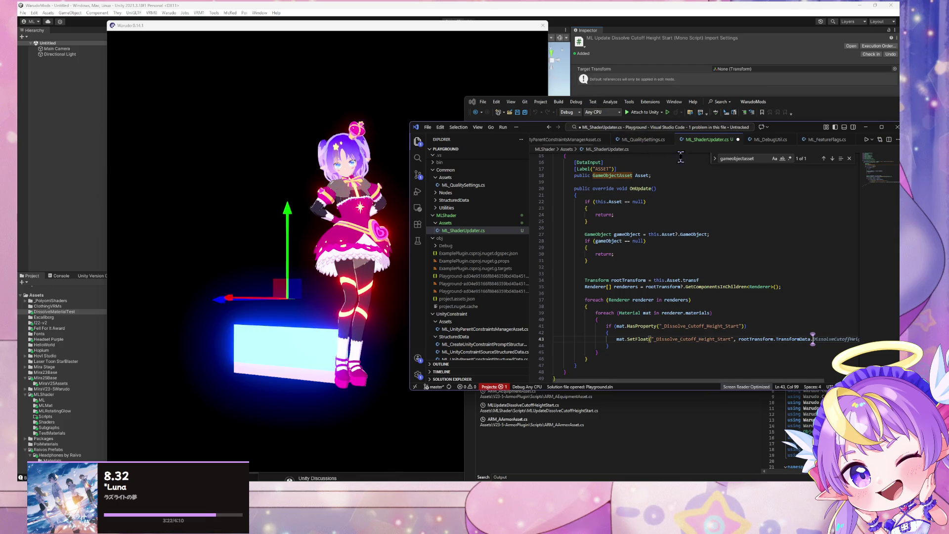
Step: Replace rootTransform on line 43 with this.Asset.TransformData.y and save ML_ShaderUpdater.cs
text(y);)
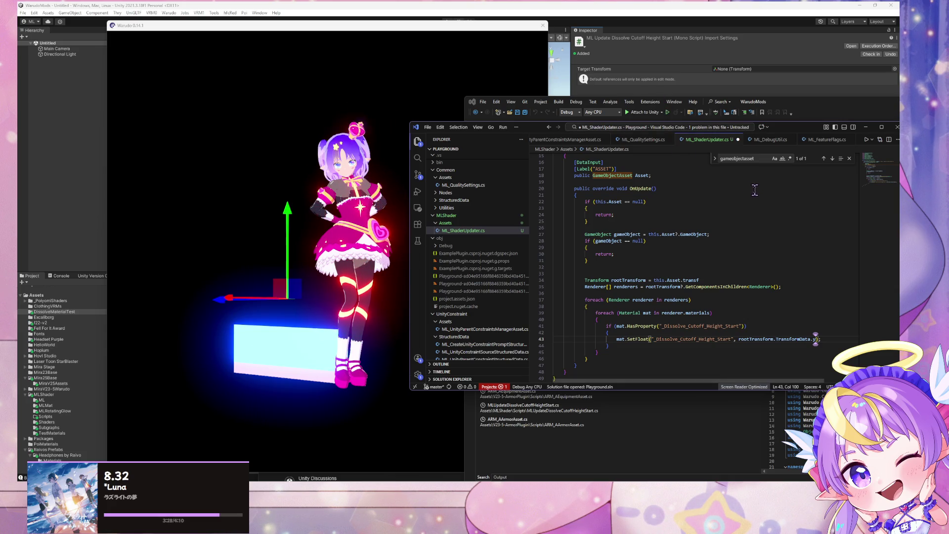
drag(775, 339, 737, 339)
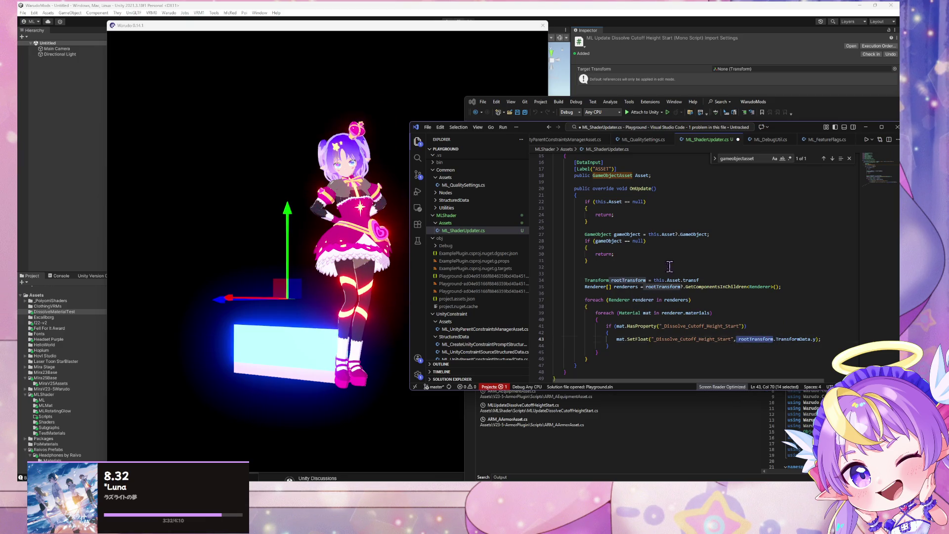
text(g)
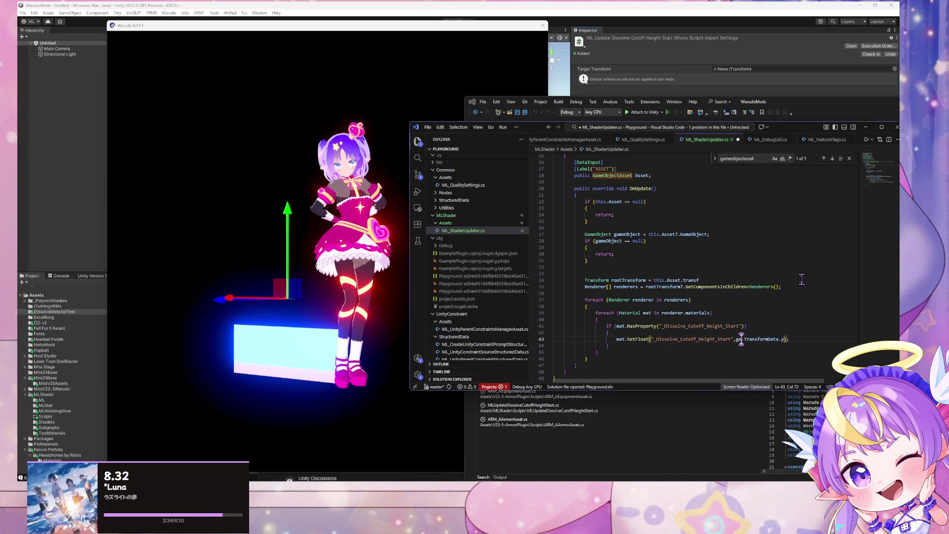
text( Asset)
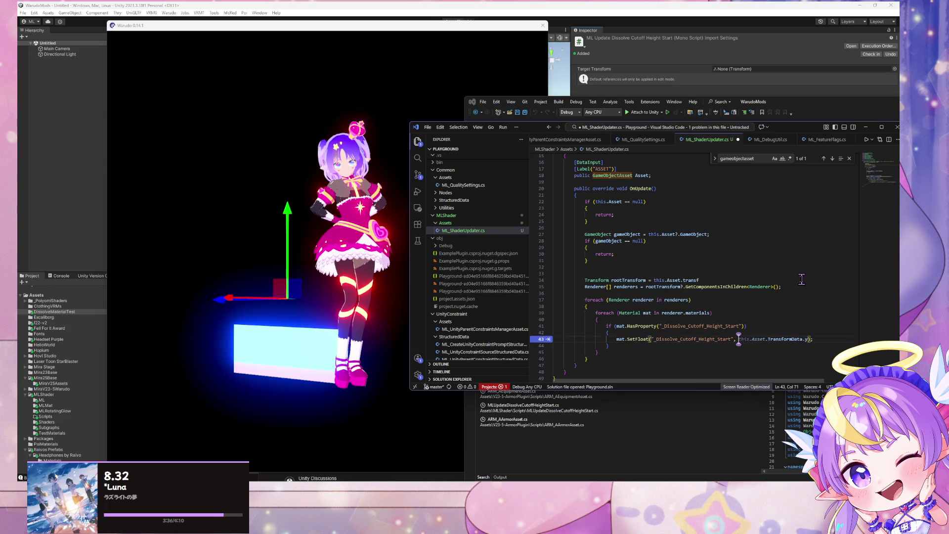
key(ctrl+s)
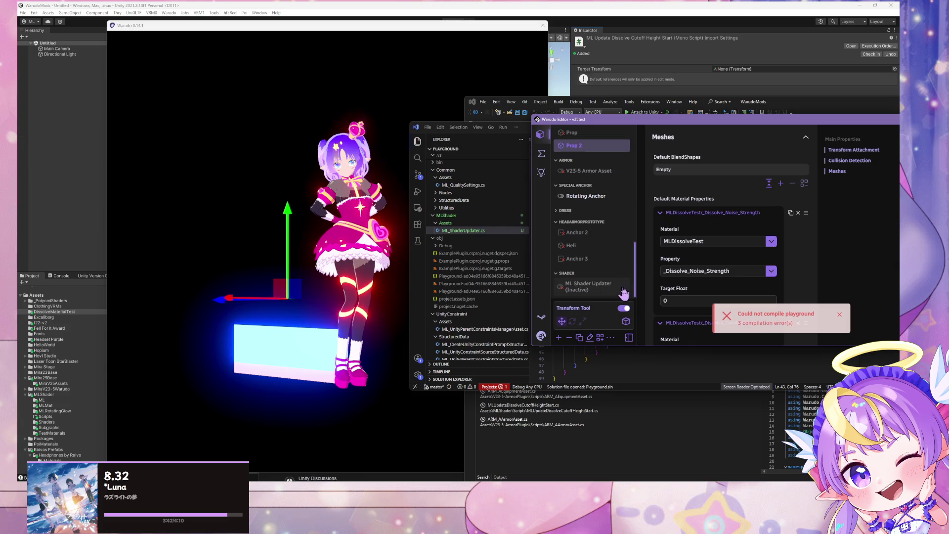
Step: Review Warudo's compile errors, then swap line 43's Asset reference for the rootTransform completion
click(802, 314)
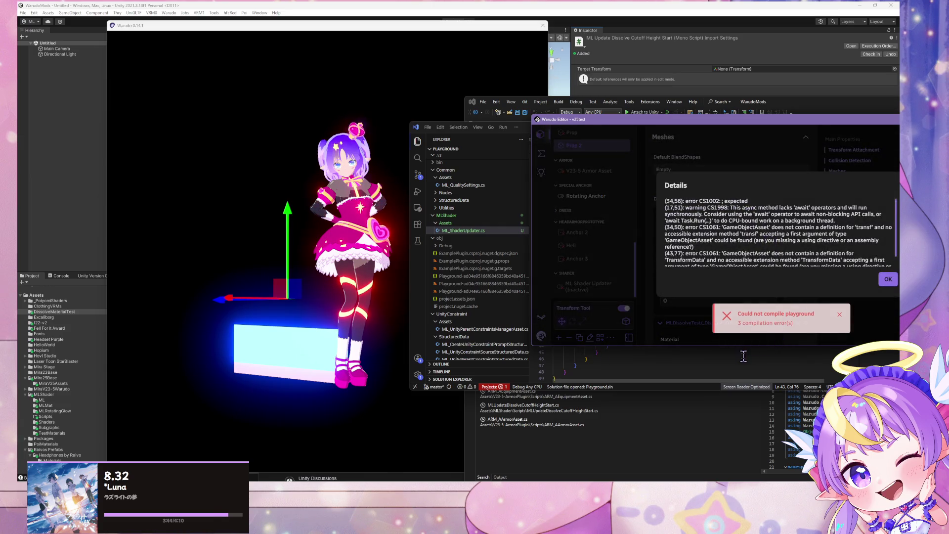
click(741, 358)
click(752, 340)
key(ctrl+BackSpace)
text(game.TransformData.y);)
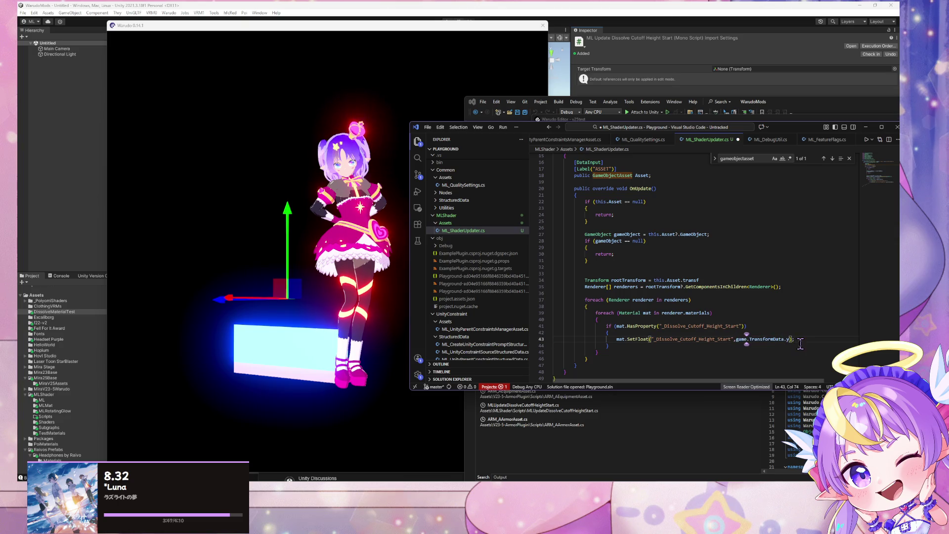
key(Tab)
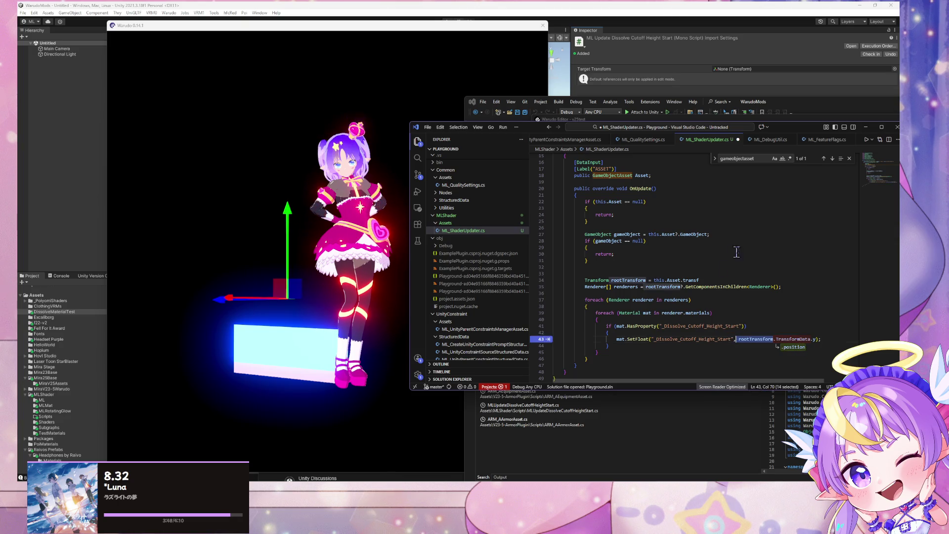
Step: Change line 34 to GameObject.transform and line 43 to rootTransform.position.y
click(719, 280)
key(Tab)
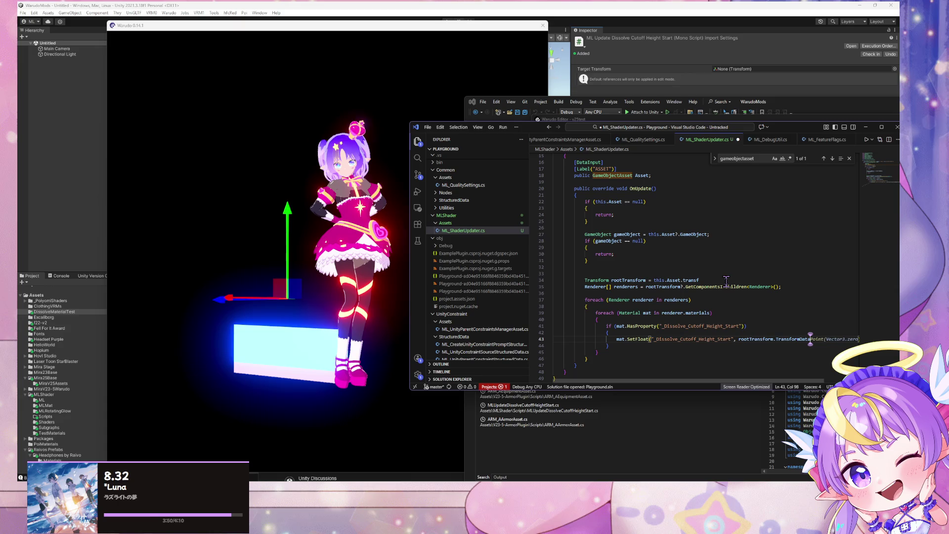
key(Tab)
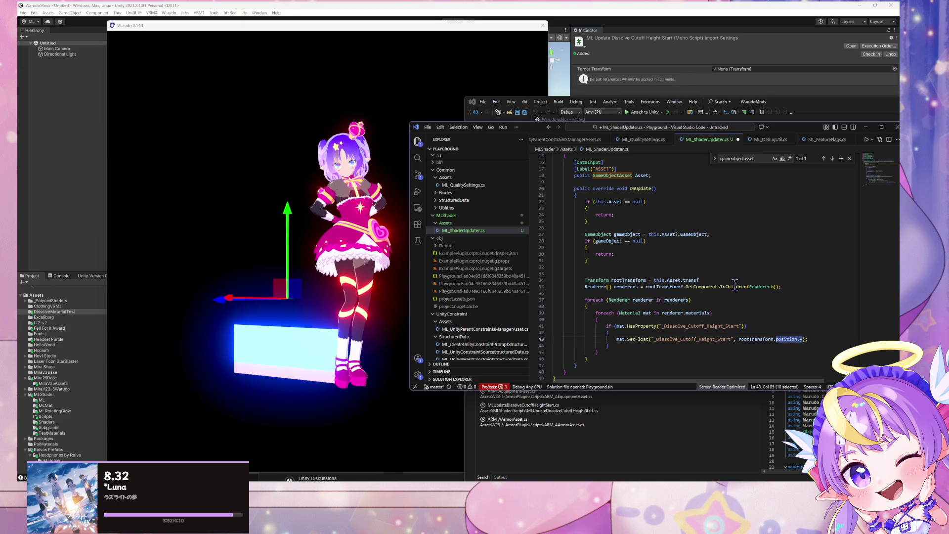
click(713, 280)
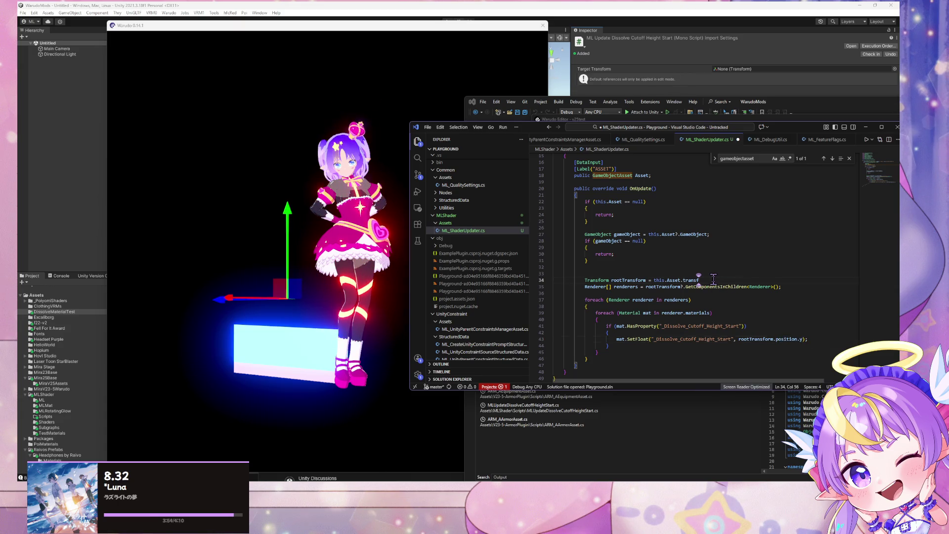
key(Tab)
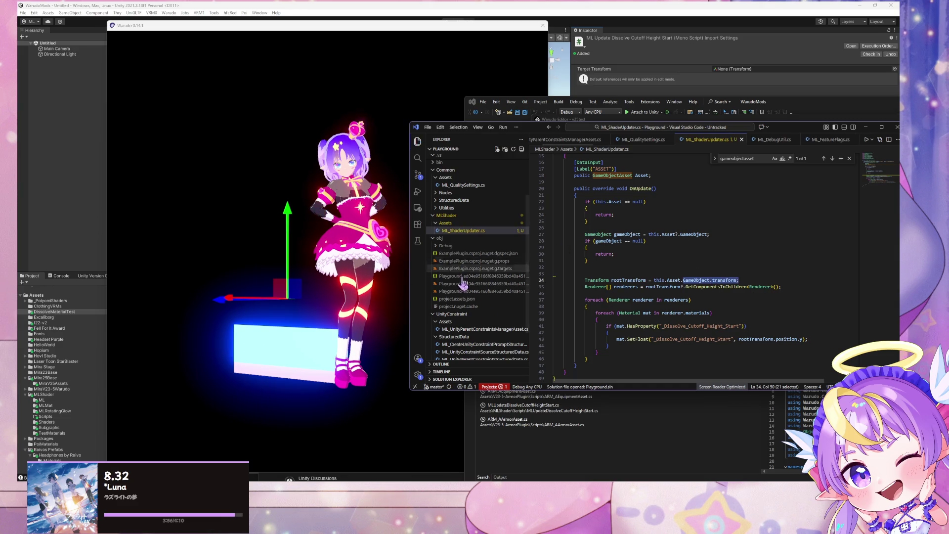
Step: Close the error details in Warudo and check that the playground now compiles
click(742, 119)
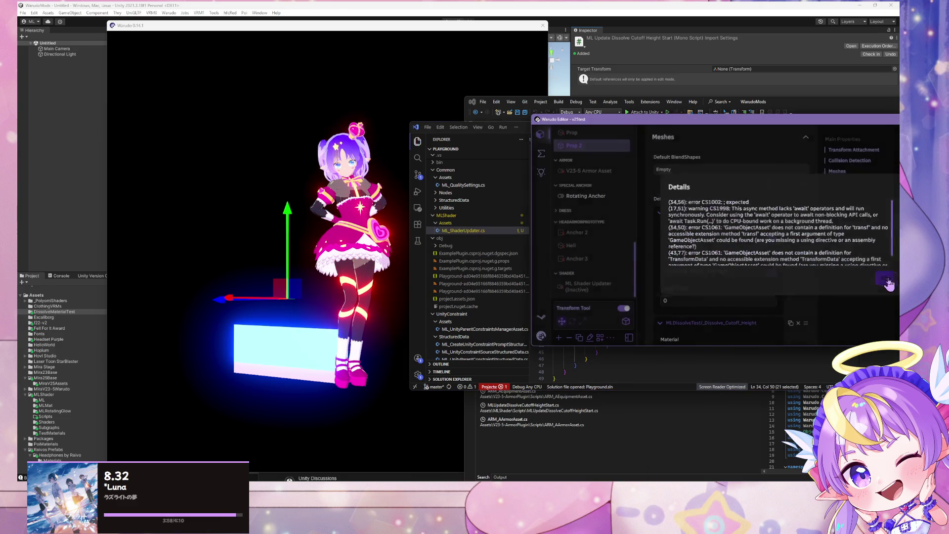
click(886, 280)
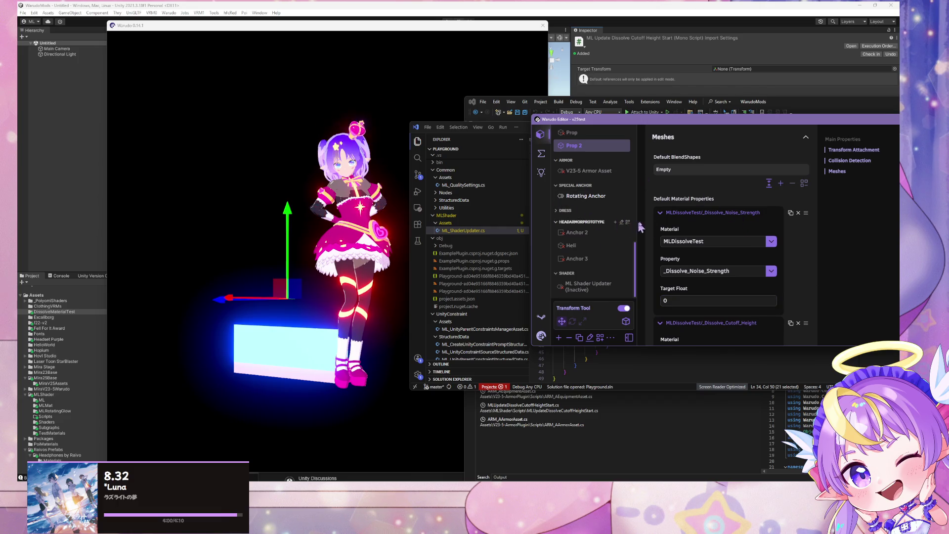
scroll(746, 238, down, 3)
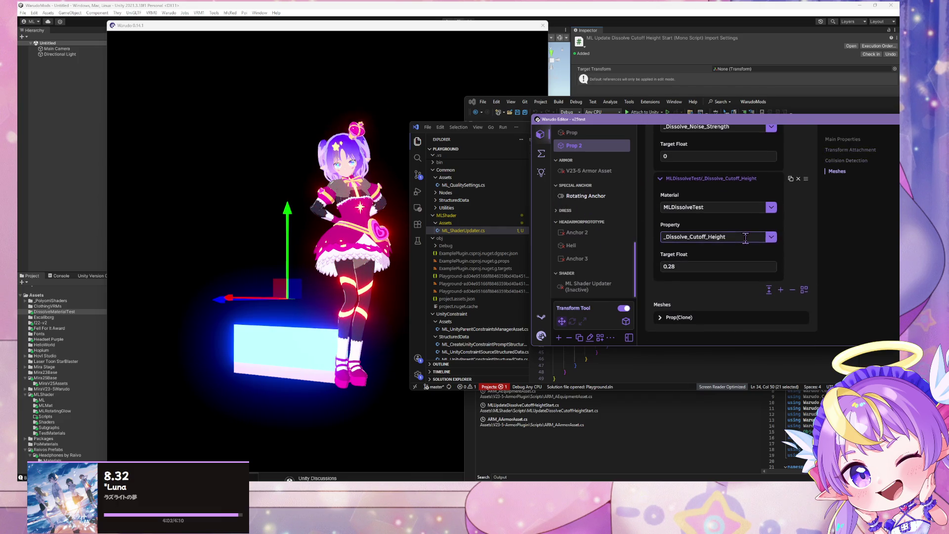
scroll(571, 193, up, 2)
scroll(571, 193, down, 2)
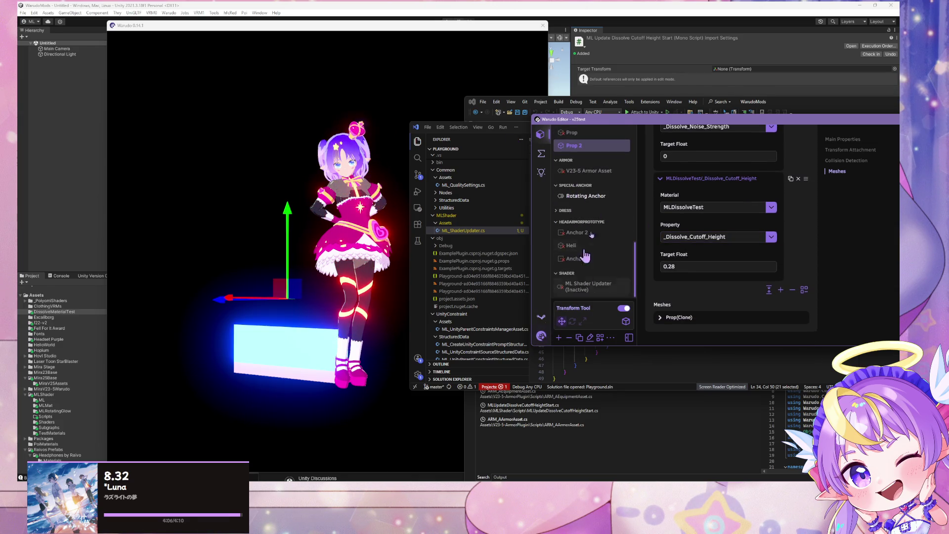
scroll(586, 252, up, 2)
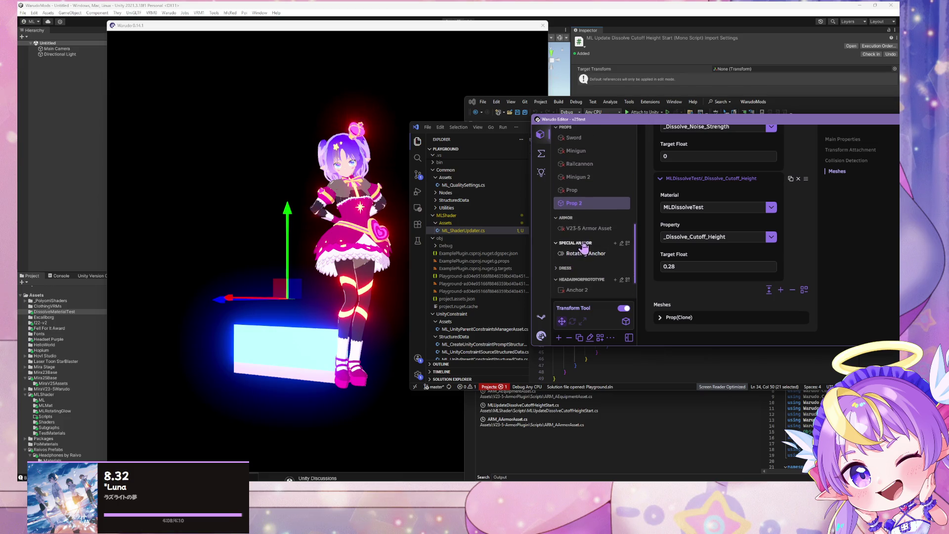
scroll(586, 250, down, 2)
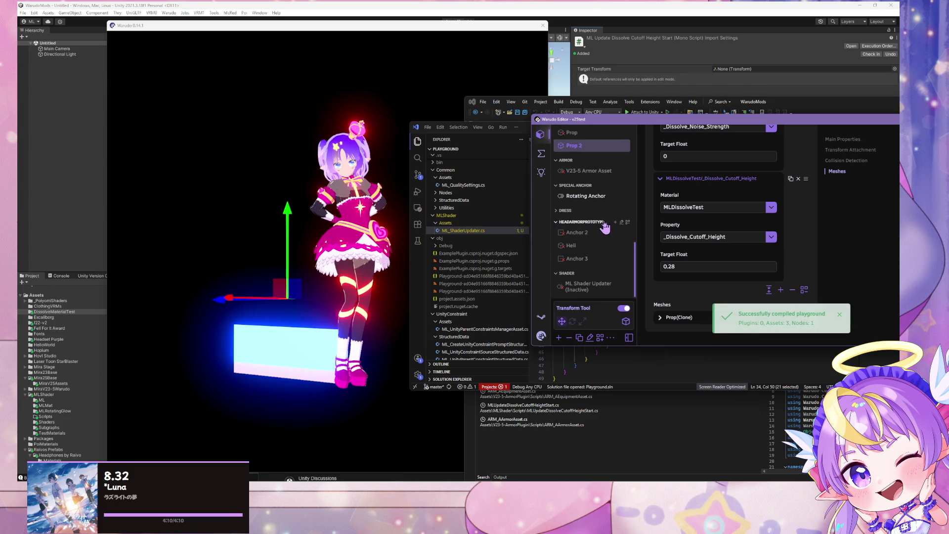
Step: Delete the existing ML Shader Updater asset in Warudo
scroll(569, 213, up, 1)
scroll(569, 212, down, 1)
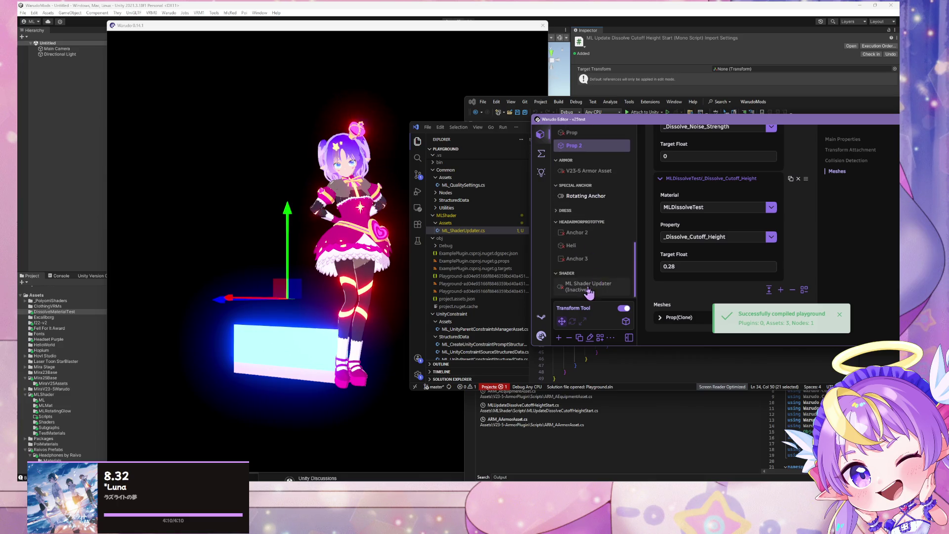
click(588, 287)
click(693, 179)
click(704, 227)
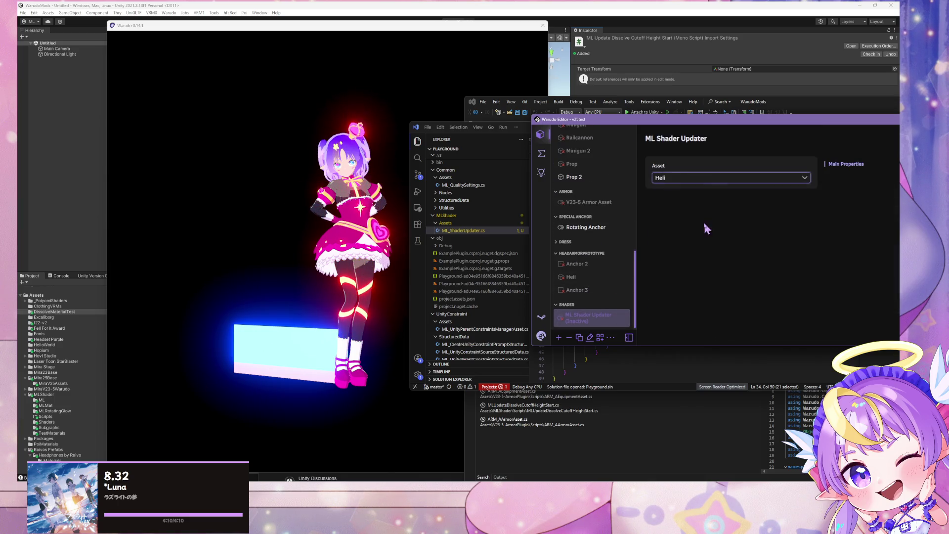
click(569, 337)
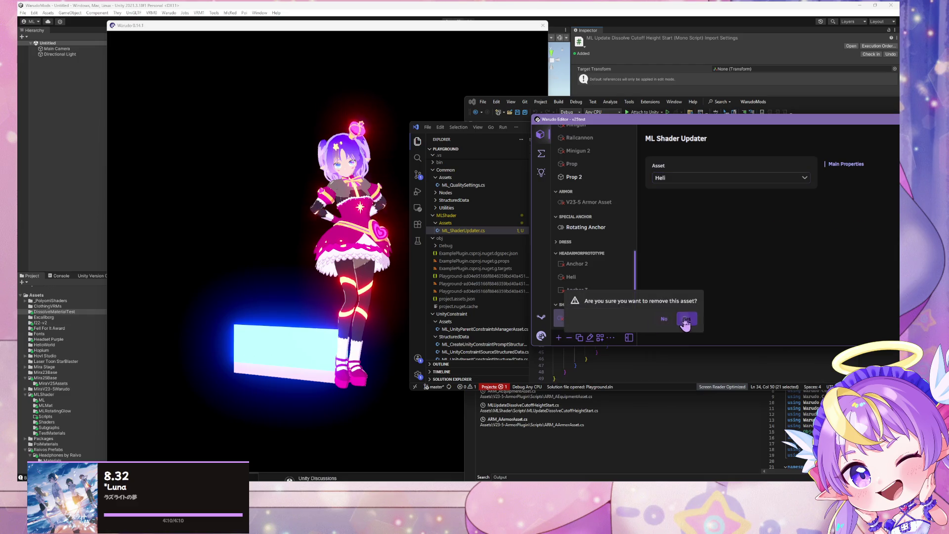
click(683, 320)
Step: Add a new Shader > ML Shader Updater asset with its Asset set to Anchor
click(559, 338)
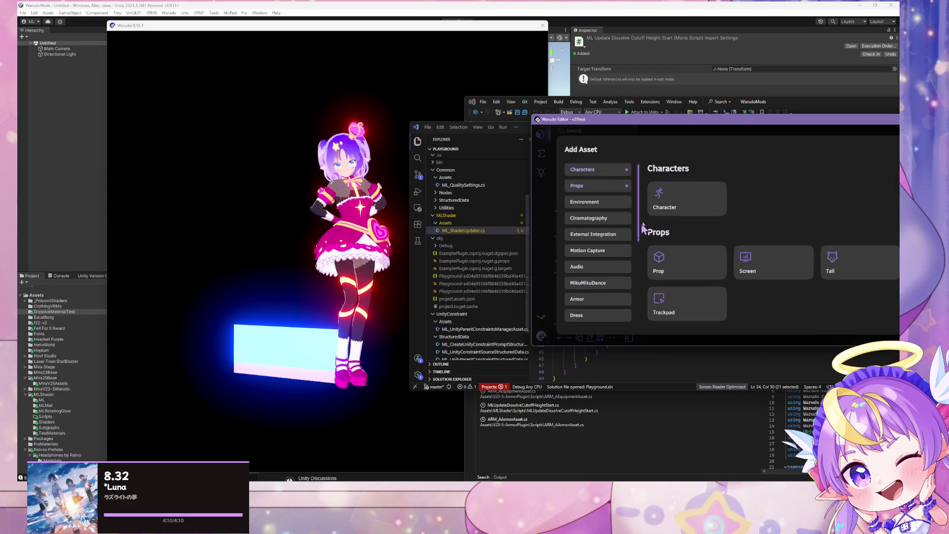
click(601, 265)
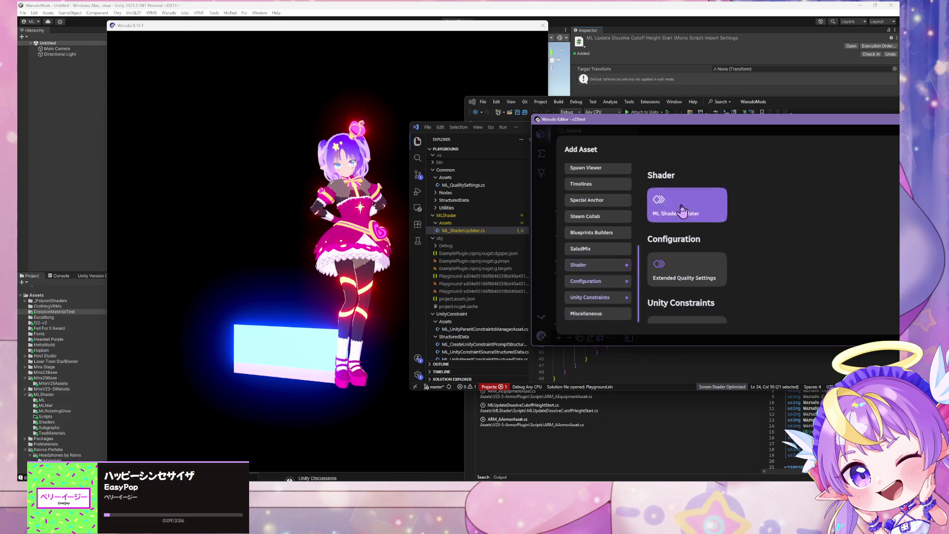
click(702, 208)
click(727, 179)
key(Escape)
click(710, 179)
click(688, 225)
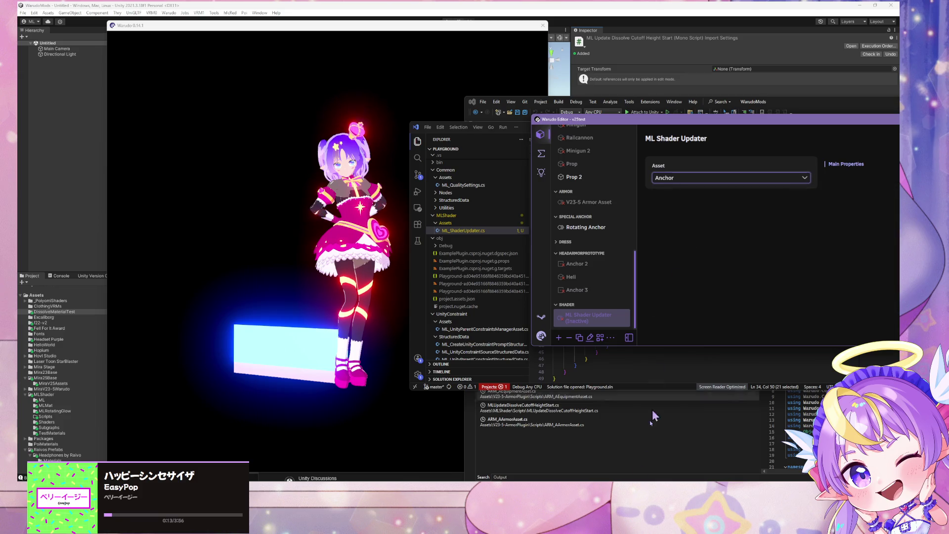
Step: Open the Unity Parent Constraints Manager page
scroll(613, 302, up, 5)
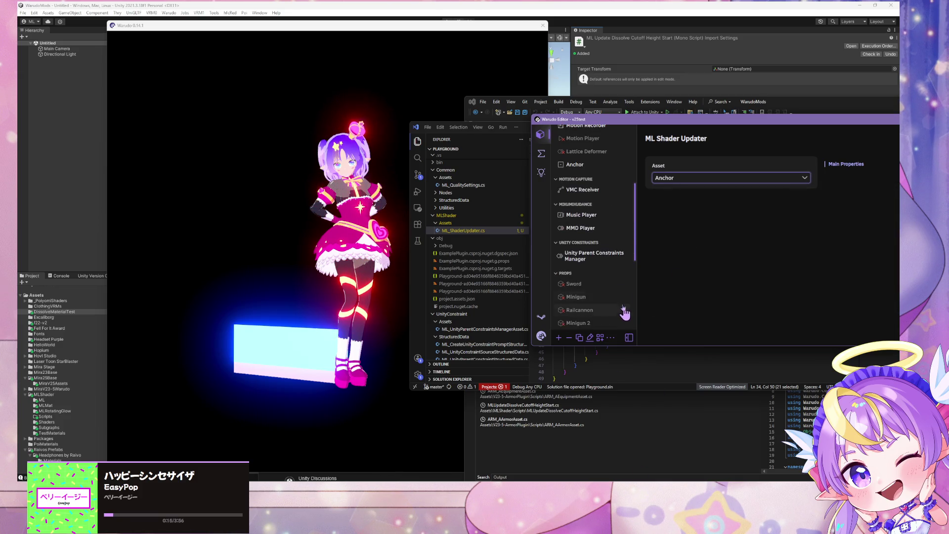
click(582, 255)
scroll(583, 255, down, 4)
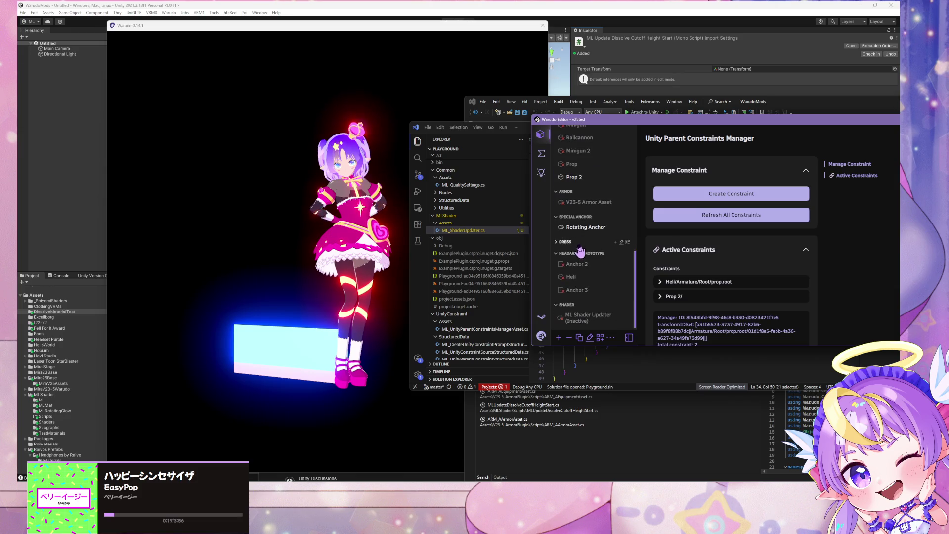
scroll(700, 257, up, 1)
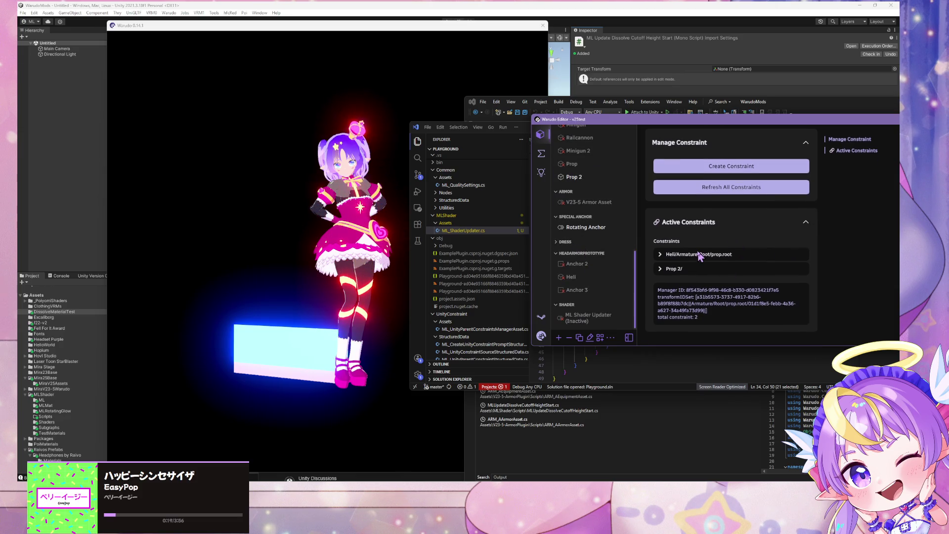
Step: Enlarge the Visual Studio window and bring the ML_ShaderUpdater code forward
click(566, 100)
drag(465, 97, 209, 72)
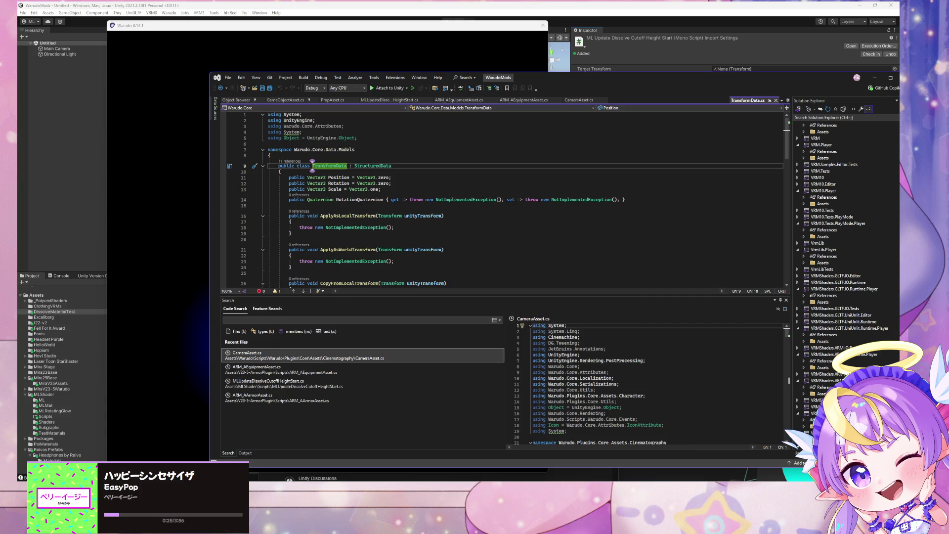
mouse_move(566, 479)
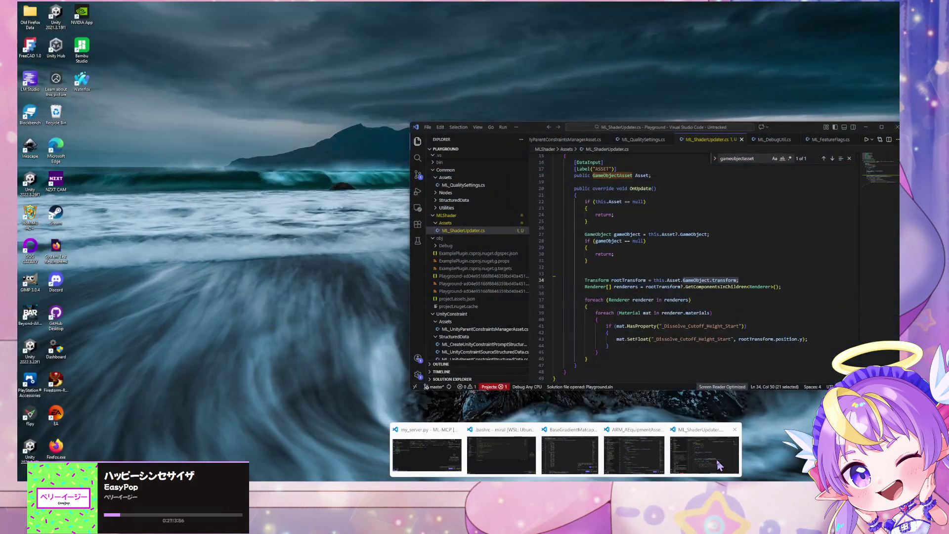
click(720, 465)
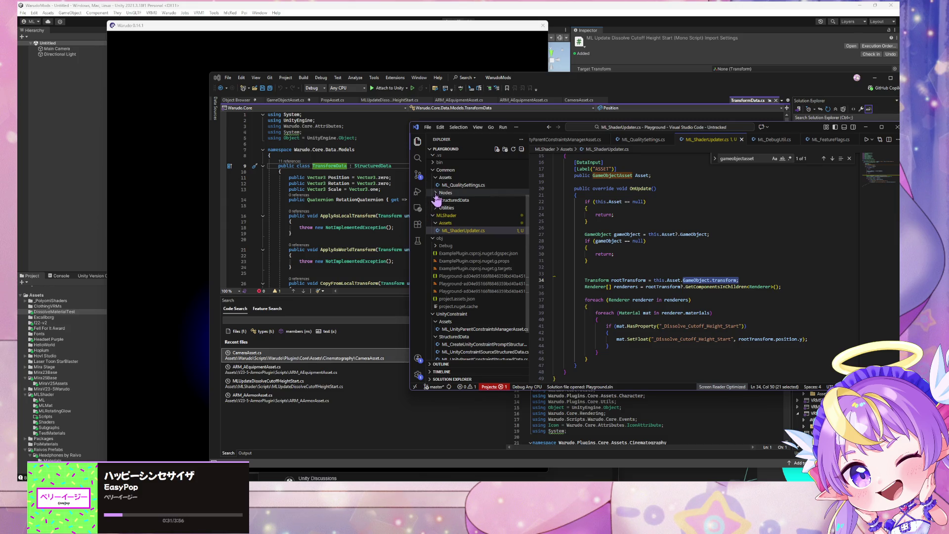
Step: Collapse the folders under Common and open UnityConstraint/Assets/ML_UnityParentConstraintsManagerAsset.cs
click(437, 238)
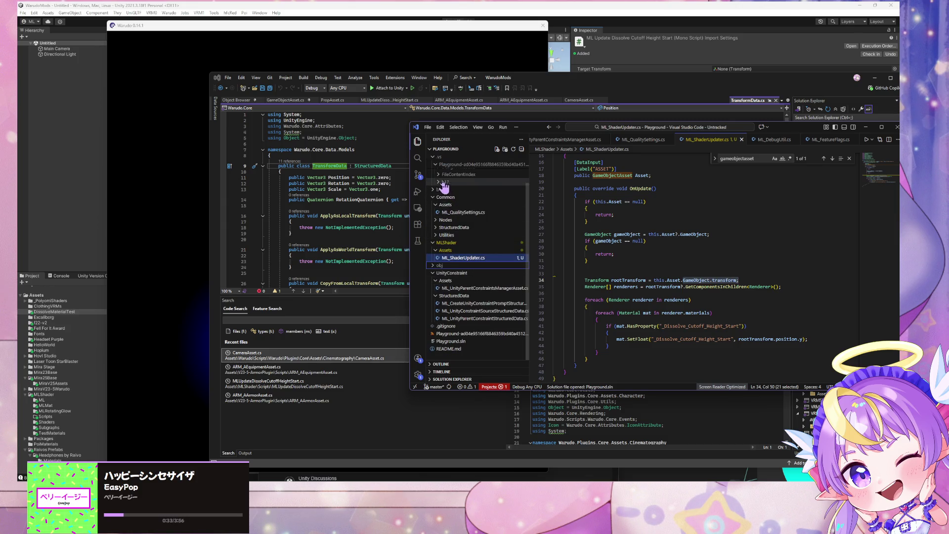
scroll(479, 251, down, 1)
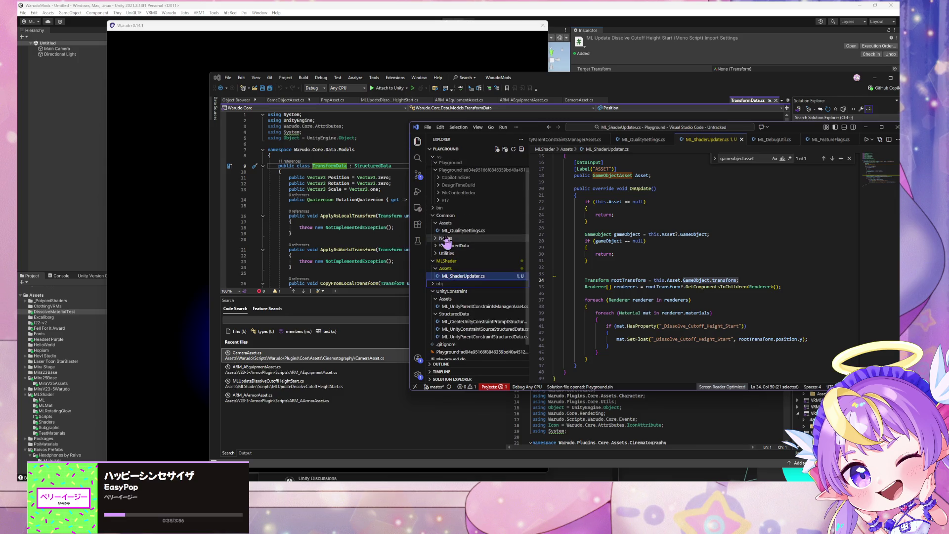
scroll(448, 244, down, 1)
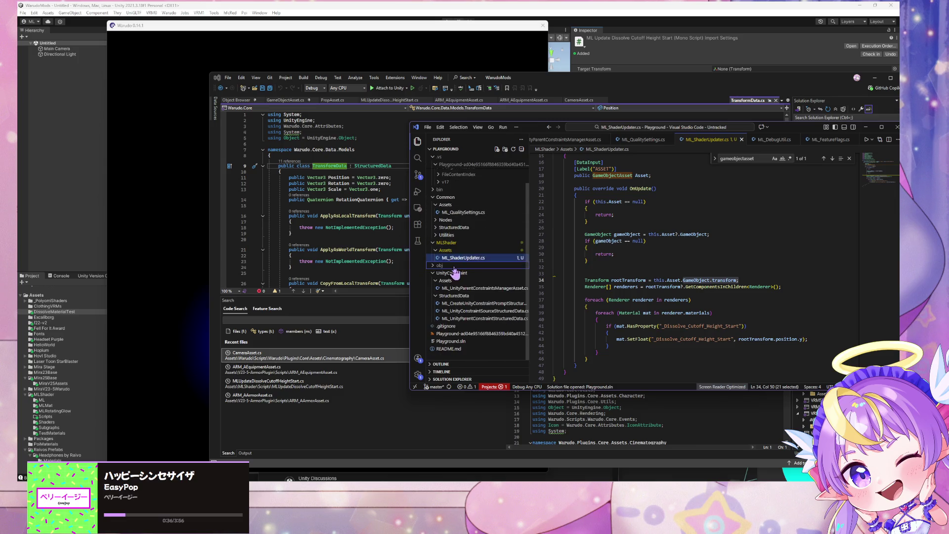
click(435, 236)
click(436, 236)
click(436, 228)
click(437, 228)
click(438, 212)
scroll(438, 213, up, 1)
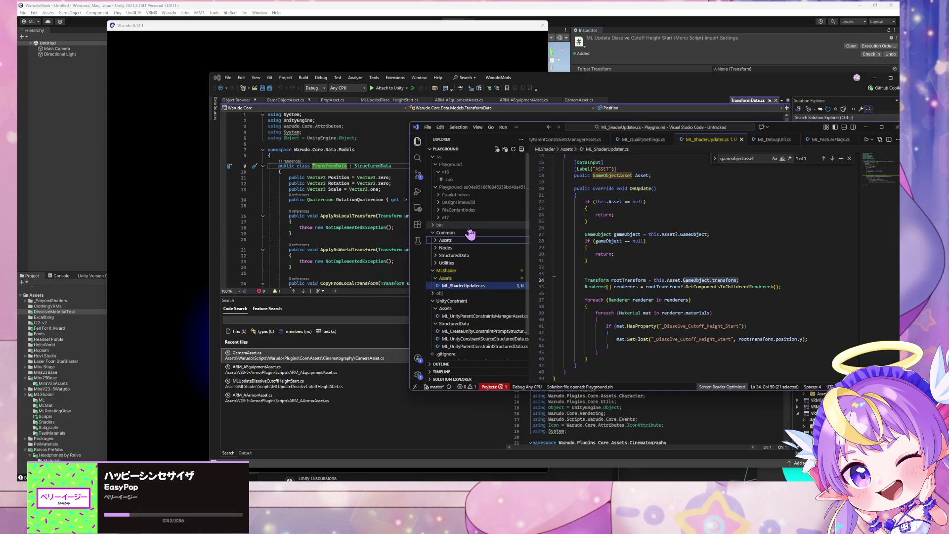
click(435, 235)
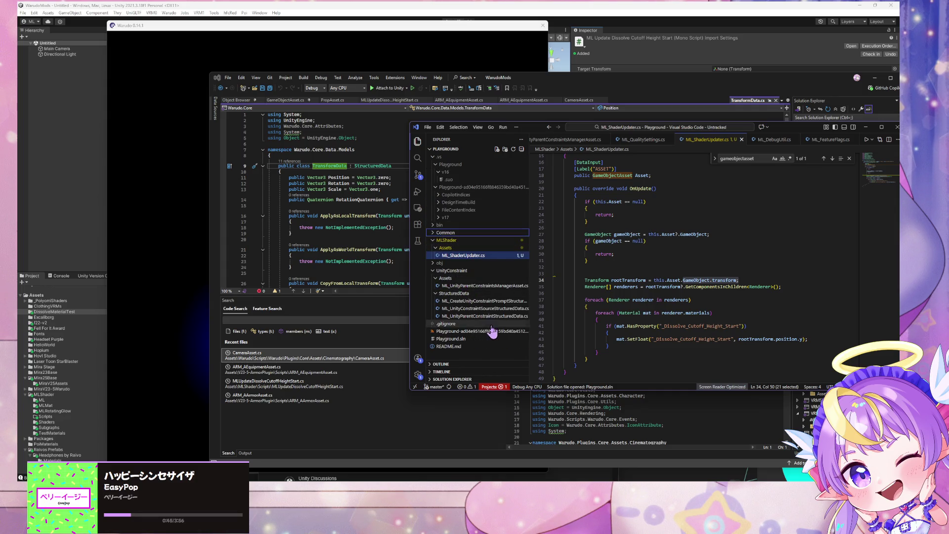
click(484, 285)
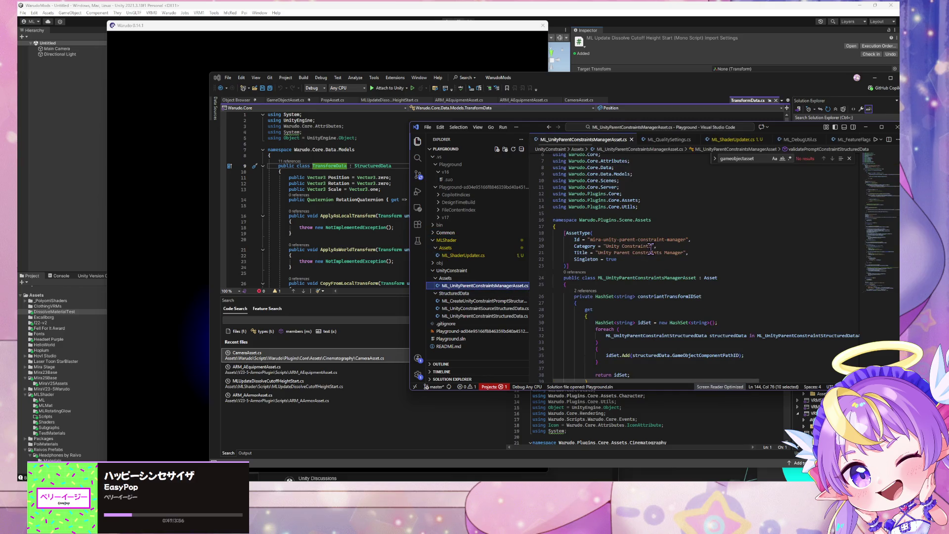
Step: Copy the OnCreate method calling SetActive(true) into ML_ShaderUpdater.cs after the Asset field
scroll(651, 250, down, 2)
scroll(651, 250, down, 3)
scroll(650, 250, down, 1)
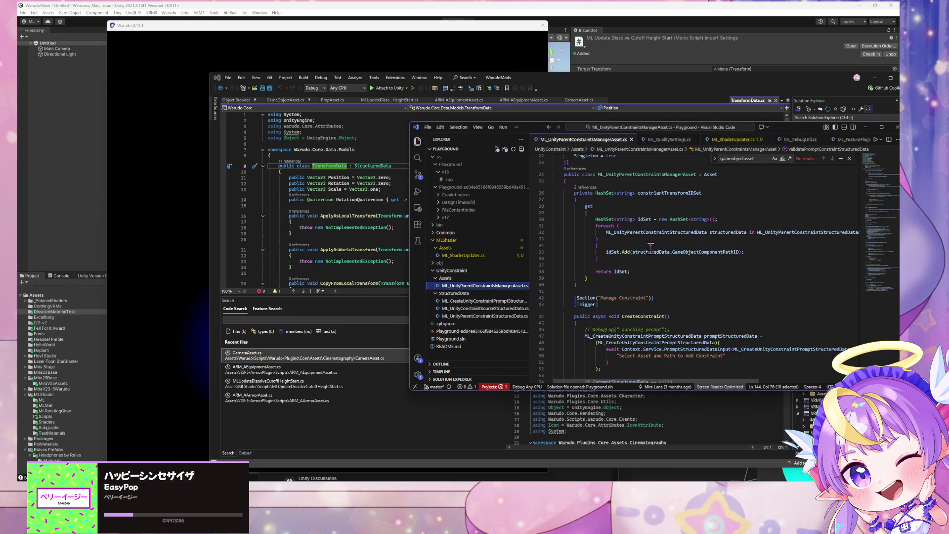
scroll(621, 280, down, 15)
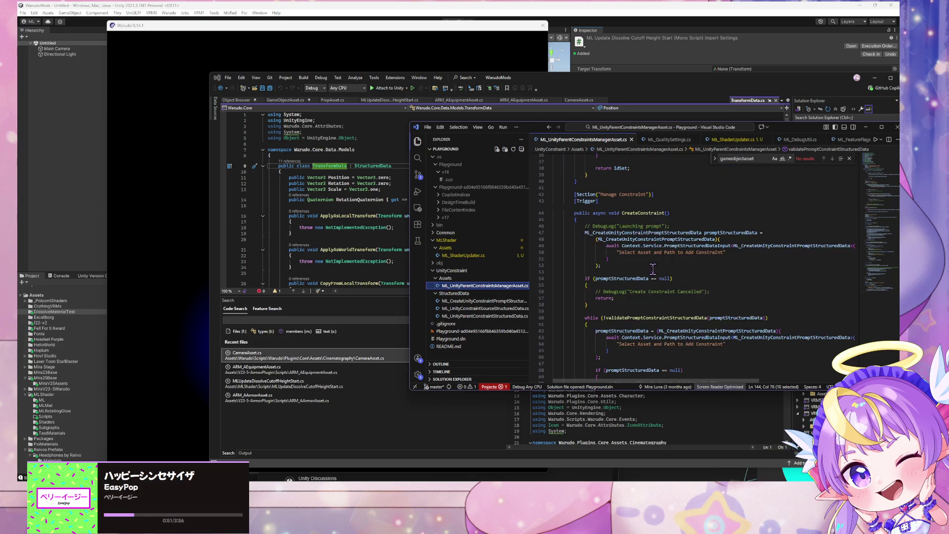
scroll(653, 269, down, 9)
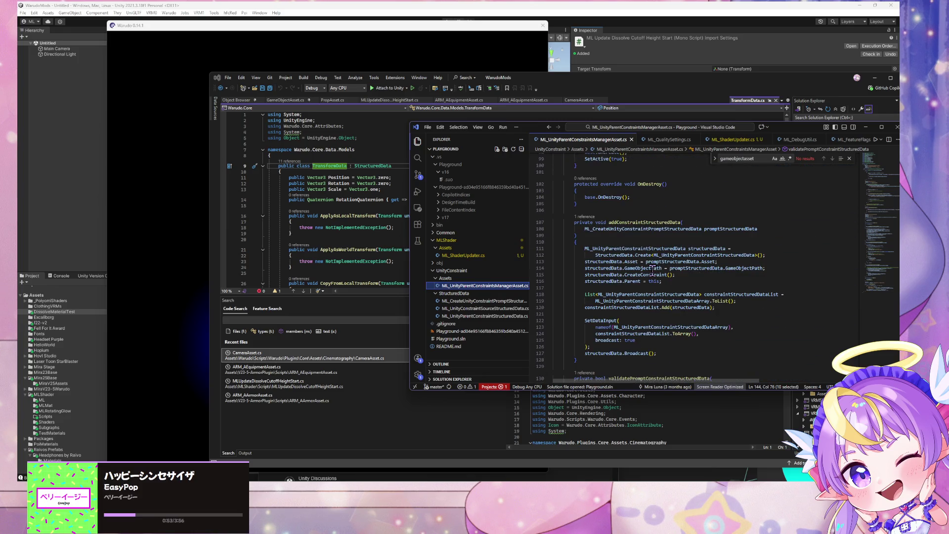
drag(603, 254, 534, 227)
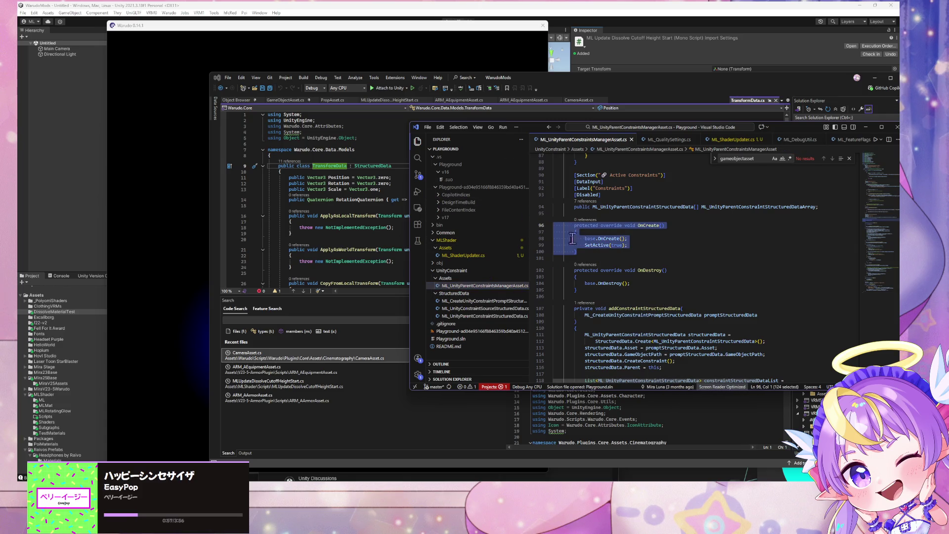
click(472, 255)
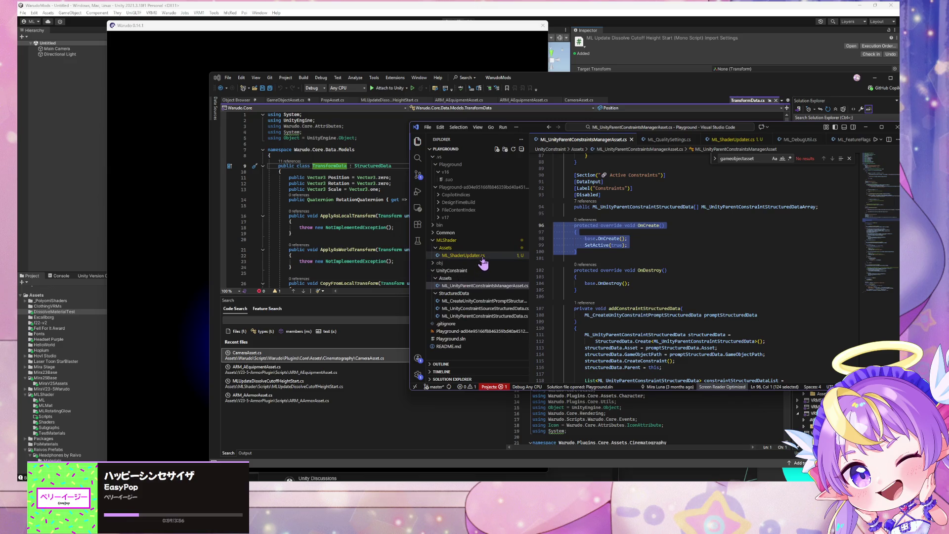
scroll(656, 219, up, 5)
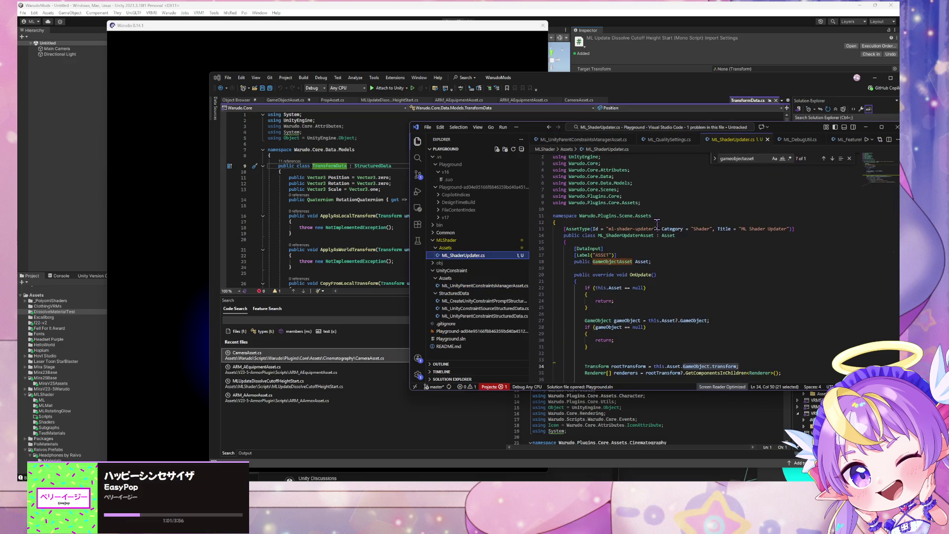
scroll(666, 263, down, 1)
click(675, 240)
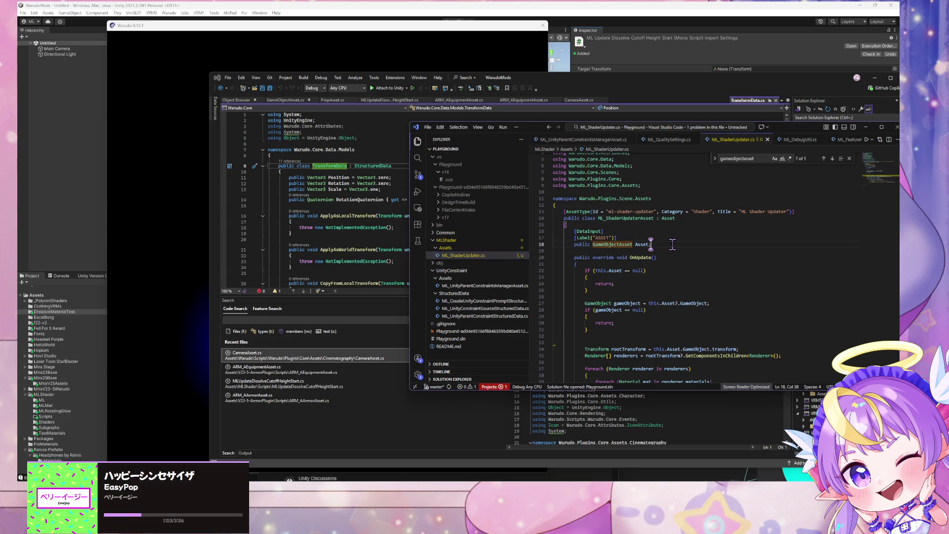
key(Return)
key(Return)
key(Tab)
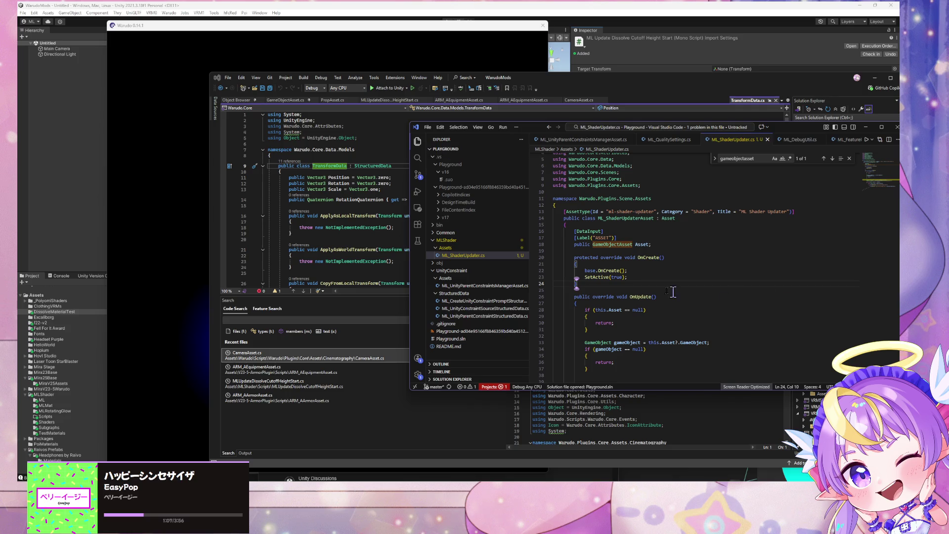
Step: Delete the old ML Shader Updater asset in Warudo
click(300, 51)
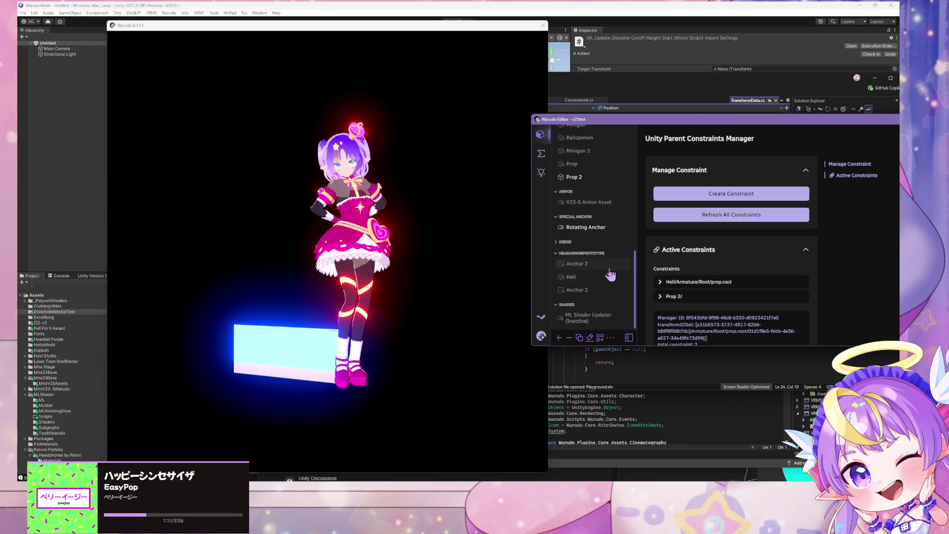
click(583, 322)
click(569, 337)
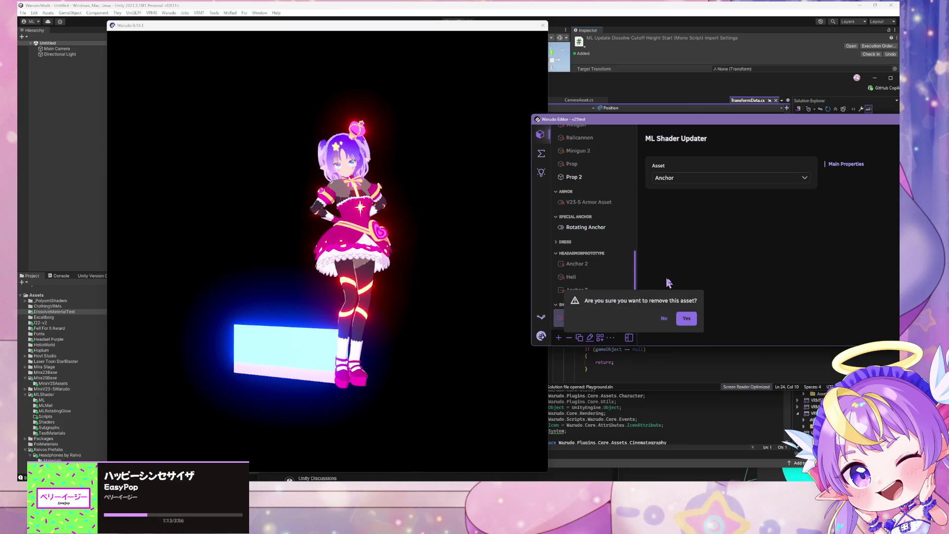
click(687, 318)
click(559, 338)
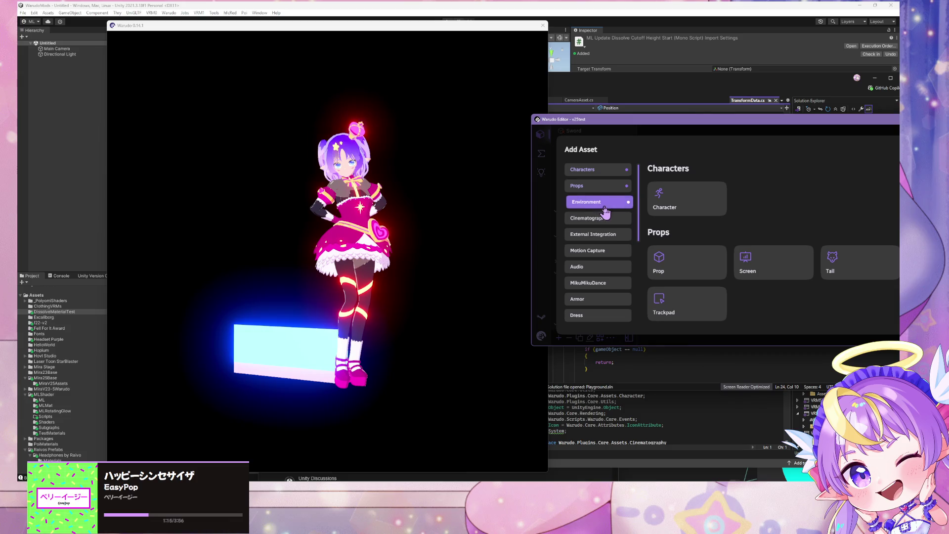
Step: Add a Shader > ML Shader Updater asset with its Asset set to Prop 2
click(599, 266)
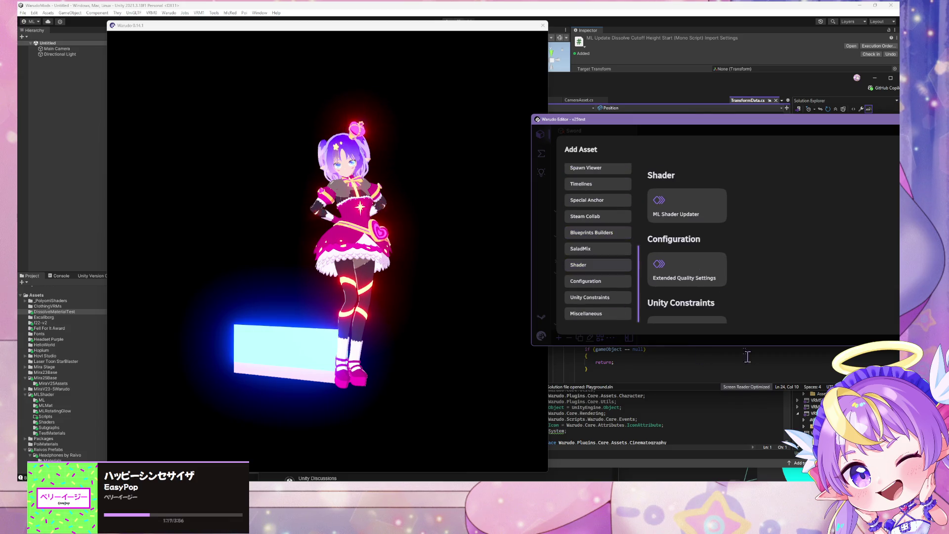
click(682, 212)
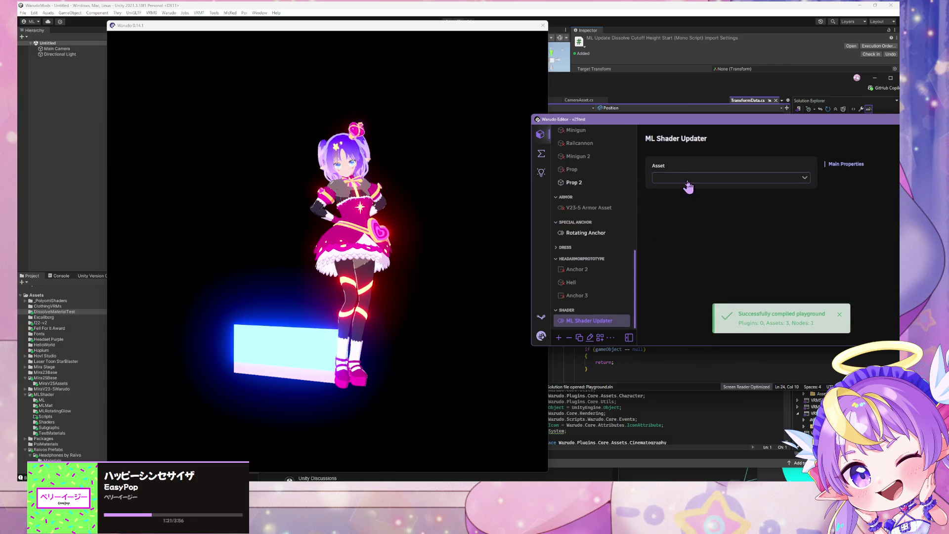
click(688, 179)
scroll(697, 277, down, 3)
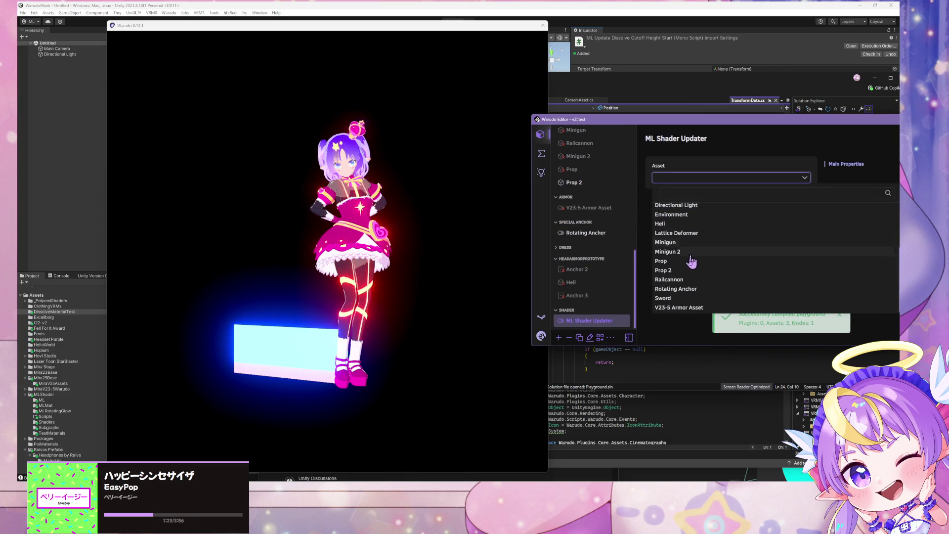
click(663, 270)
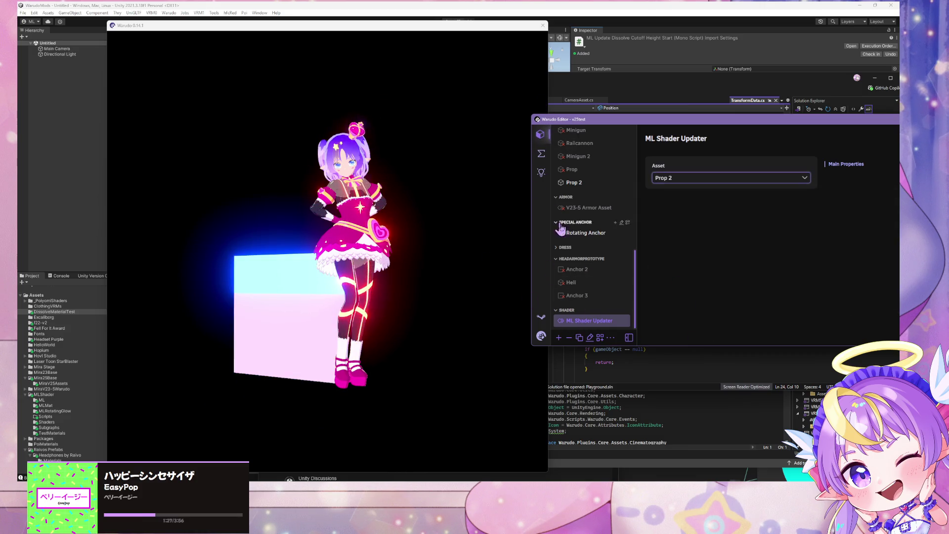
scroll(596, 296, up, 2)
scroll(594, 298, down, 2)
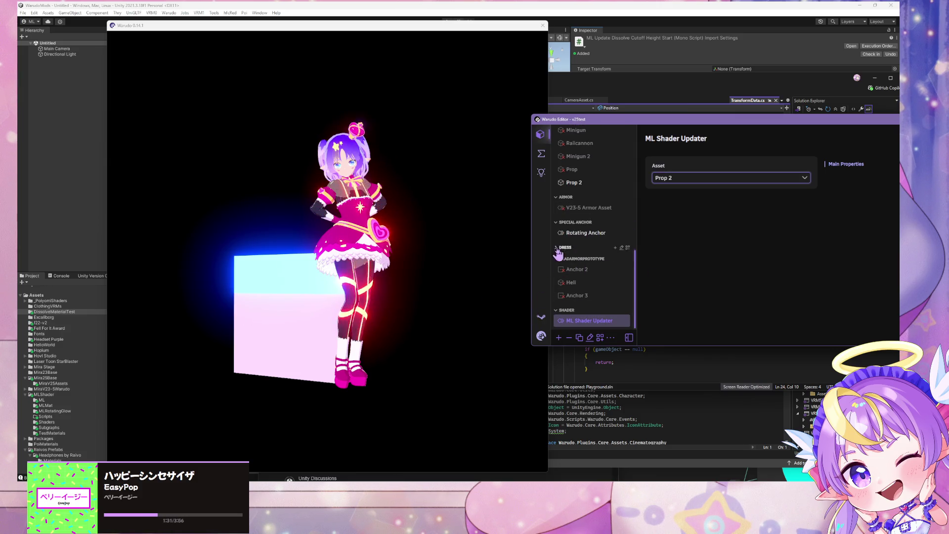
scroll(577, 245, up, 2)
scroll(580, 243, down, 2)
Step: Move the Warudo editor window, orbit around the avatar and cube, then return to ML_ShaderUpdater.cs
drag(564, 119, 434, 91)
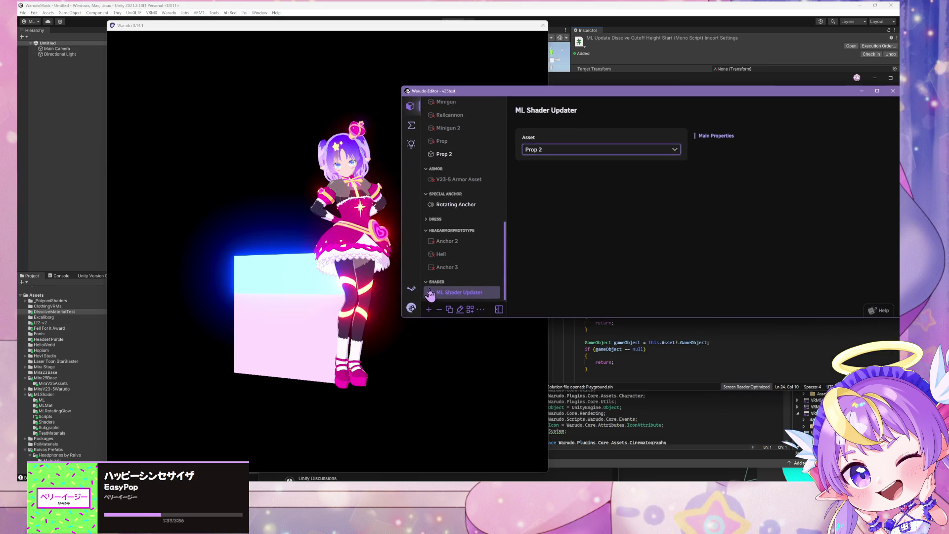
click(394, 303)
mouse_move(394, 304)
mouse_down()
mouse_move(346, 311)
mouse_move(504, 311)
mouse_up()
scroll(503, 311, up, 2)
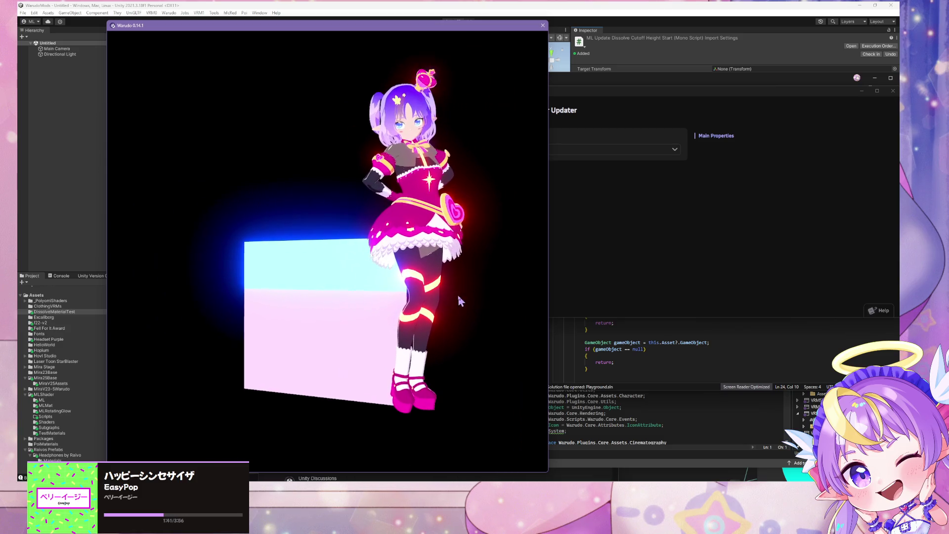
click(640, 259)
scroll(472, 262, down, 2)
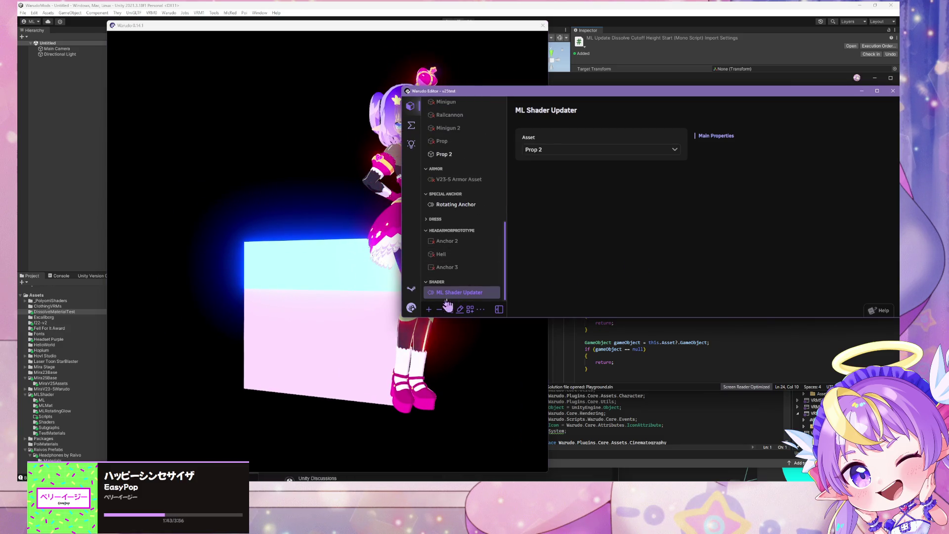
click(646, 350)
scroll(646, 351, down, 4)
scroll(596, 234, down, 4)
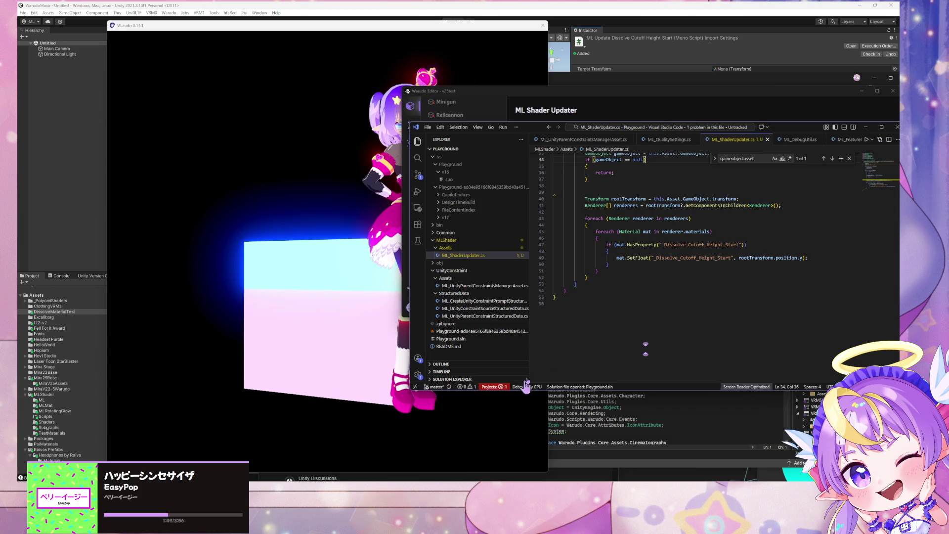
Step: Commit ML_ShaderUpdater.cs to master with the summary 'Added Shader Updater Asset'
scroll(650, 269, up, 10)
scroll(651, 269, down, 5)
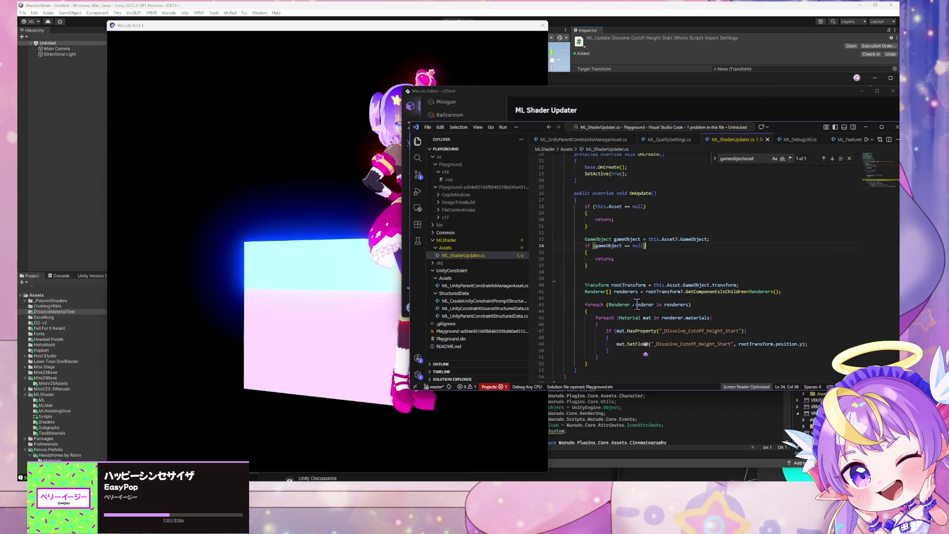
key(alt+Tab)
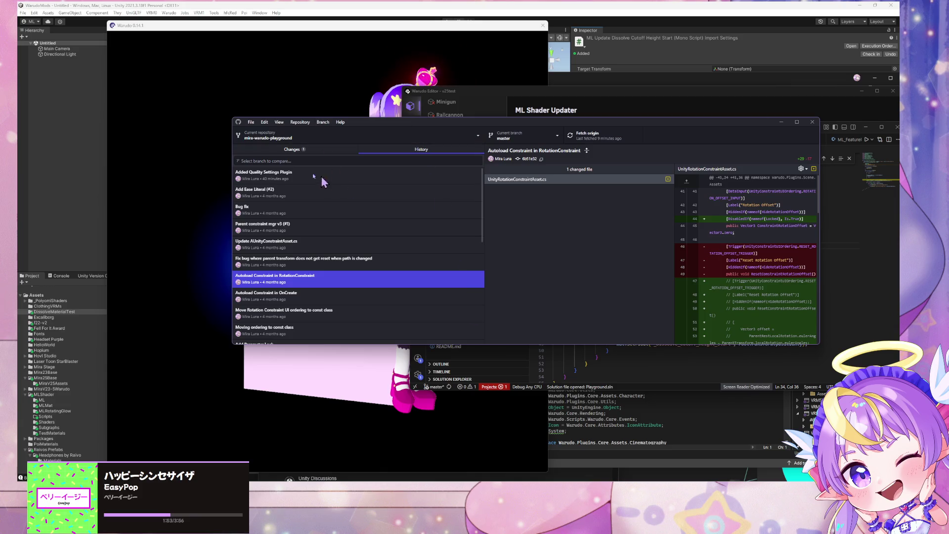
click(293, 149)
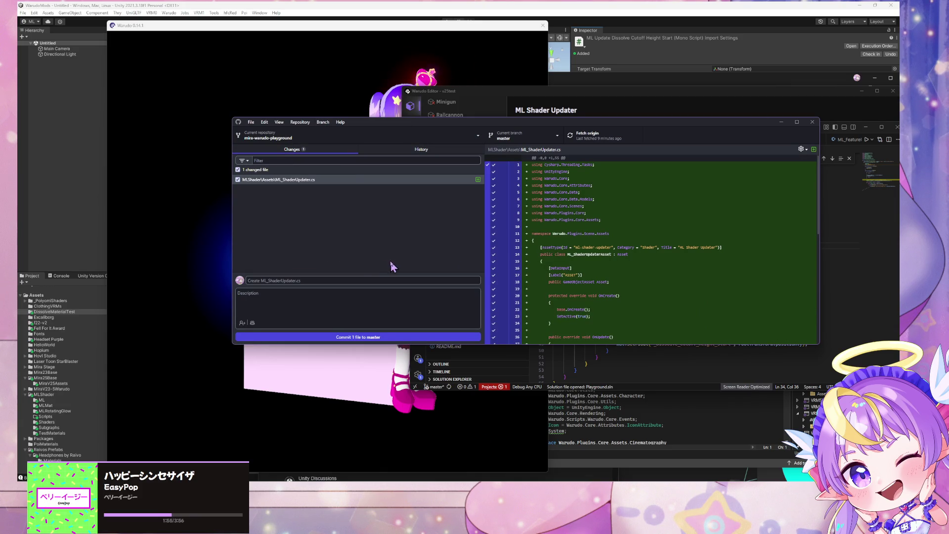
click(319, 280)
text(Adde)
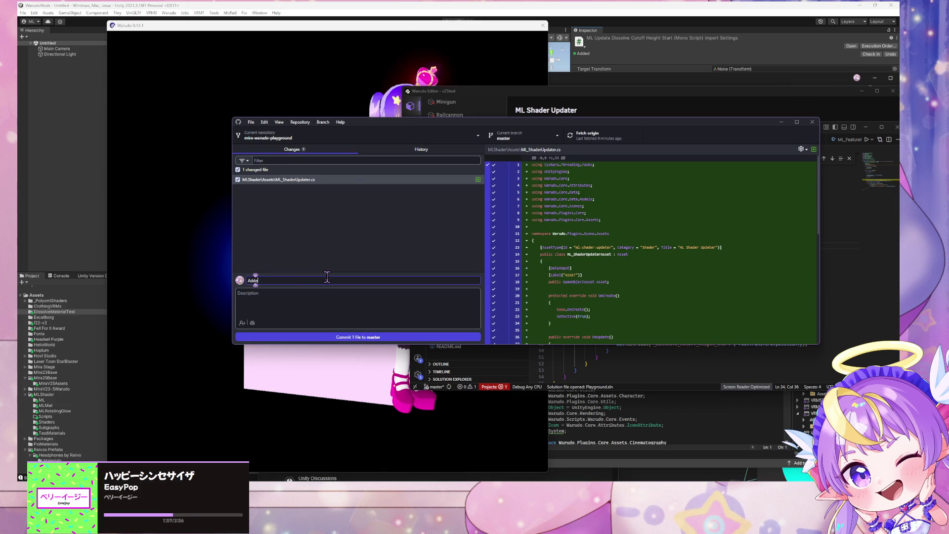
text(d Shader Updater)
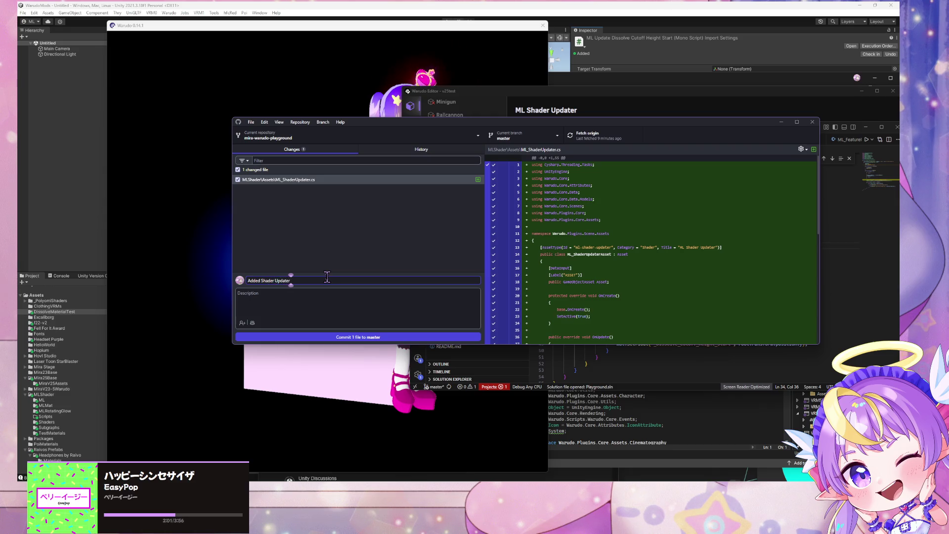
text( Asset)
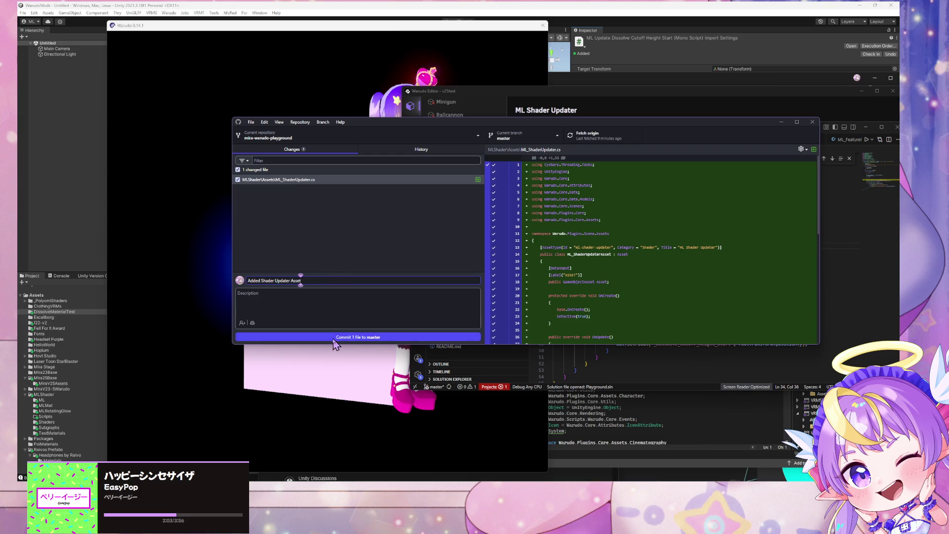
click(333, 337)
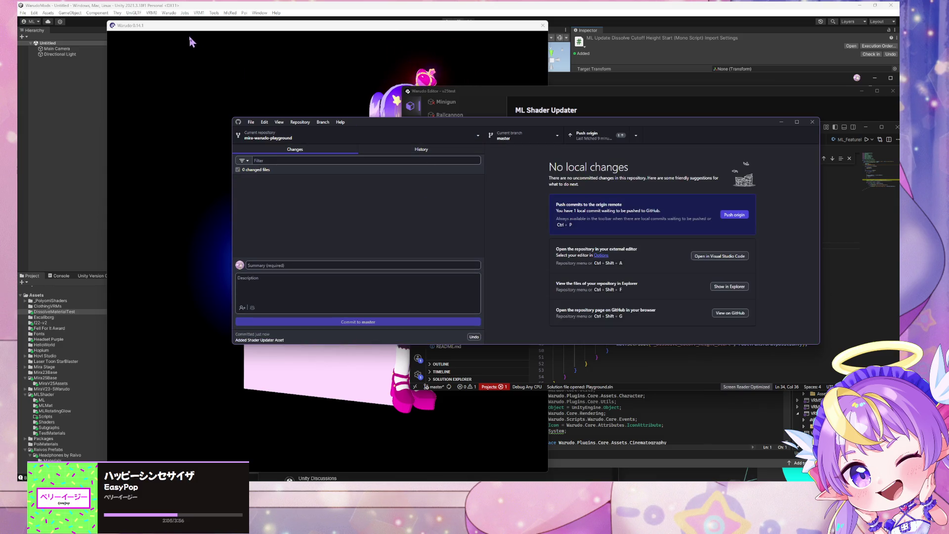
click(190, 38)
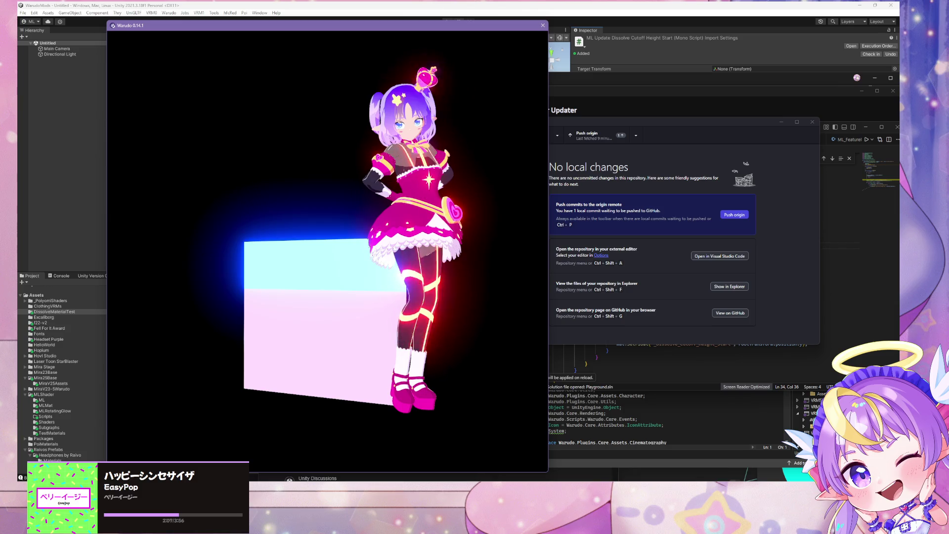
Step: Keep Prop 2 as the updater's asset after trying Railcannon, and frame the character
key(alt+Tab)
click(598, 155)
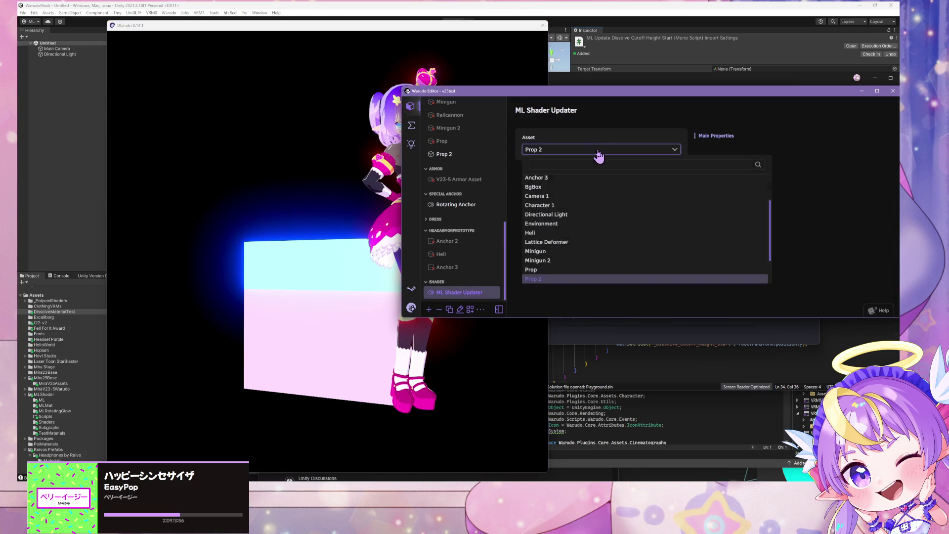
click(546, 279)
click(587, 155)
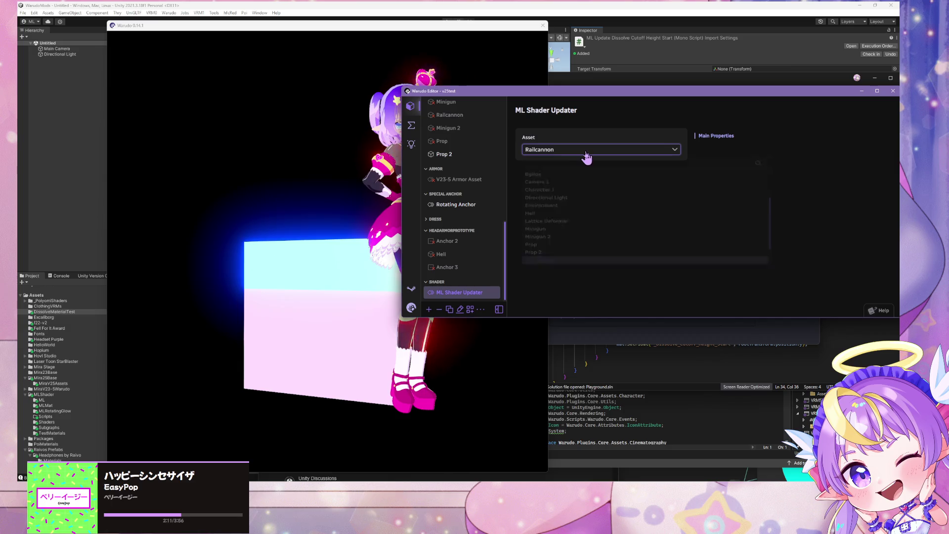
click(570, 270)
click(292, 279)
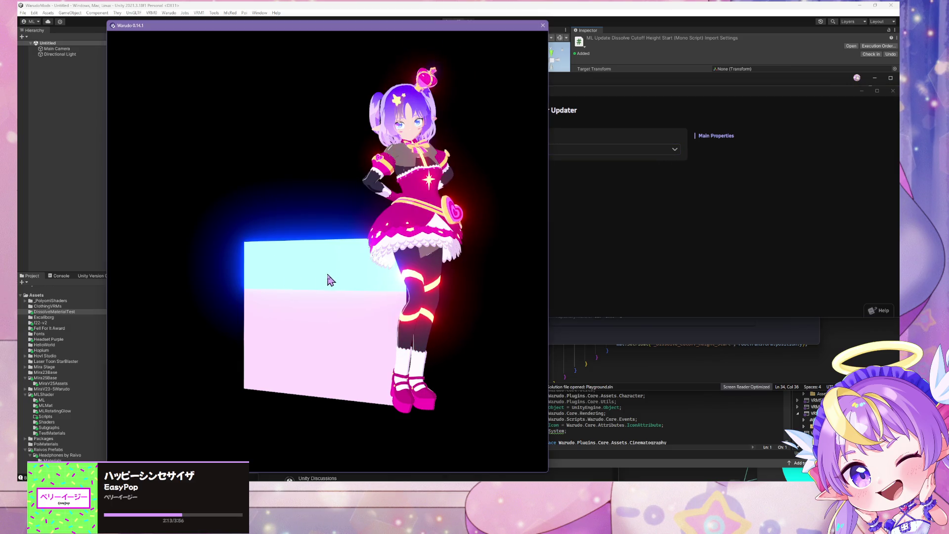
click(667, 300)
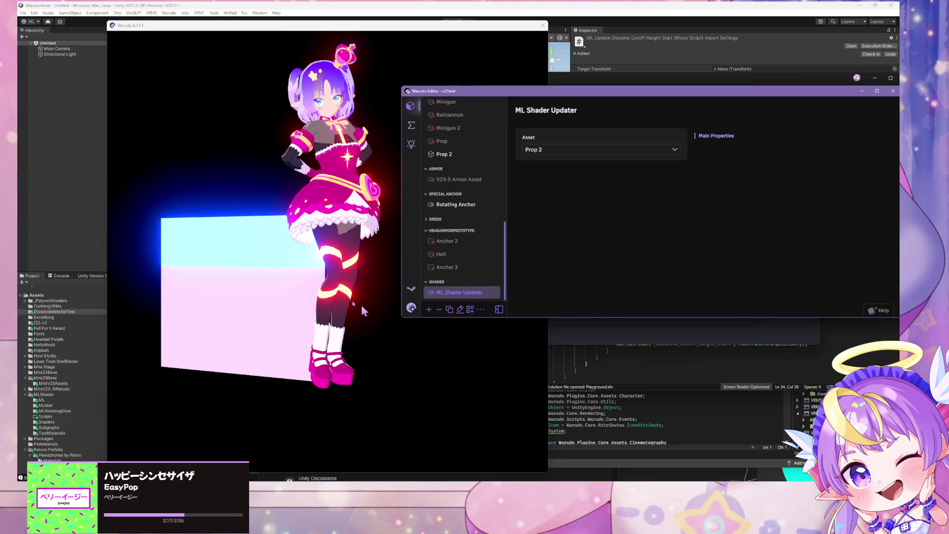
click(282, 254)
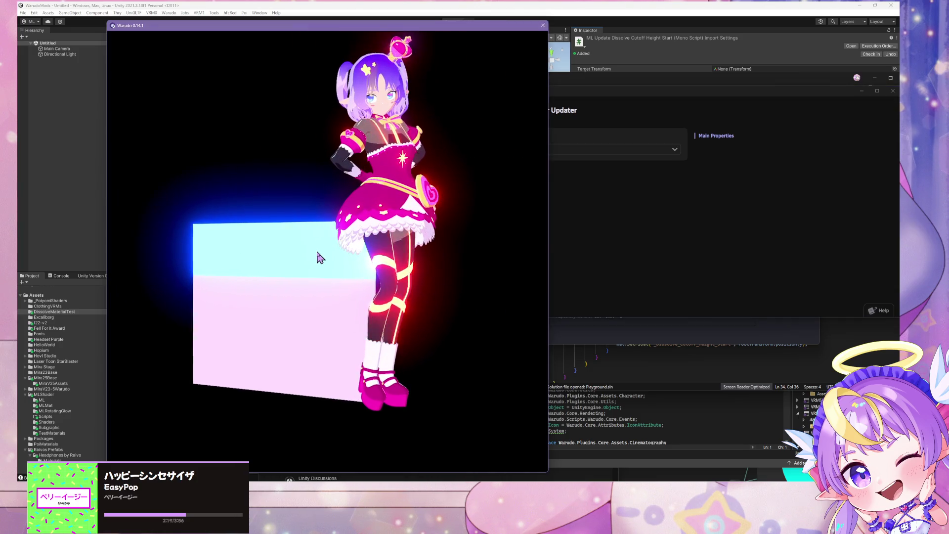
key(Home)
key(Home)
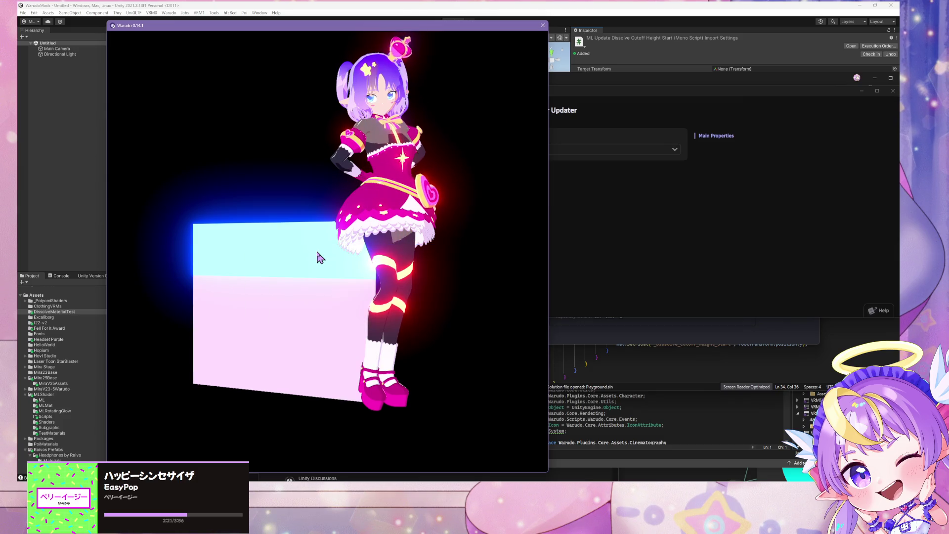
key(alt+Tab)
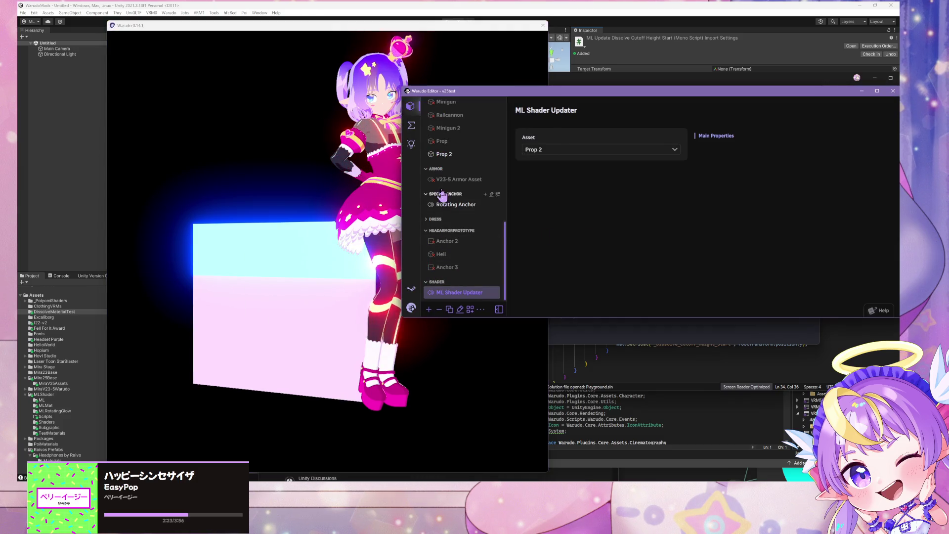
scroll(445, 237, up, 1)
Step: Drag the Prop 2 plane left of the character and scrub its cutoff height to -0.09
click(442, 189)
click(288, 275)
mouse_move(288, 276)
mouse_down()
mouse_move(277, 148)
mouse_move(279, 294)
mouse_move(257, 224)
mouse_up()
click(731, 244)
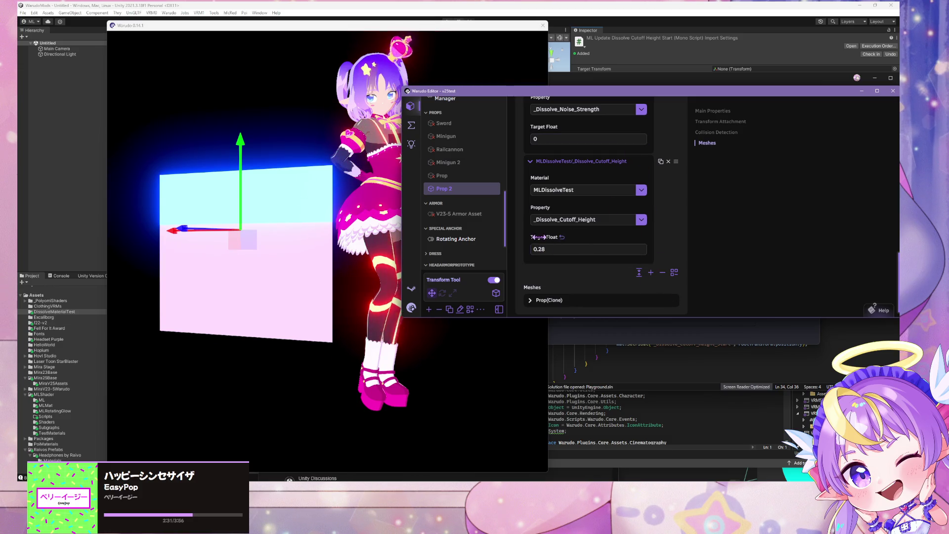
mouse_move(544, 236)
mouse_down()
mouse_move(577, 237)
mouse_move(534, 236)
mouse_move(579, 237)
mouse_move(559, 236)
mouse_up()
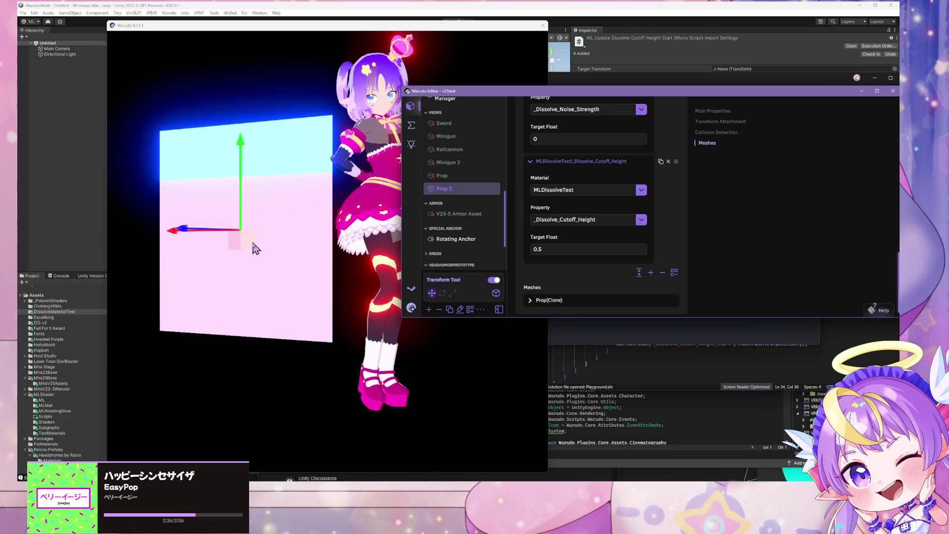
mouse_move(256, 248)
mouse_down()
mouse_move(262, 138)
mouse_move(287, 398)
mouse_move(267, 116)
mouse_move(356, 185)
mouse_move(263, 240)
mouse_move(231, 241)
mouse_up()
click(743, 247)
mouse_move(559, 237)
mouse_down()
mouse_move(588, 237)
mouse_move(531, 237)
mouse_move(541, 237)
mouse_up()
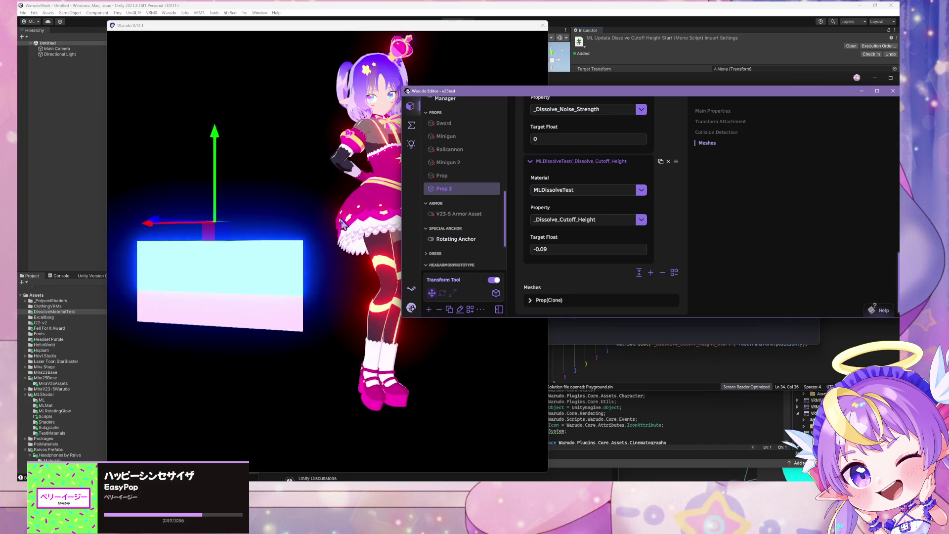
click(216, 228)
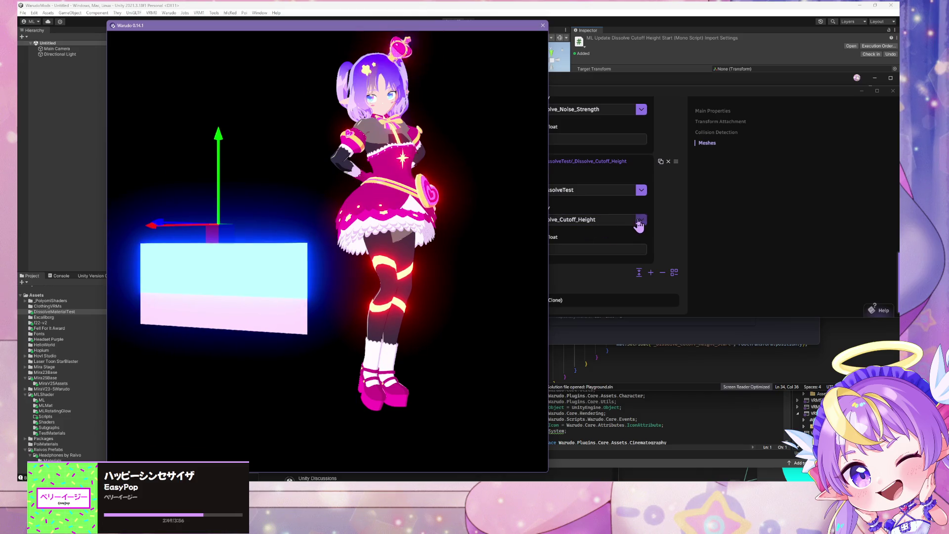
Step: Try _Dissolve_Noise_Scale on the second material entry, then return to _Dissolve_Cutoff_Height at 0.48
click(640, 221)
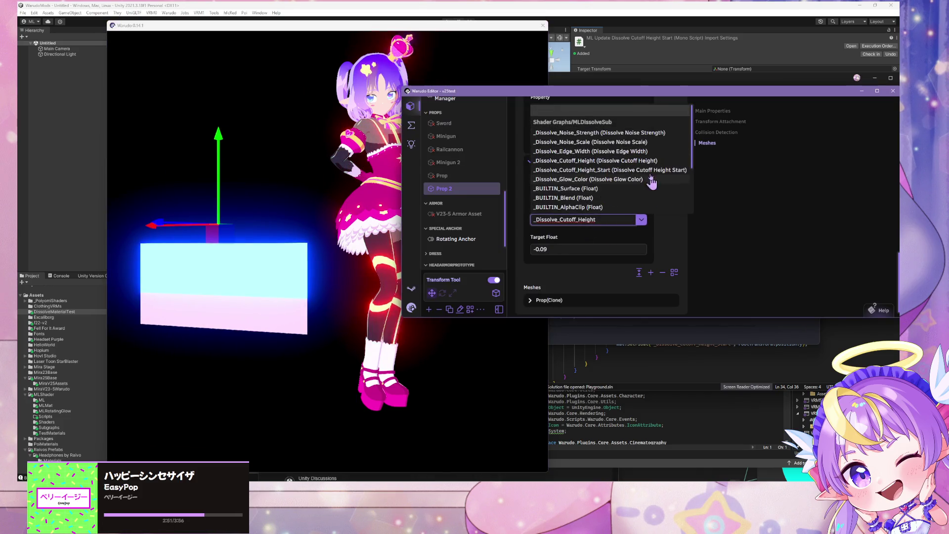
click(613, 143)
click(228, 248)
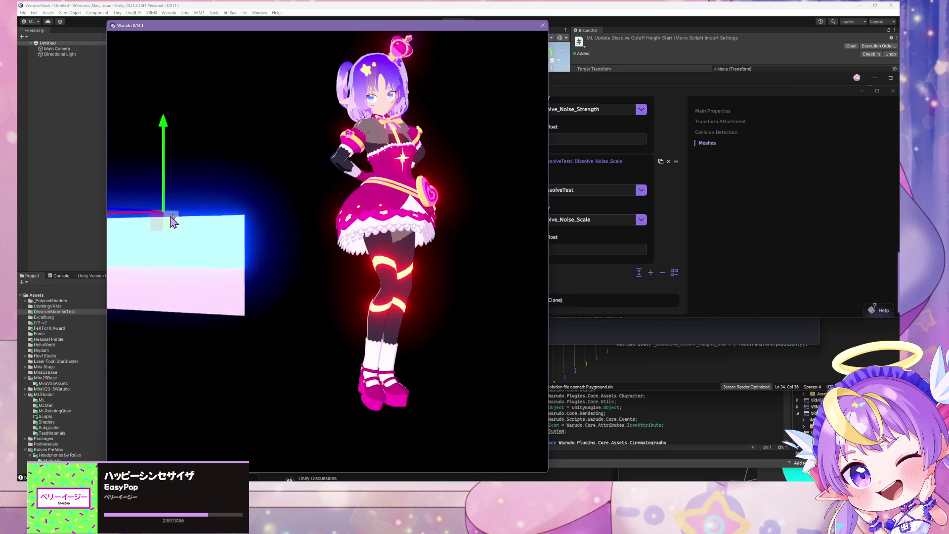
click(643, 220)
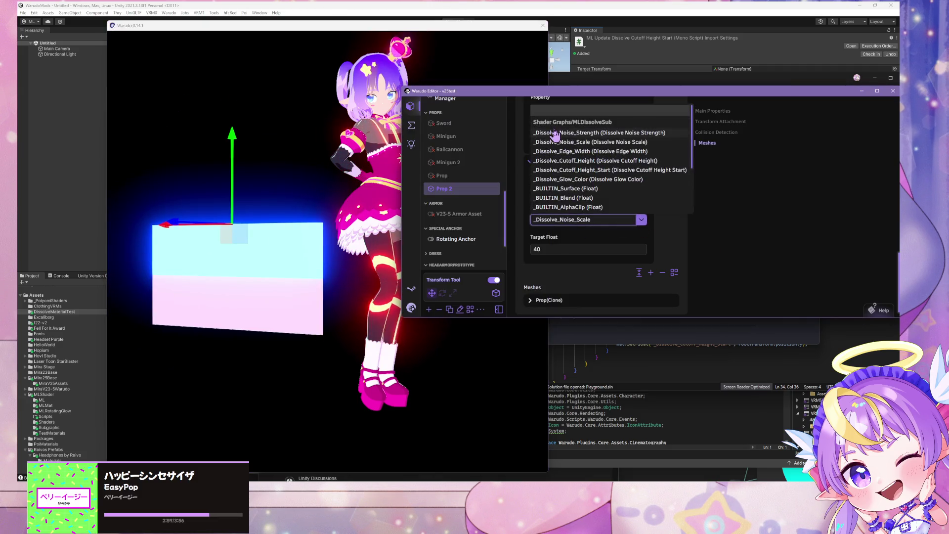
click(567, 143)
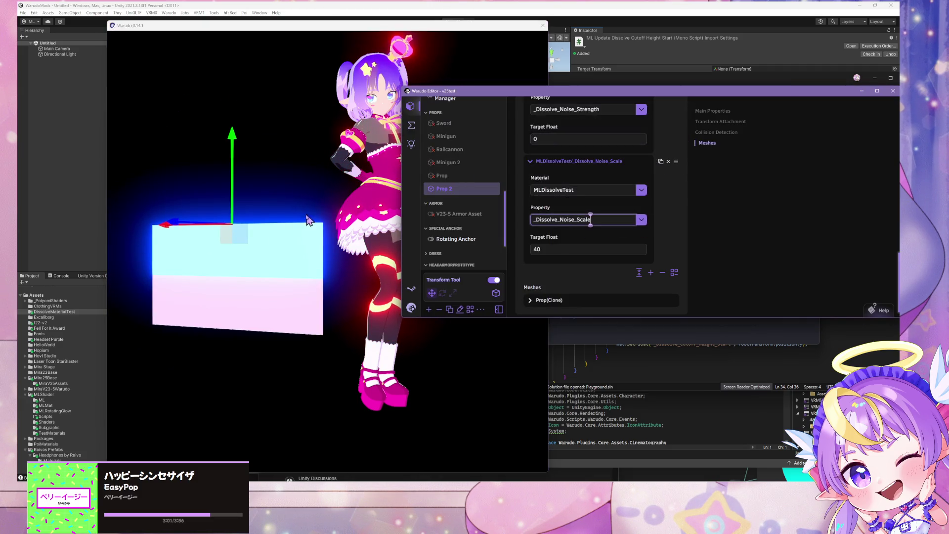
click(637, 220)
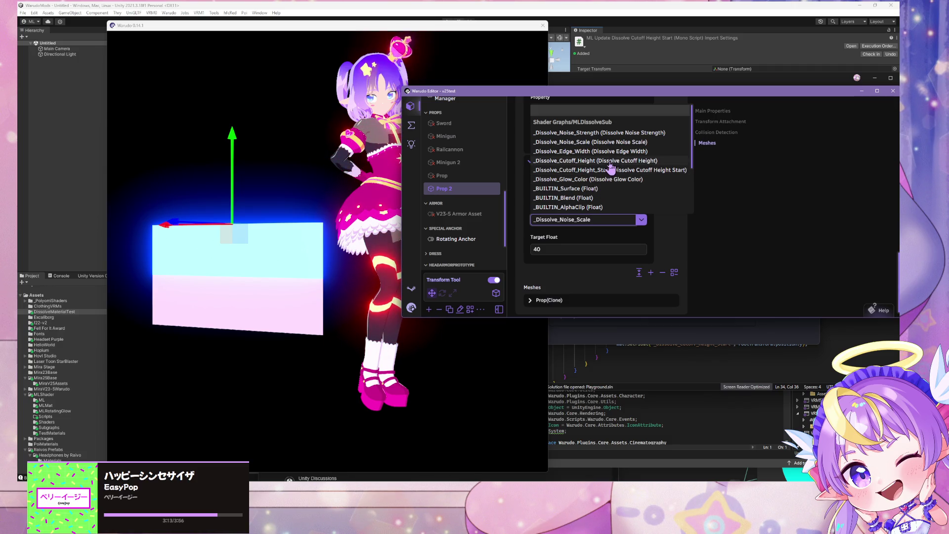
click(624, 162)
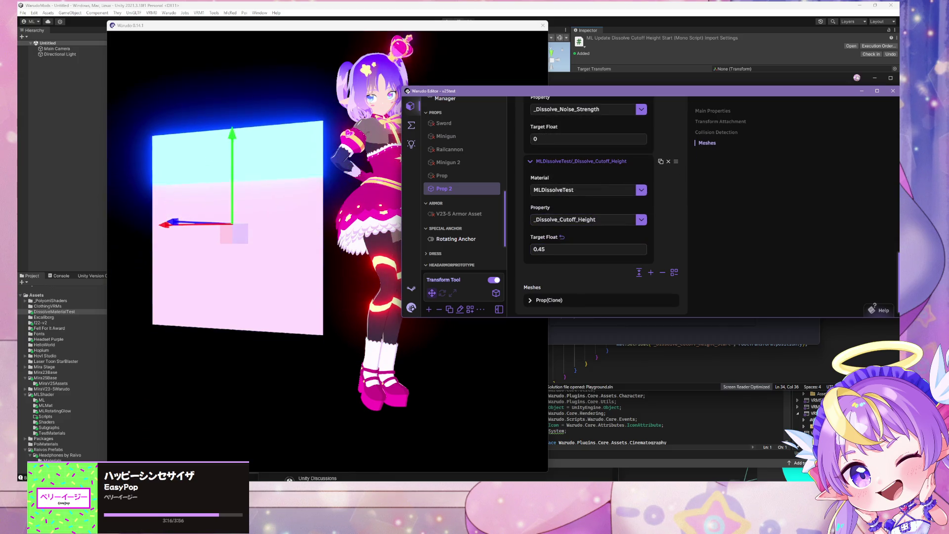
drag(544, 237, 548, 236)
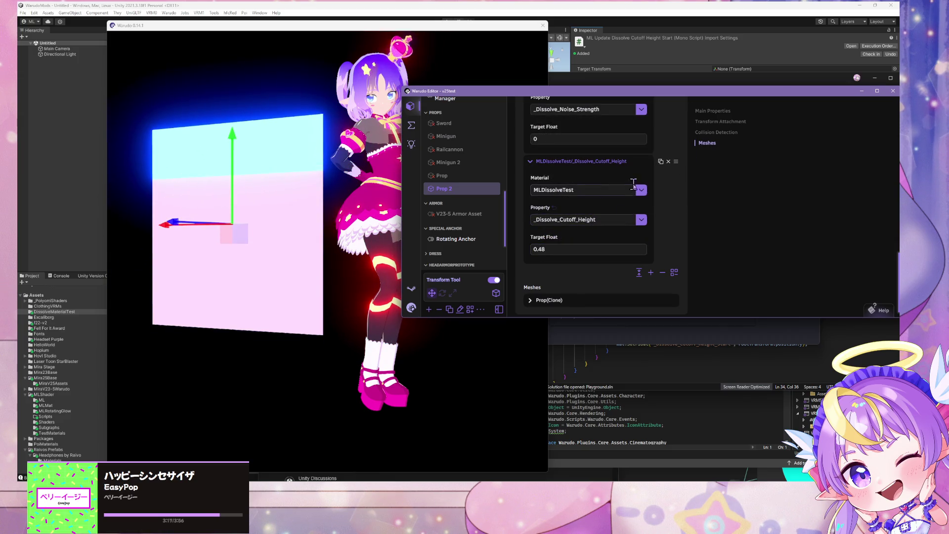
scroll(633, 183, up, 3)
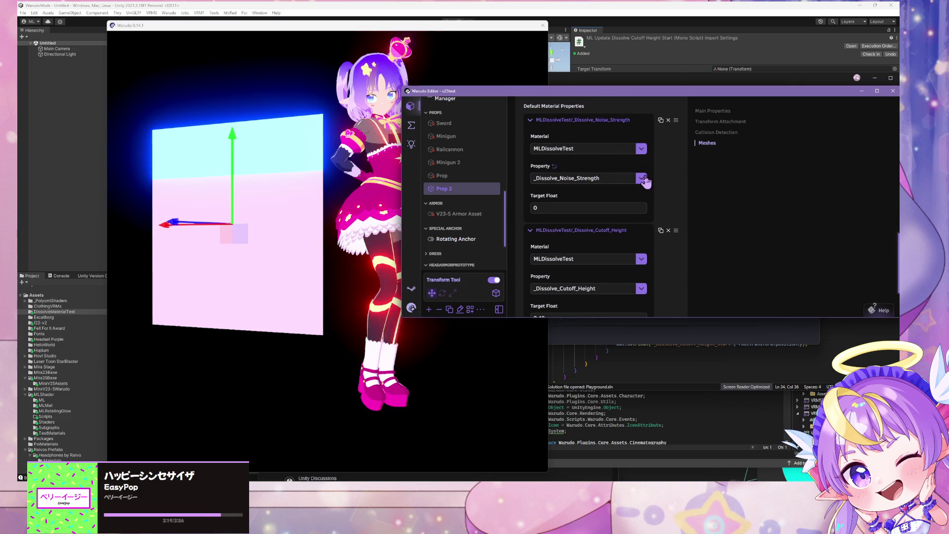
Step: Set the _Dissolve_Noise_Strength target float to 1
drag(544, 196, 566, 196)
click(563, 196)
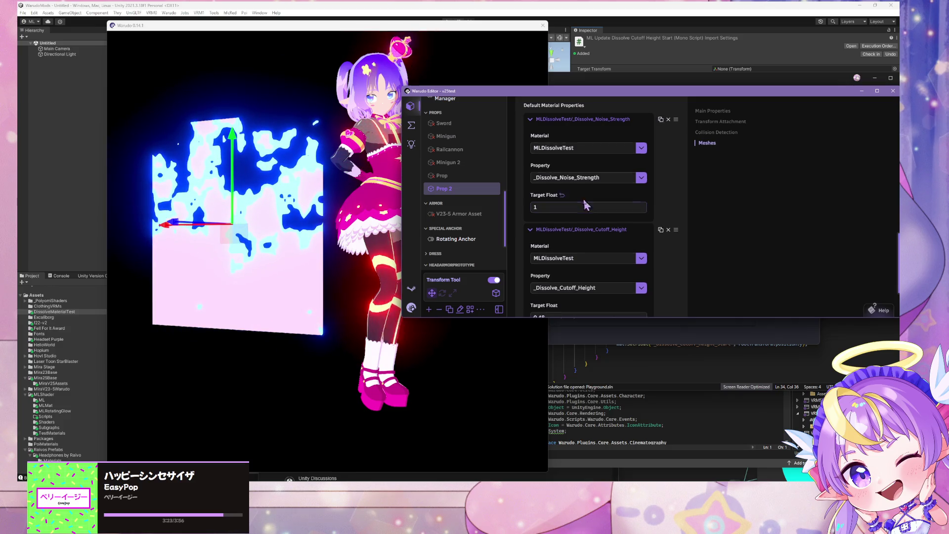
scroll(535, 251, down, 3)
Step: Sweep the _Dissolve_Cutoff_Height target float to preview the dissolve, settling on 0.87
mouse_move(549, 237)
mouse_down()
mouse_move(529, 238)
mouse_move(643, 237)
mouse_up()
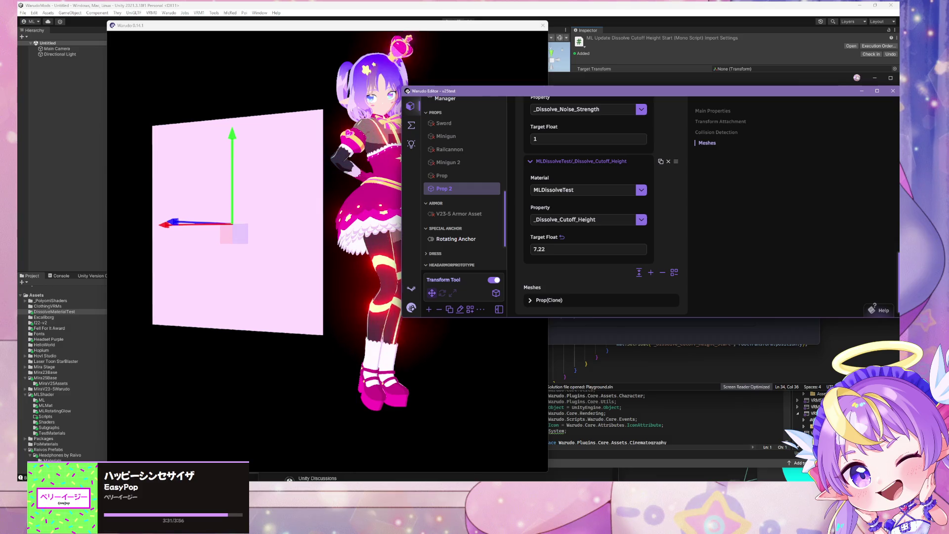
drag(544, 237, 534, 237)
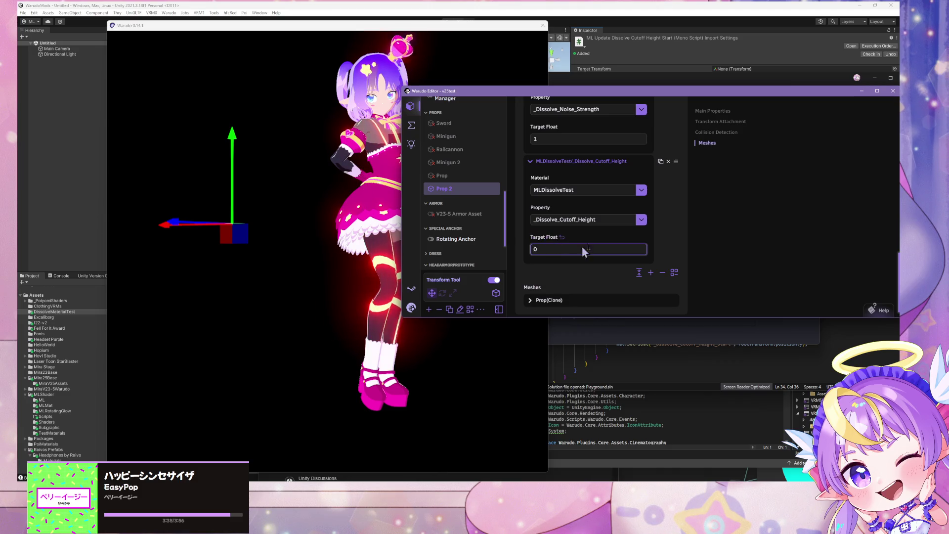
key(Return)
drag(539, 236, 544, 235)
text(0.19)
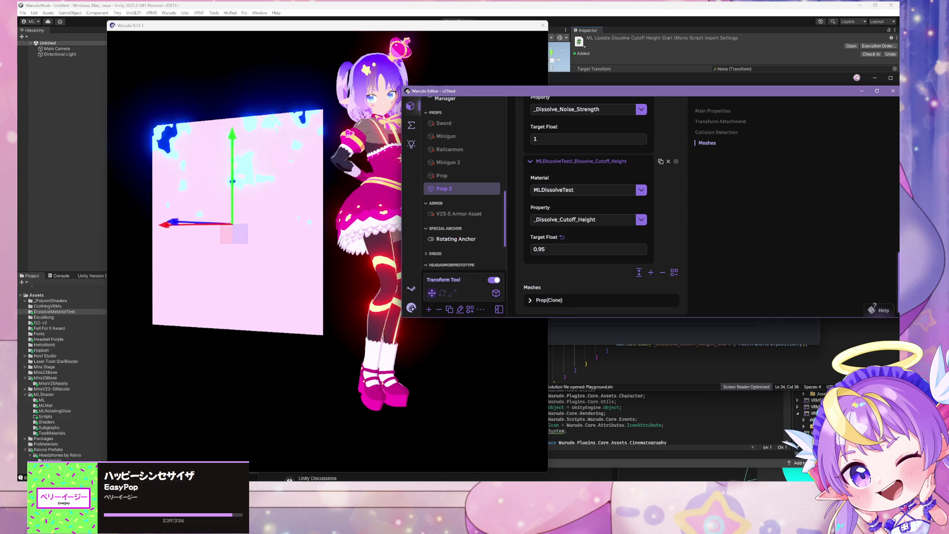
text(0.91)
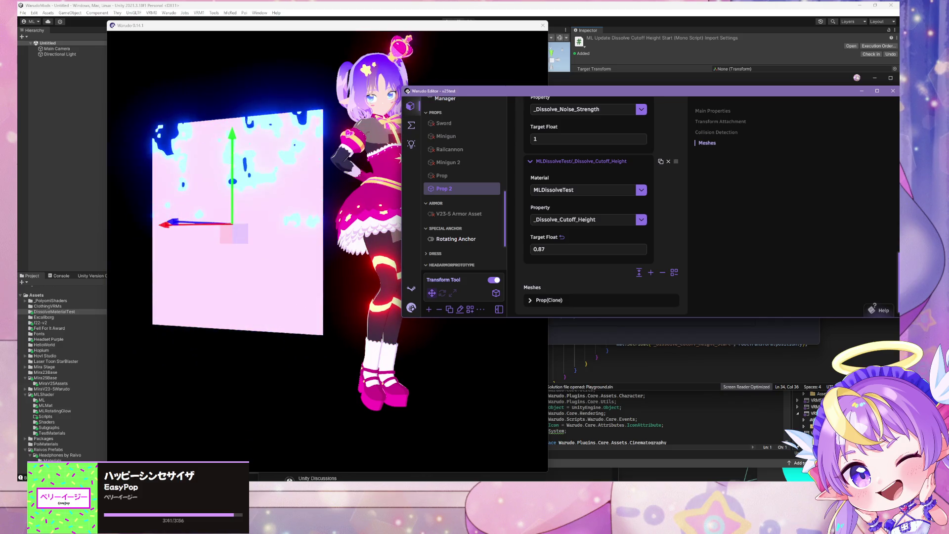
scroll(546, 141, up, 2)
scroll(546, 144, up, 2)
Step: Collapse the existing entries, add a new default material property entry, and set its material to MLDissolveTest
click(532, 155)
click(592, 171)
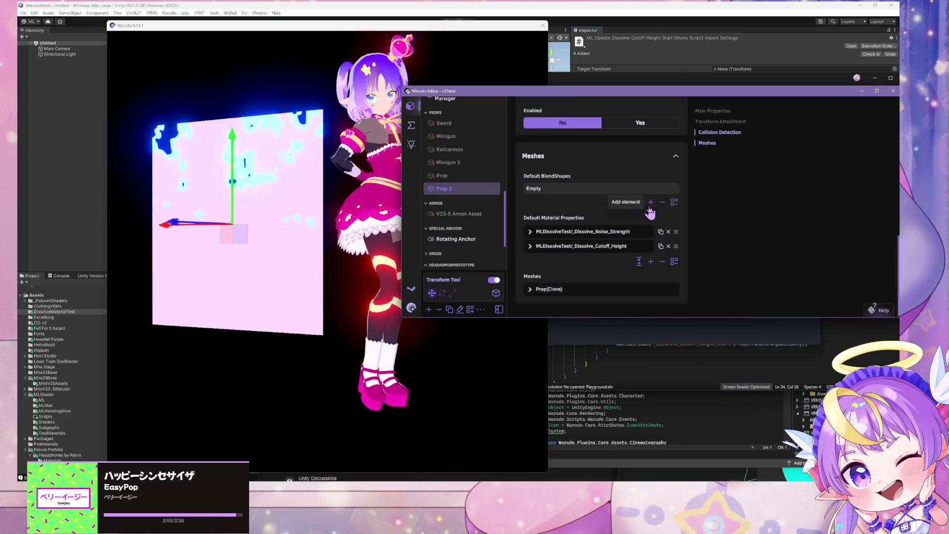
click(651, 261)
scroll(547, 221, down, 1)
click(545, 246)
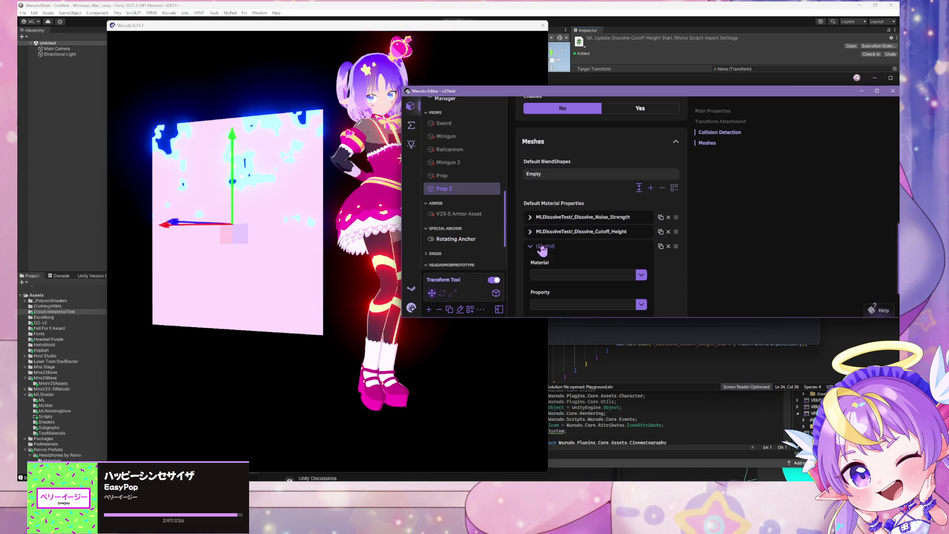
scroll(547, 250, down, 2)
click(641, 208)
click(573, 233)
Step: Choose _Dissolve_Noise_Scale as the new entry's shader property
click(641, 238)
scroll(597, 200, down, 5)
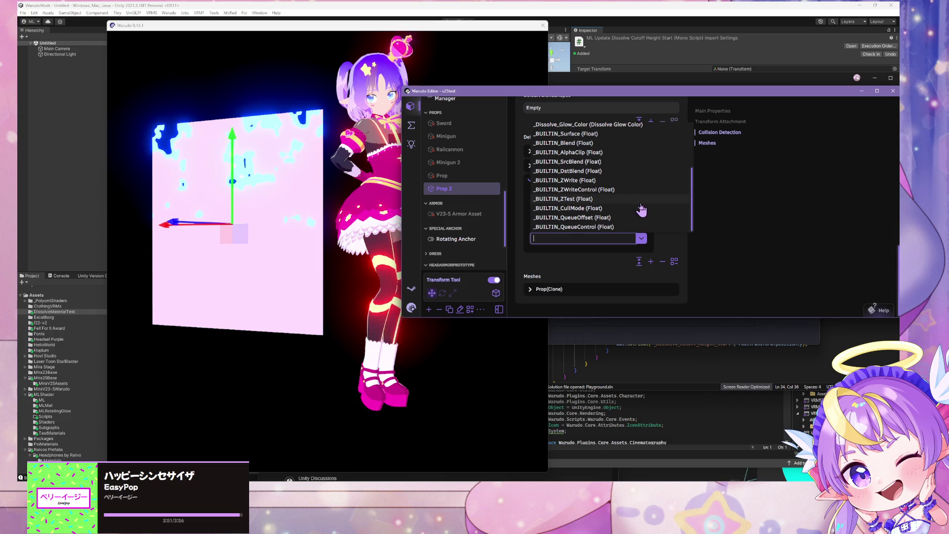
scroll(549, 193, up, 5)
scroll(549, 192, down, 2)
scroll(548, 195, up, 2)
scroll(546, 196, down, 5)
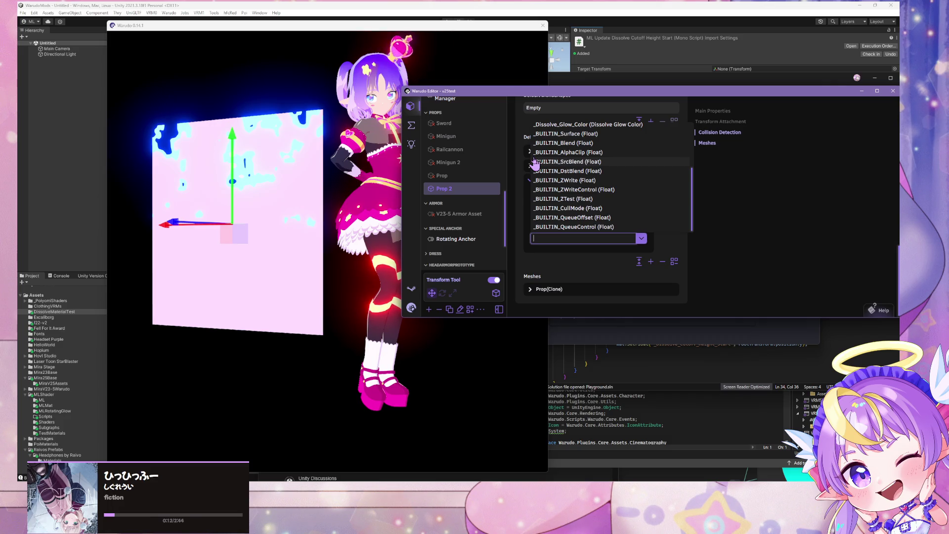
click(691, 252)
click(641, 238)
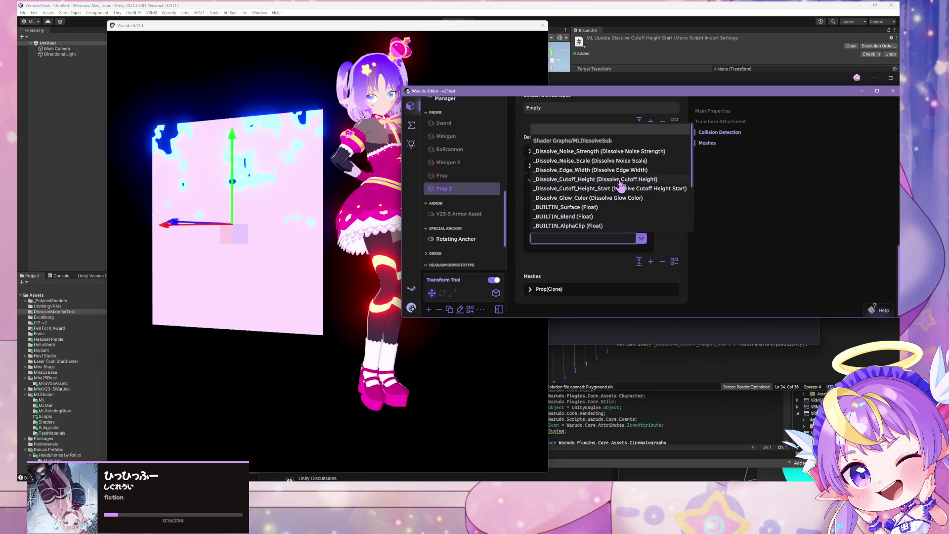
click(606, 160)
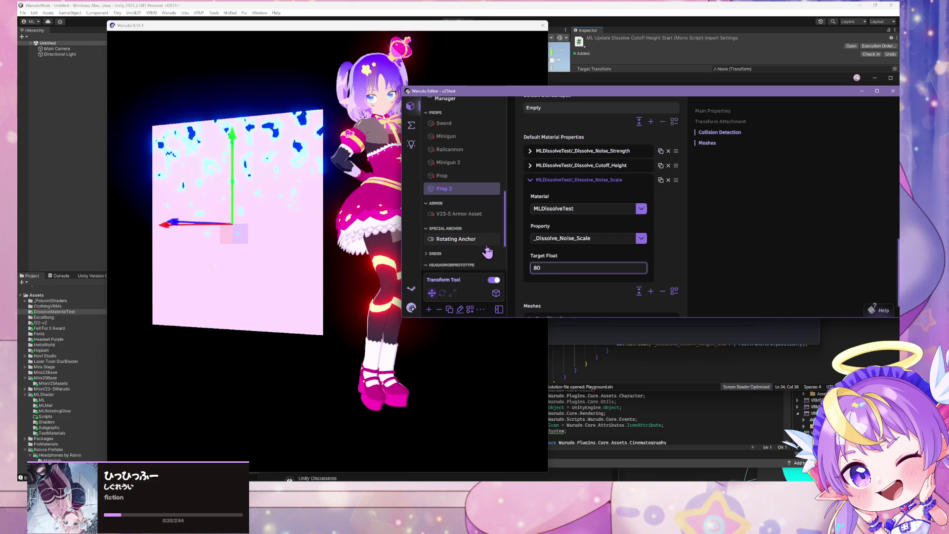
Step: Confirm noise scale 80, then try _Dissolve_Cutoff_Height Target Float values -0.54, 0.72 and 0.33
click(675, 244)
click(591, 166)
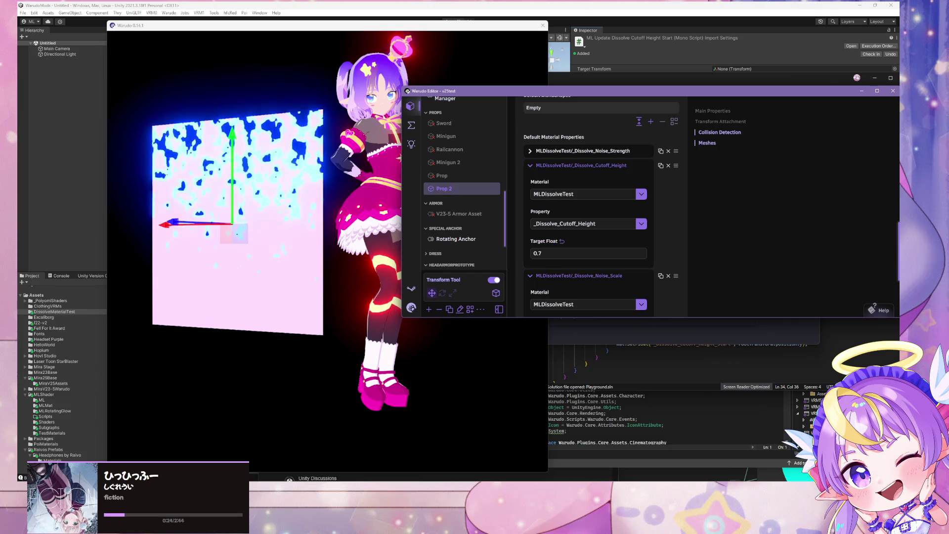
text(-0.54)
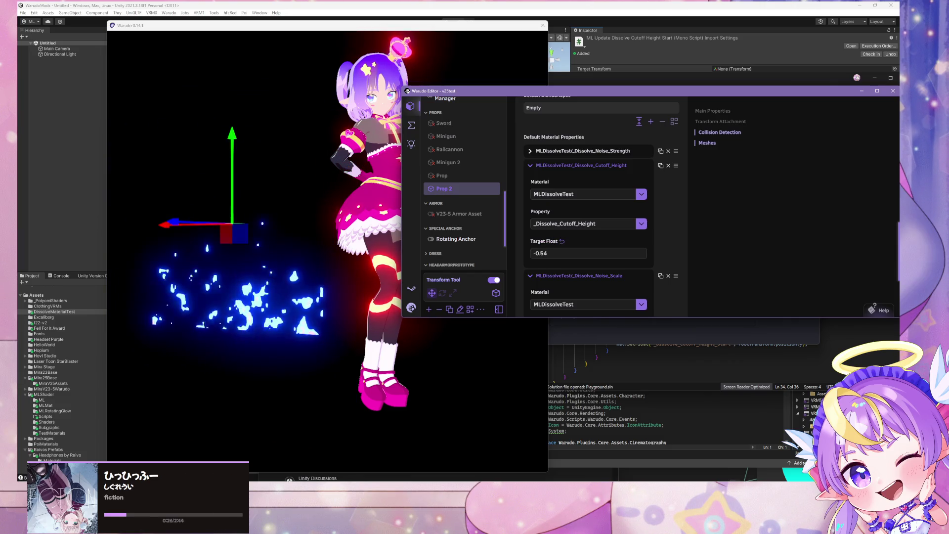
key(ctrl+a)
text(0.72)
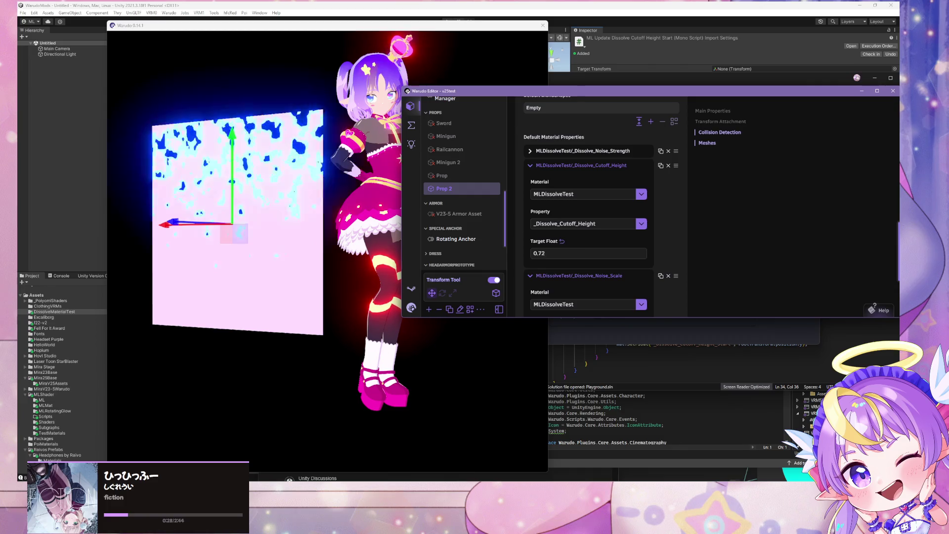
key(ctrl+a)
text(0.33)
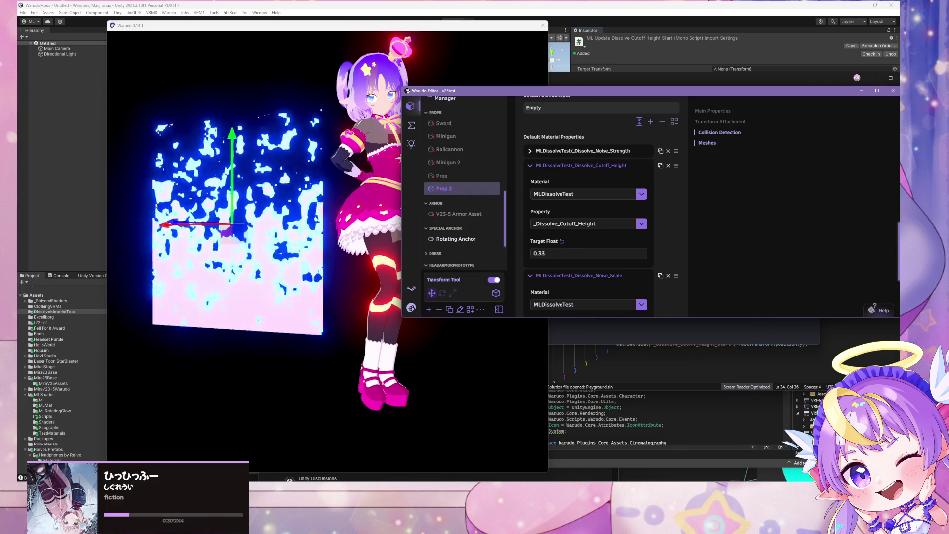
Step: Test cutoff heights 0.42, 1.01 and 0.77, finally leaving Target Float at 1.33
key(ctrl+a)
text(0.42)
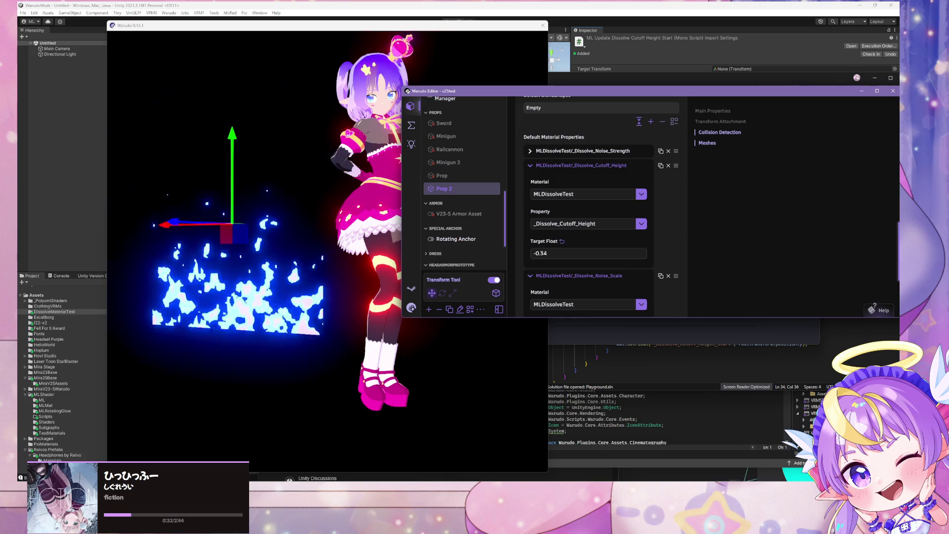
key(ctrl+a)
text(1.01)
key(ctrl+a)
text(0.77)
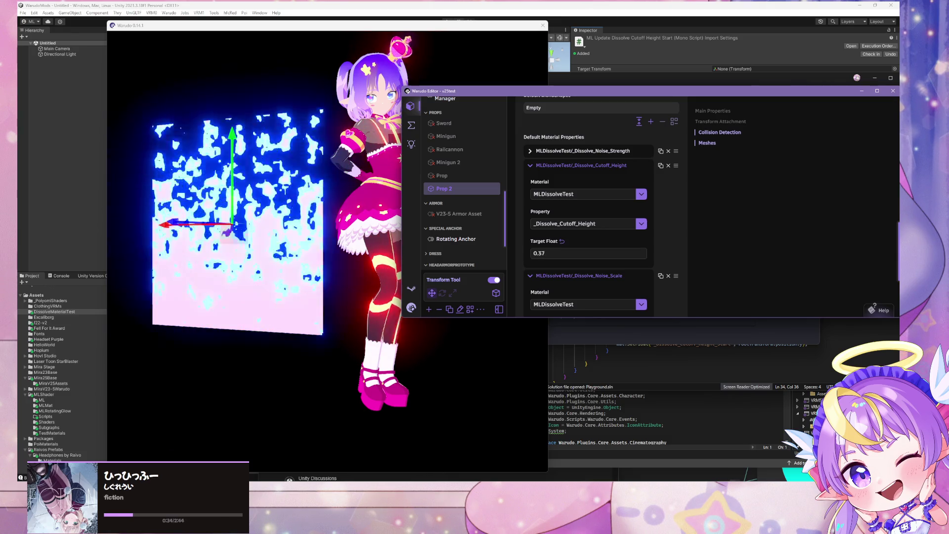
key(ctrl+a)
text(1.33)
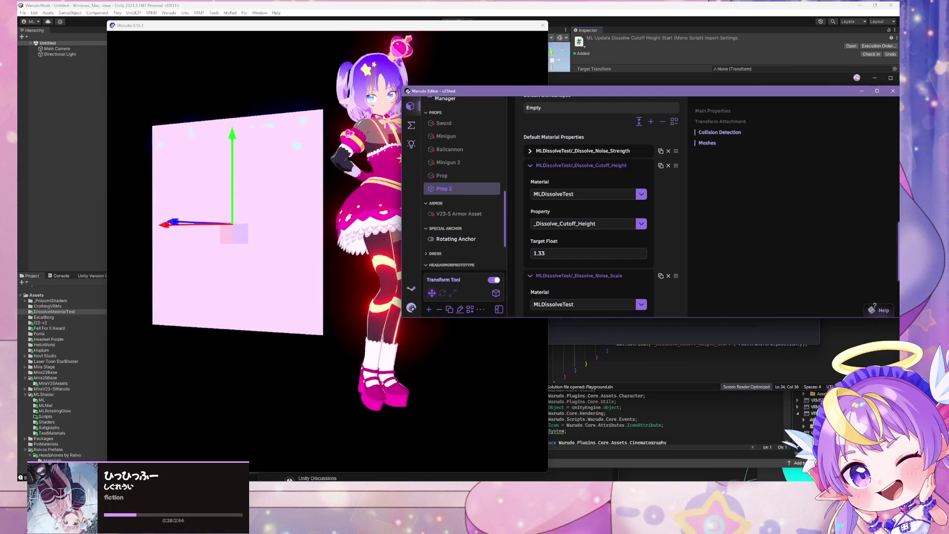
Step: Orbit and shift the Warudo camera to view the dissolving plane and character
key(alt+Tab)
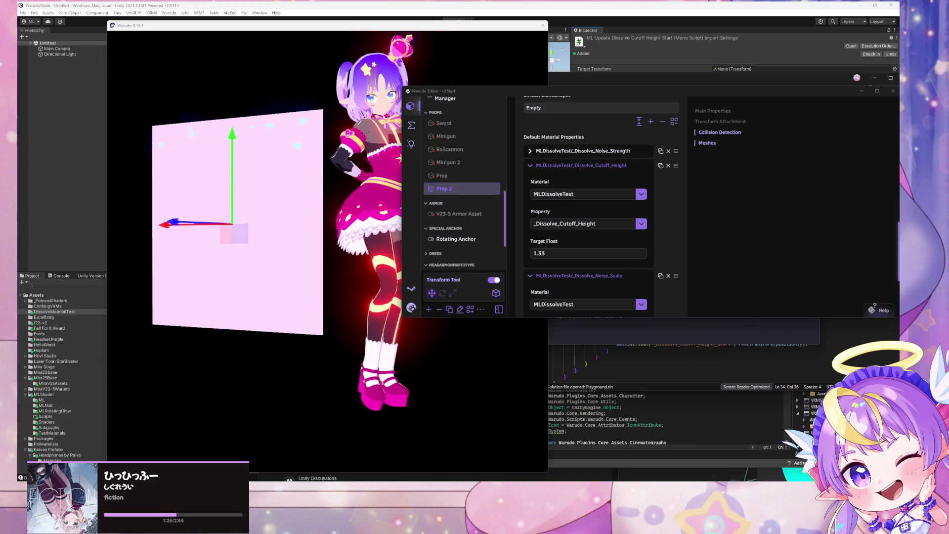
click(421, 241)
mouse_move(396, 242)
mouse_down()
mouse_move(307, 249)
mouse_move(452, 256)
mouse_move(425, 250)
mouse_move(507, 241)
mouse_up()
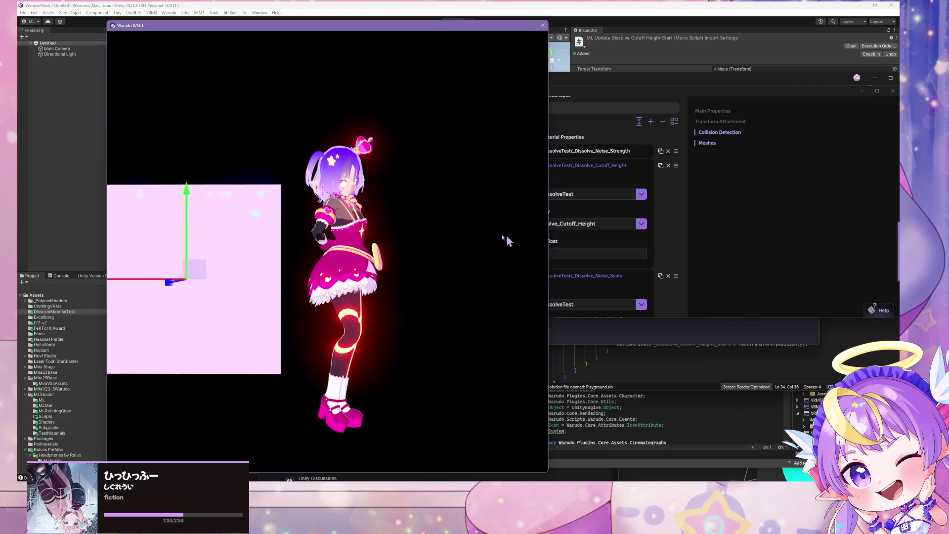
key(alt+Tab)
mouse_move(280, 273)
mouse_down()
mouse_move(361, 239)
mouse_move(271, 212)
mouse_up()
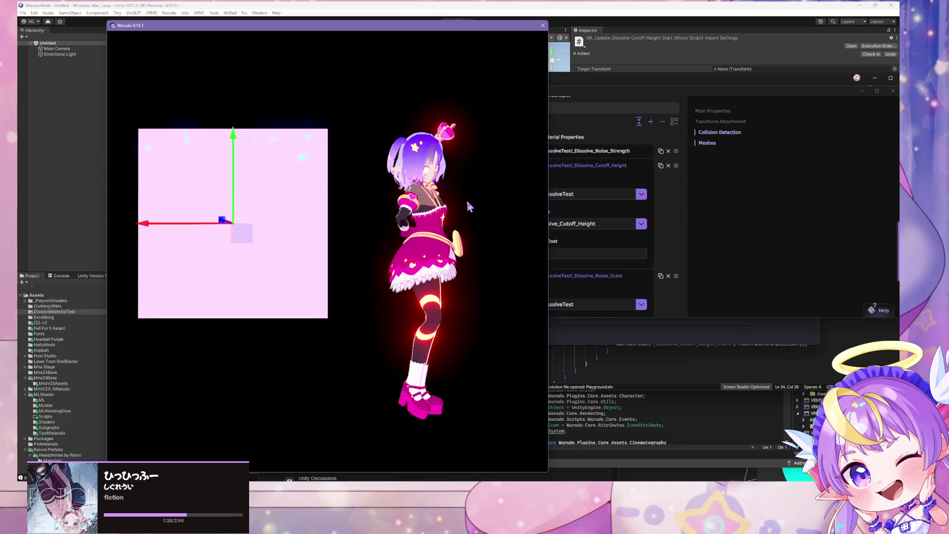
click(698, 250)
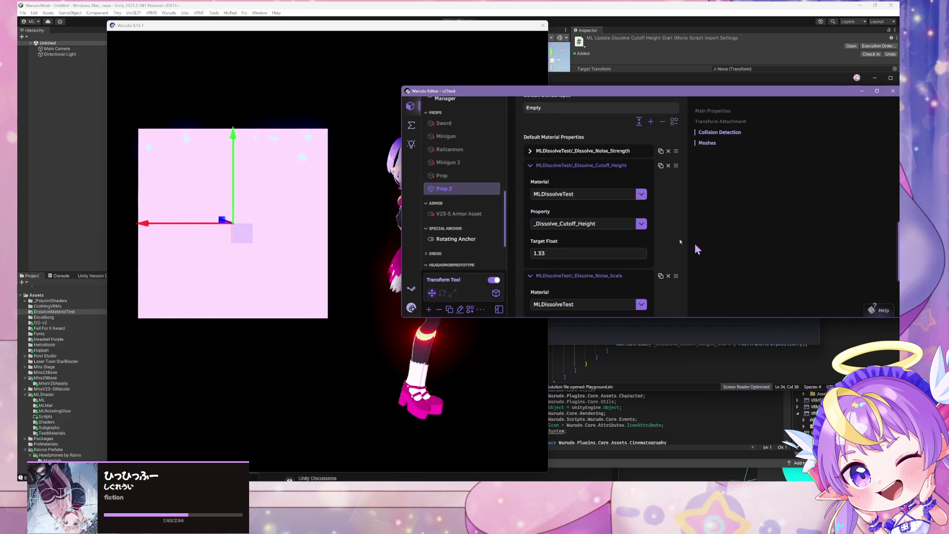
mouse_move(258, 246)
mouse_down()
mouse_move(329, 322)
mouse_move(286, 263)
mouse_up()
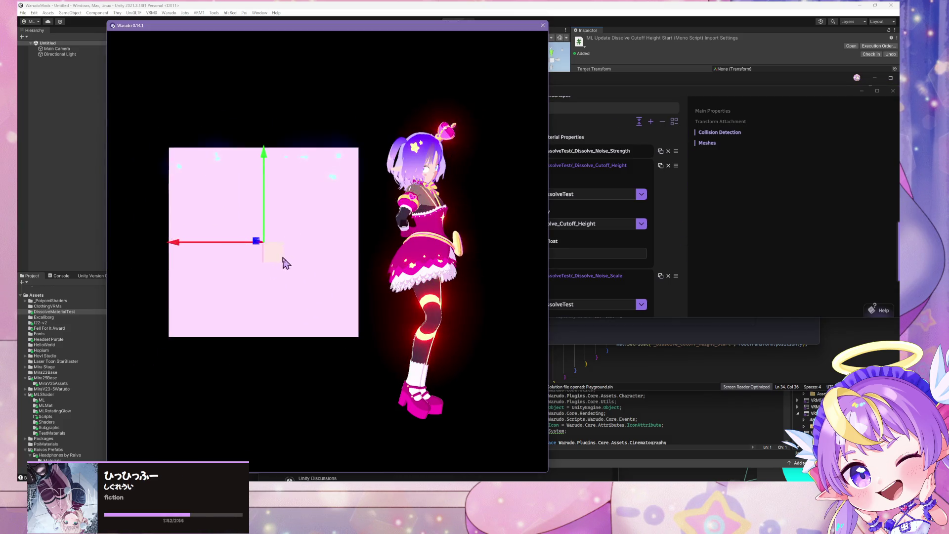
key(alt+Tab)
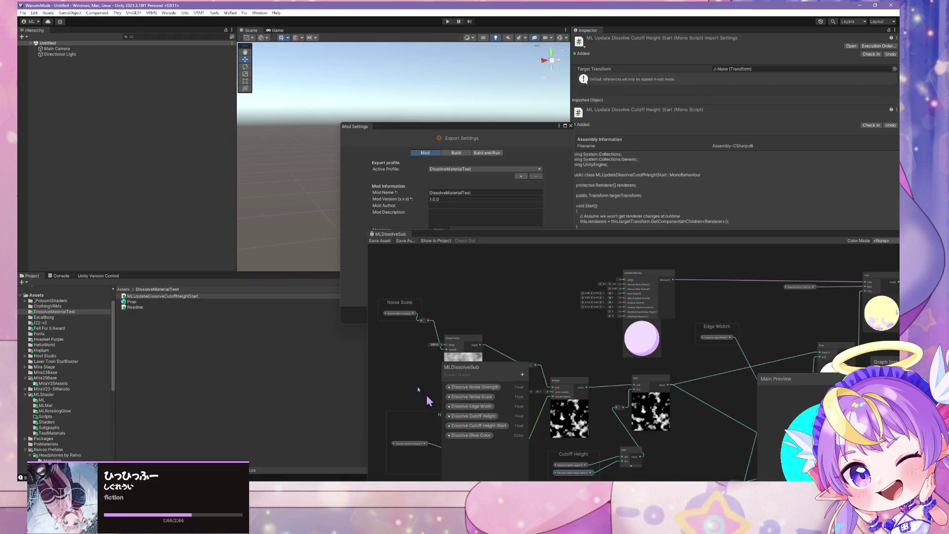
Step: Reposition the shader graph window and inspect the Cutoff Height group and Dissolve Cutoff Height Start node
drag(583, 236, 367, 29)
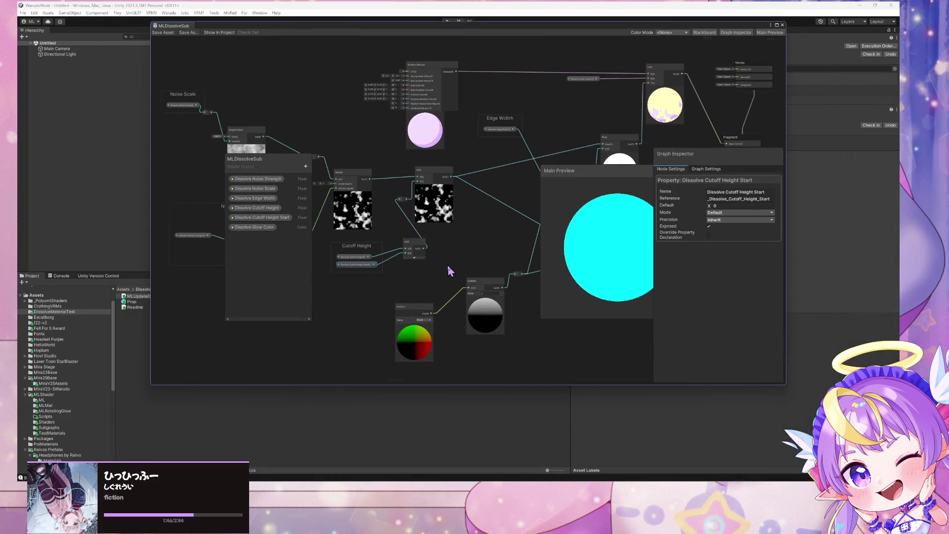
drag(451, 269, 554, 247)
scroll(553, 243, down, 2)
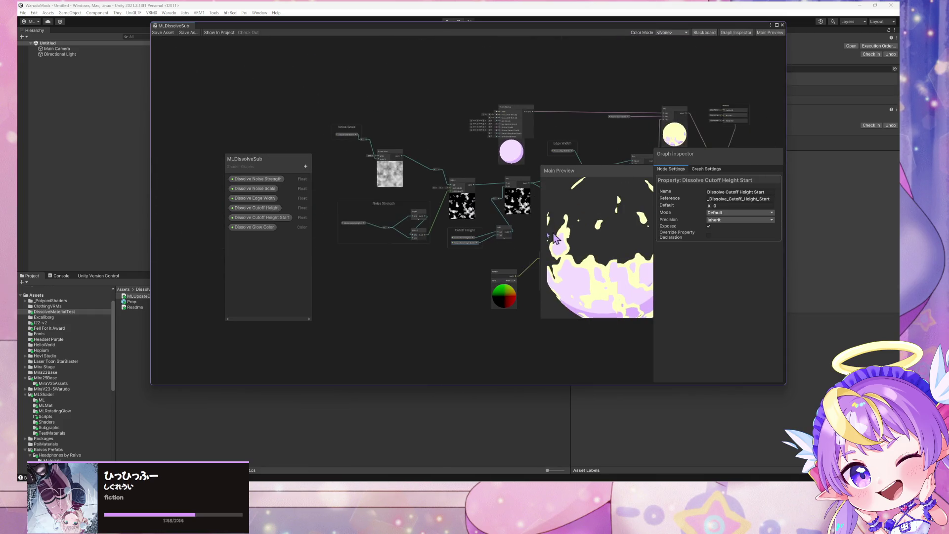
scroll(479, 230, up, 3)
click(435, 242)
drag(501, 281, 436, 266)
click(364, 243)
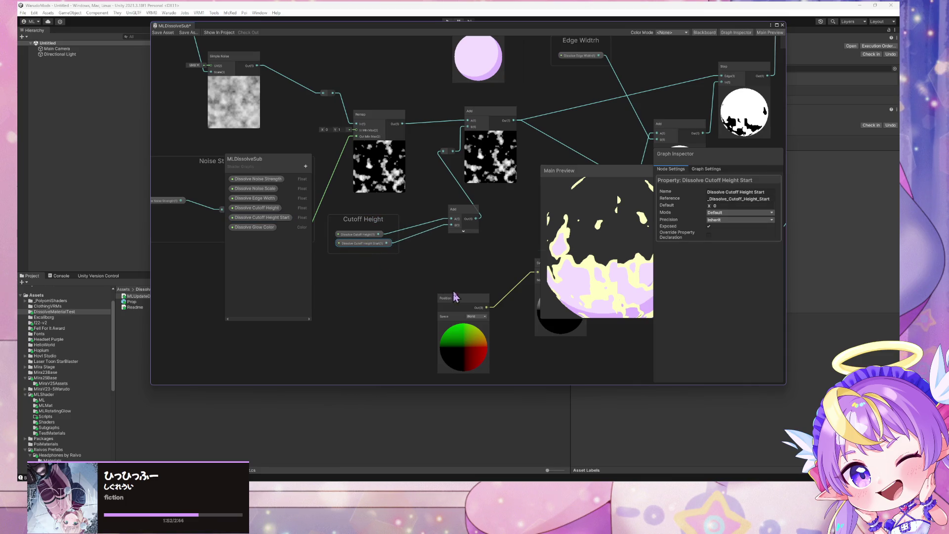
Step: Inspect the Position node, then add a Boolean property to the blackboard
drag(466, 296, 465, 301)
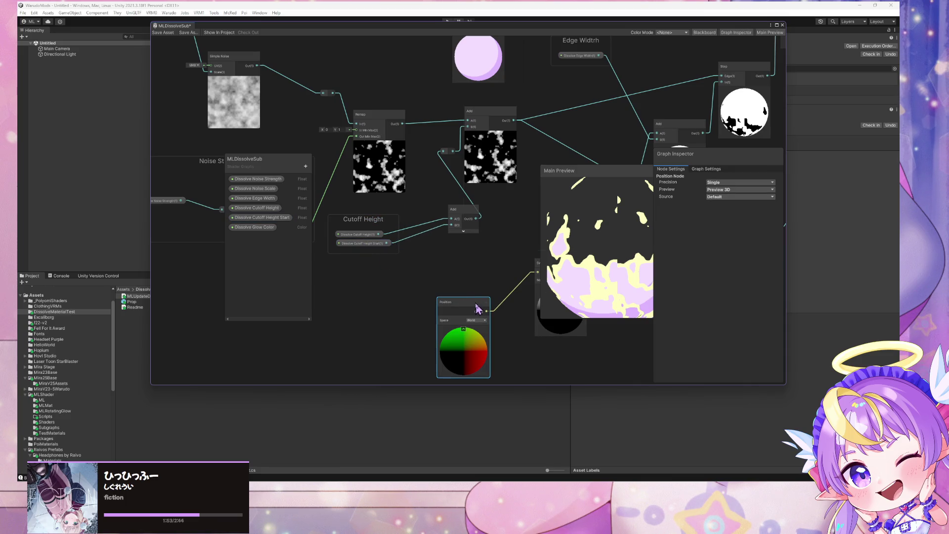
click(306, 168)
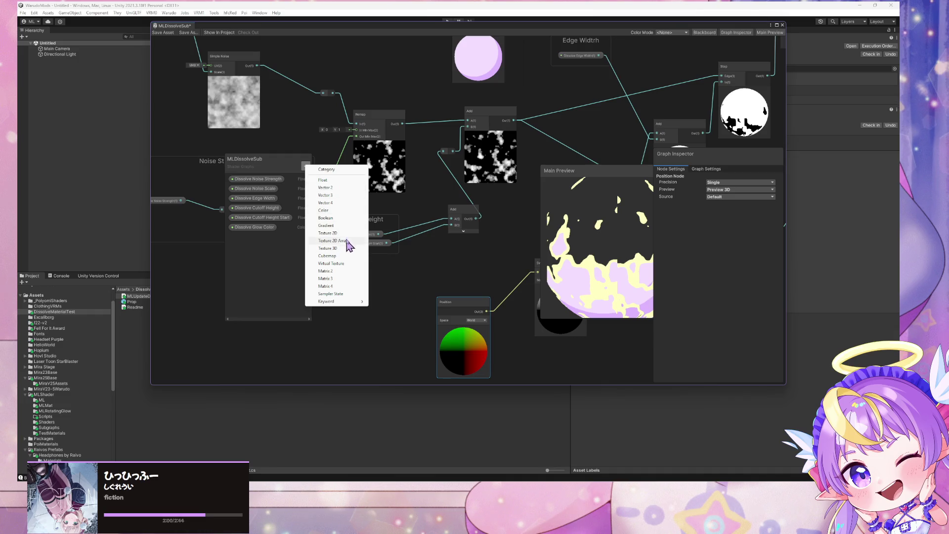
click(344, 218)
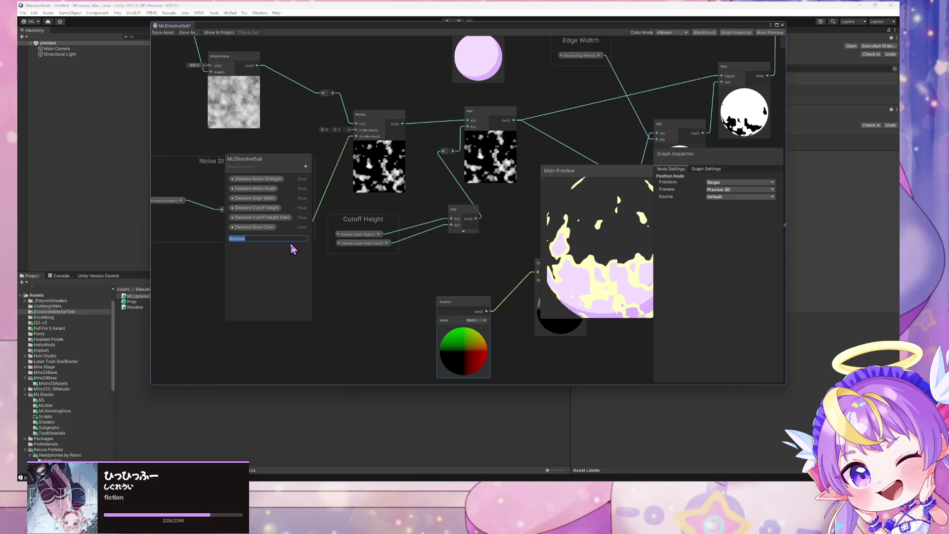
Step: Search Google for 'unity polar coordinates uv' in Chrome
mouse_move(428, 479)
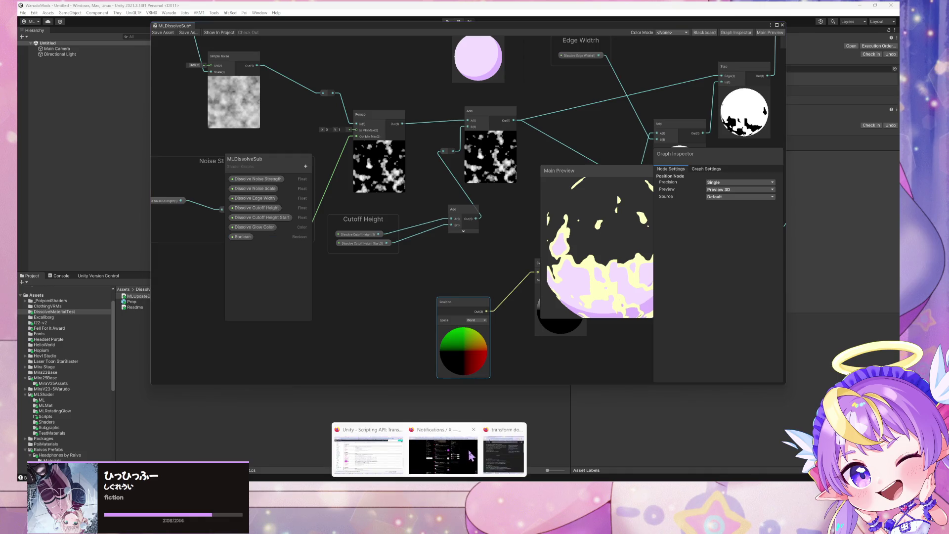
click(375, 451)
click(403, 182)
text(unity polar)
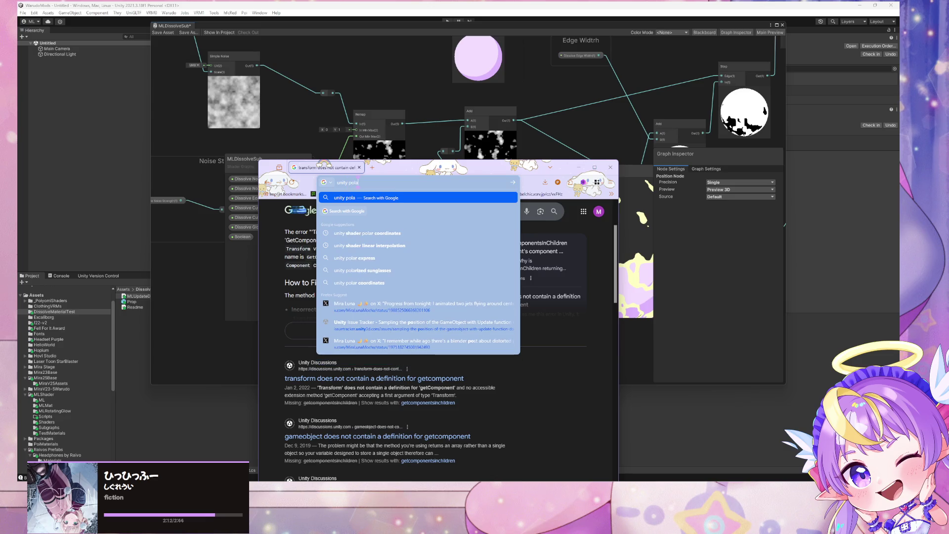
text( coo)
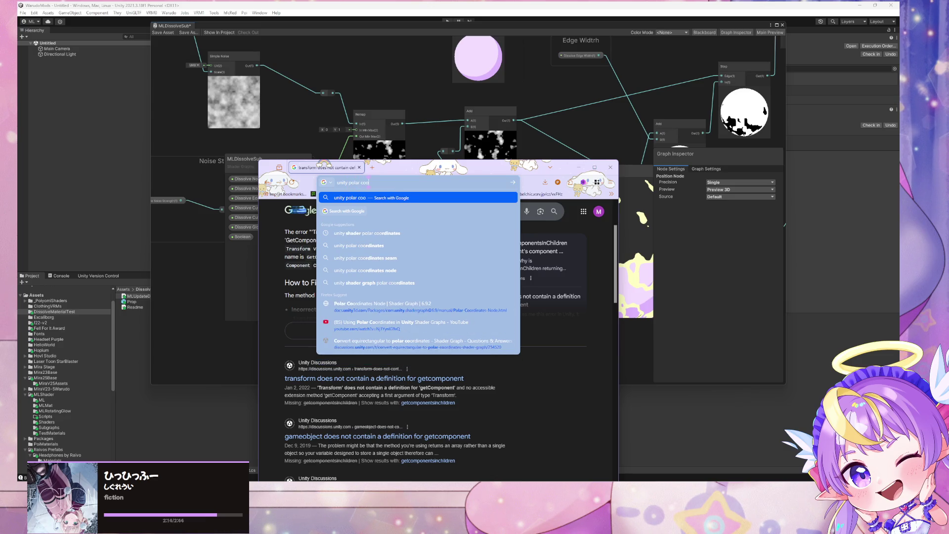
text(rdinate)
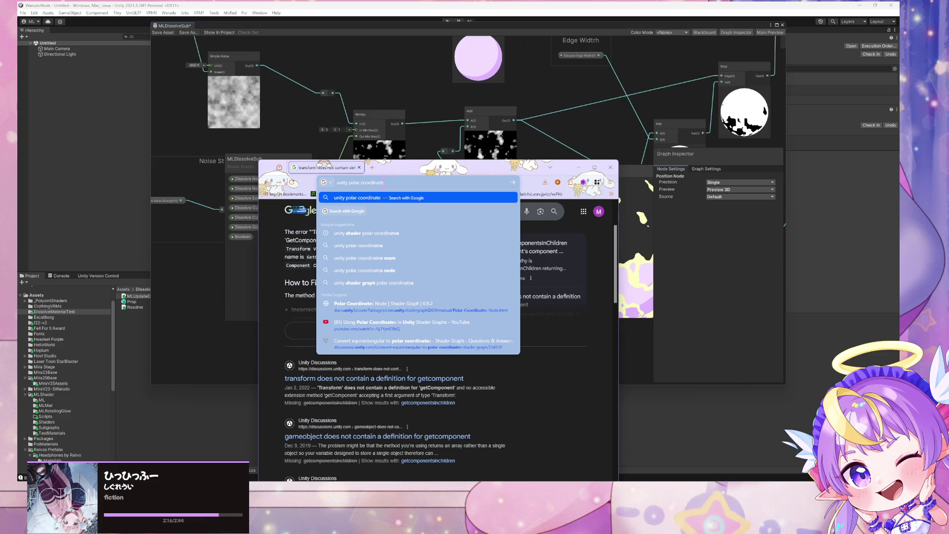
text(s uv)
key(Return)
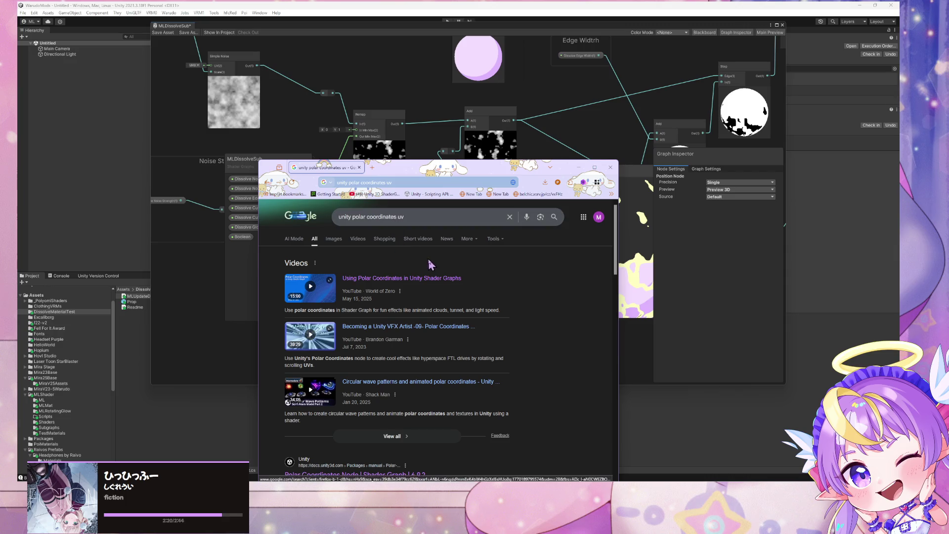
Step: Expand and read the AI Overview, then open the Unity Discussions thread about a polar coordinates seam
scroll(431, 246, down, 2)
scroll(431, 246, down, 3)
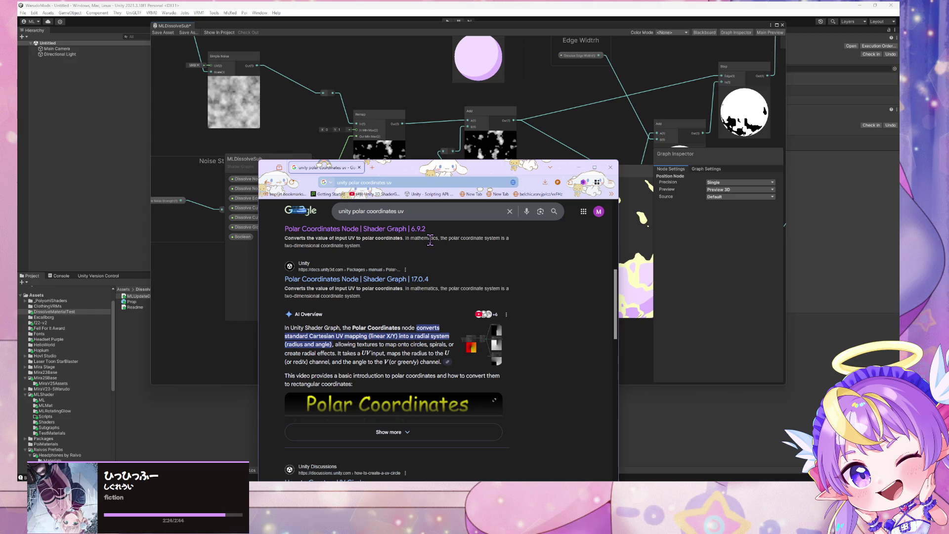
scroll(430, 240, down, 1)
scroll(506, 355, down, 1)
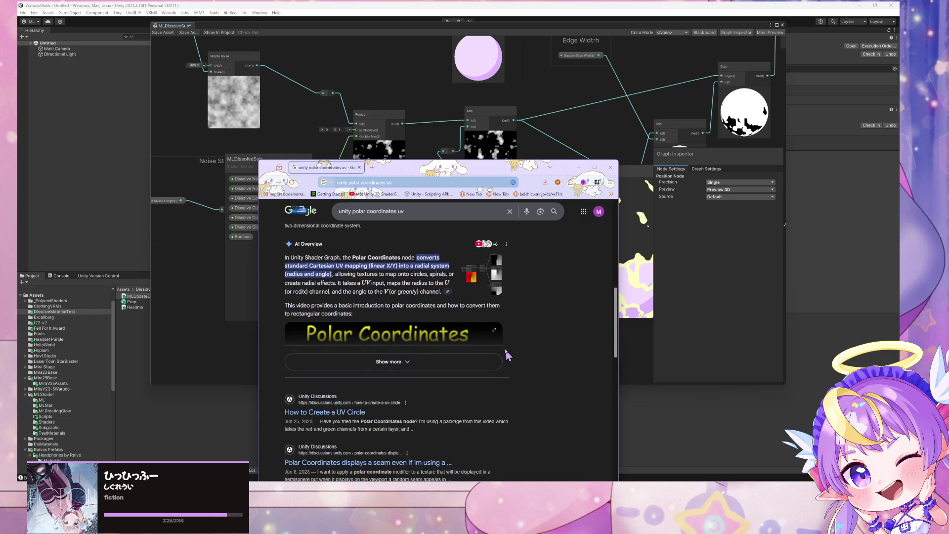
click(476, 361)
scroll(388, 262, down, 4)
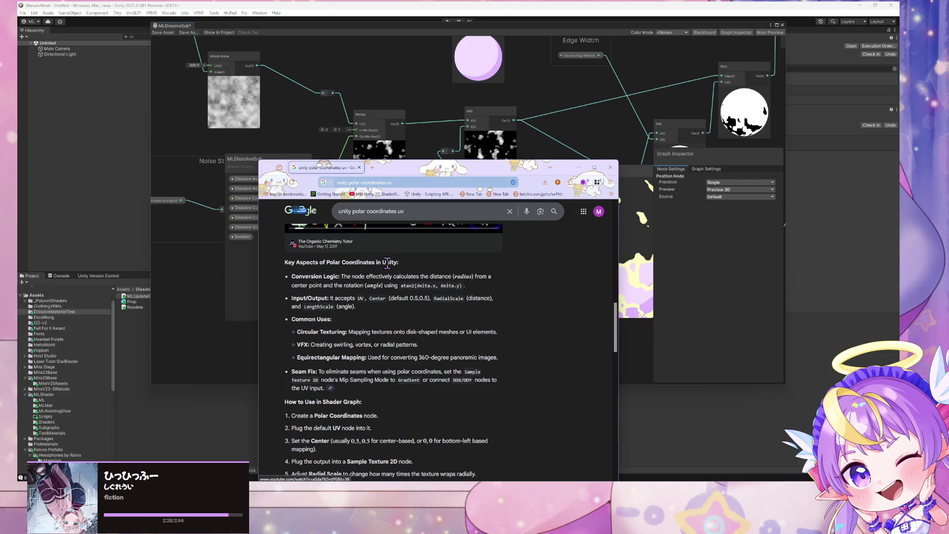
scroll(422, 296, down, 7)
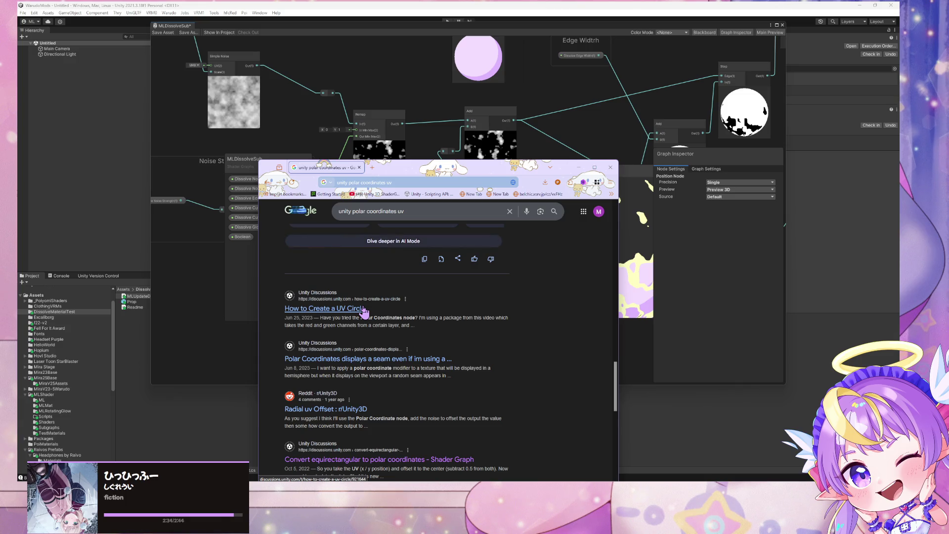
click(370, 359)
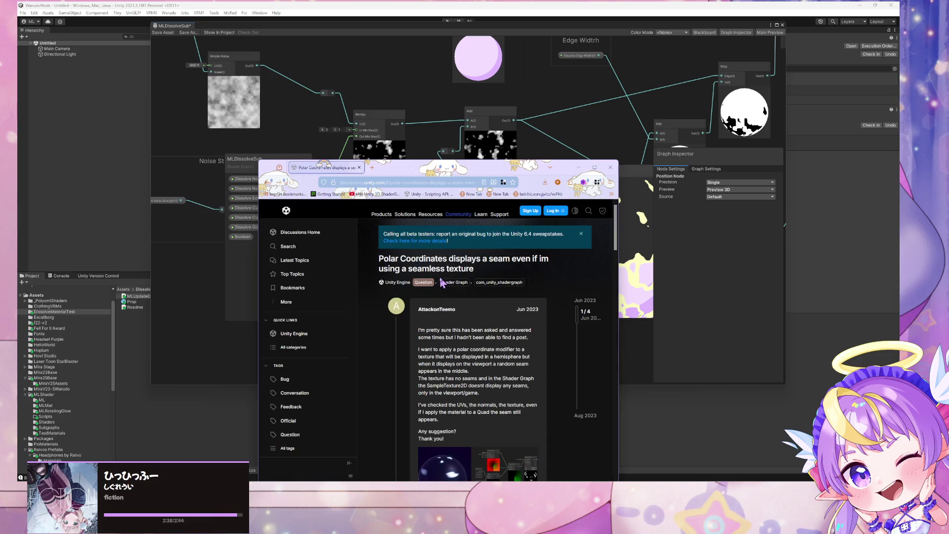
Step: View the post's shader graph image, then scroll to the 3/4 reply showing the Gradient mip-sampling fix
scroll(467, 297, down, 2)
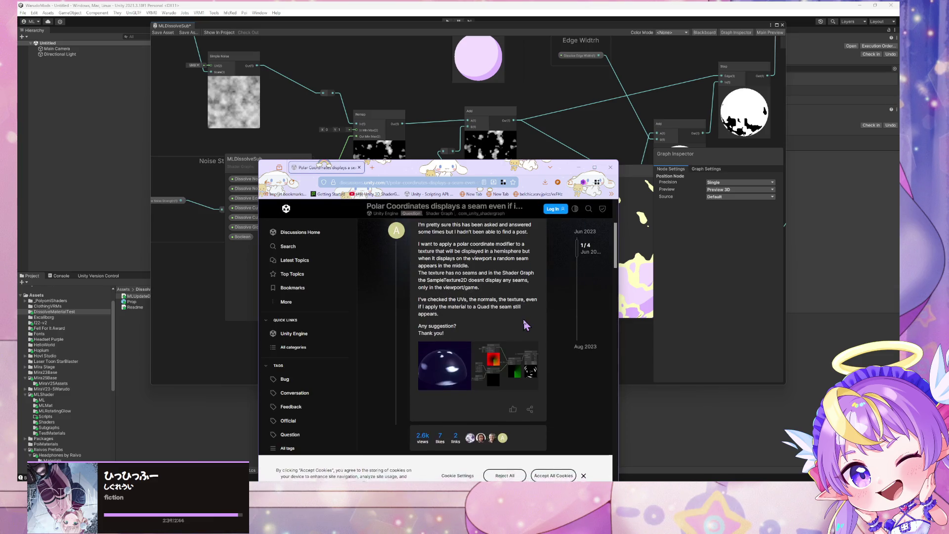
click(510, 359)
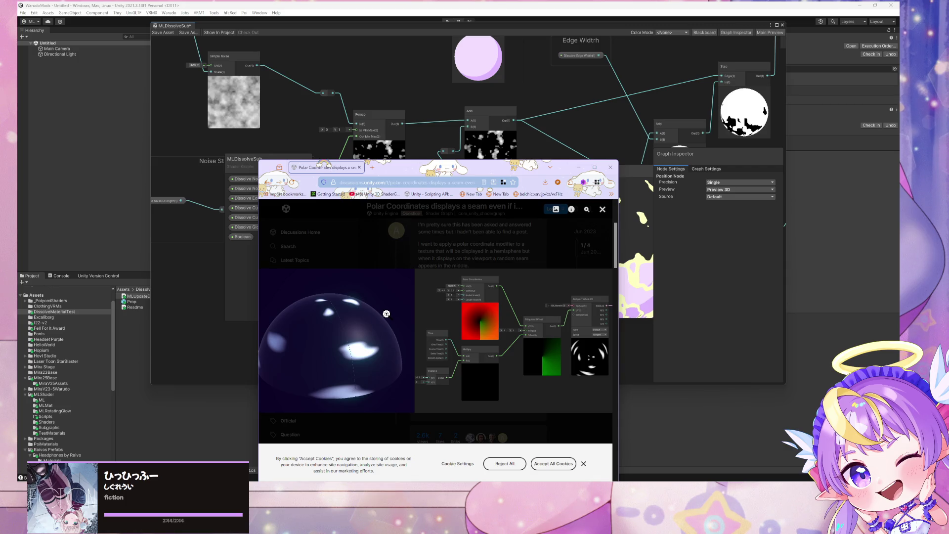
click(382, 230)
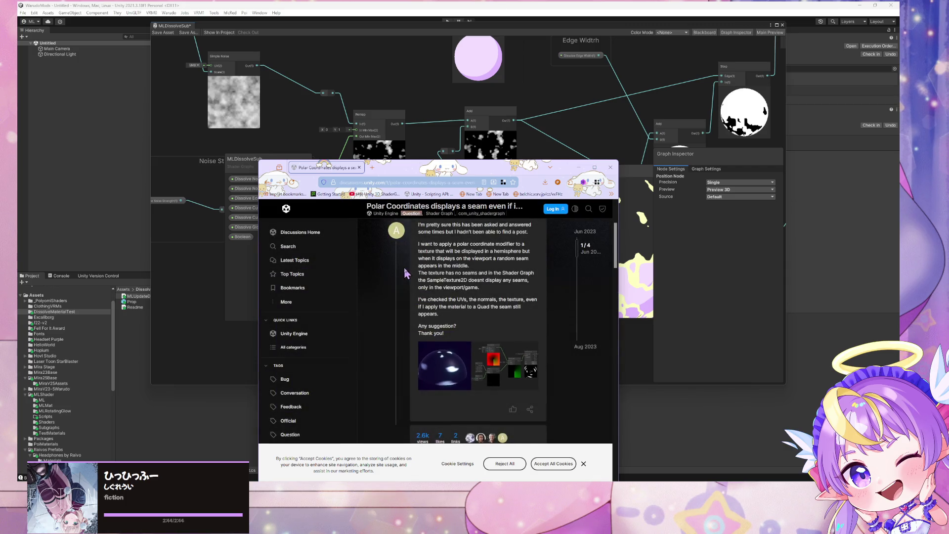
scroll(405, 273, down, 4)
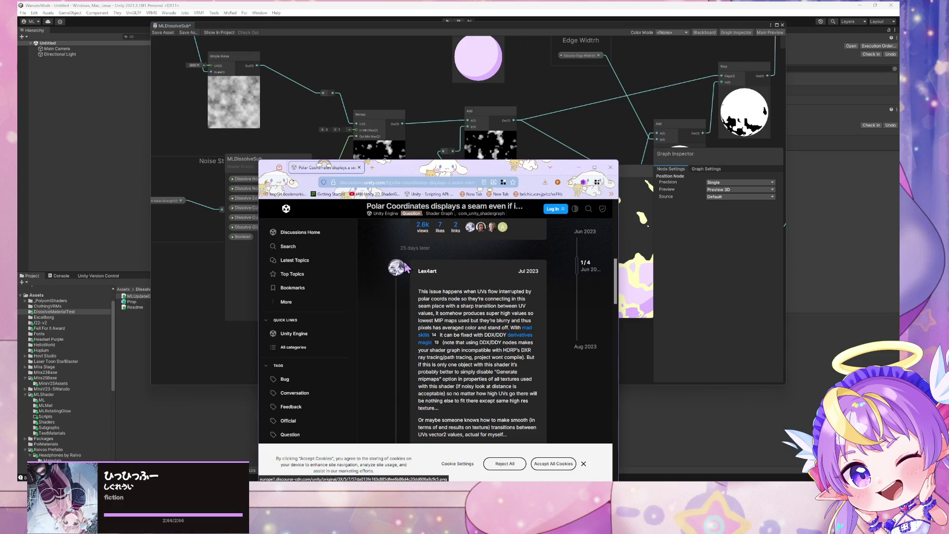
scroll(406, 268, down, 8)
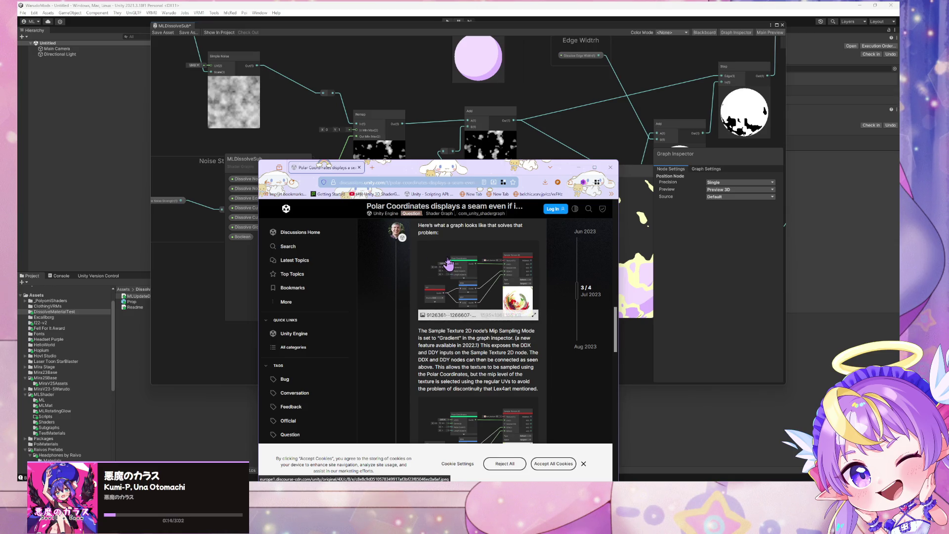
Step: Add a Polar Coordinates node beside the Position node via the node search
mouse_move(412, 171)
mouse_down()
mouse_move(699, 164)
mouse_move(716, 179)
mouse_up()
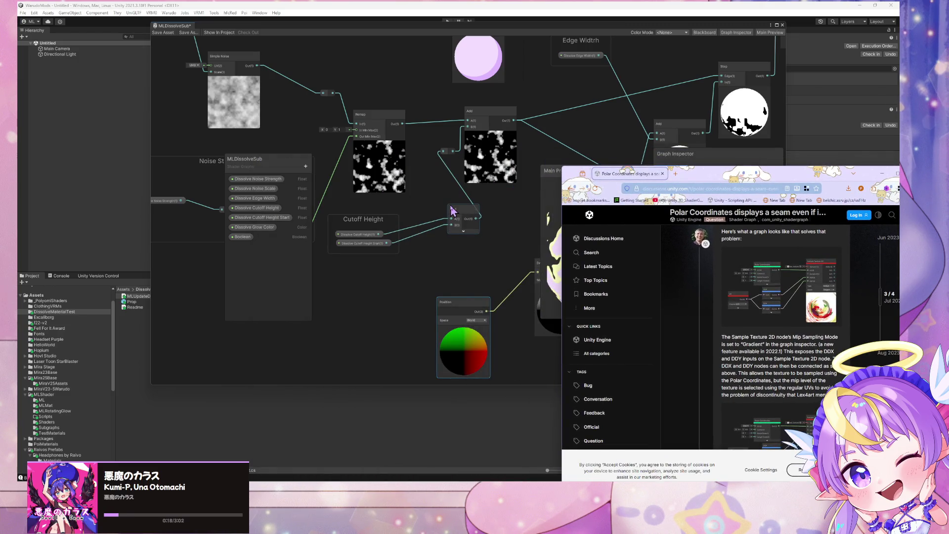
drag(464, 301, 337, 289)
key(space)
text(polar)
key(Return)
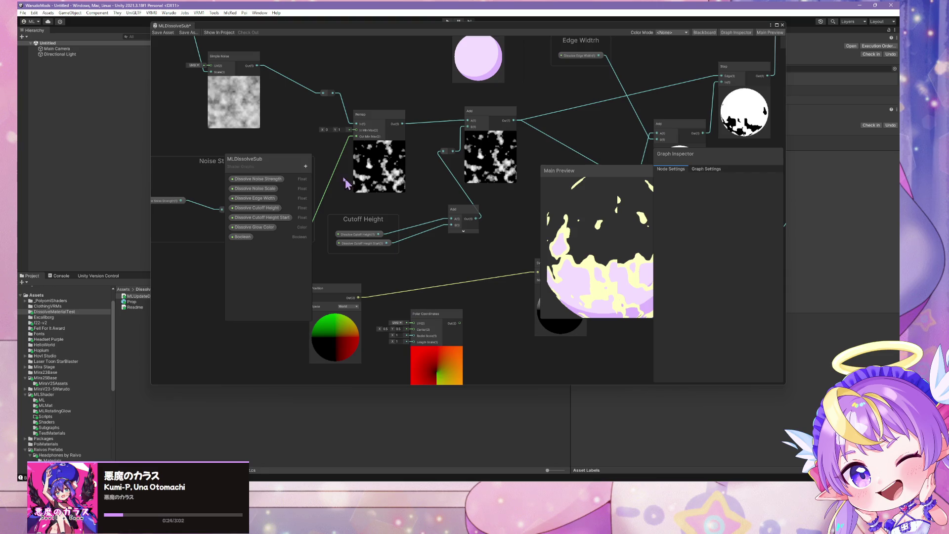
drag(431, 312, 432, 300)
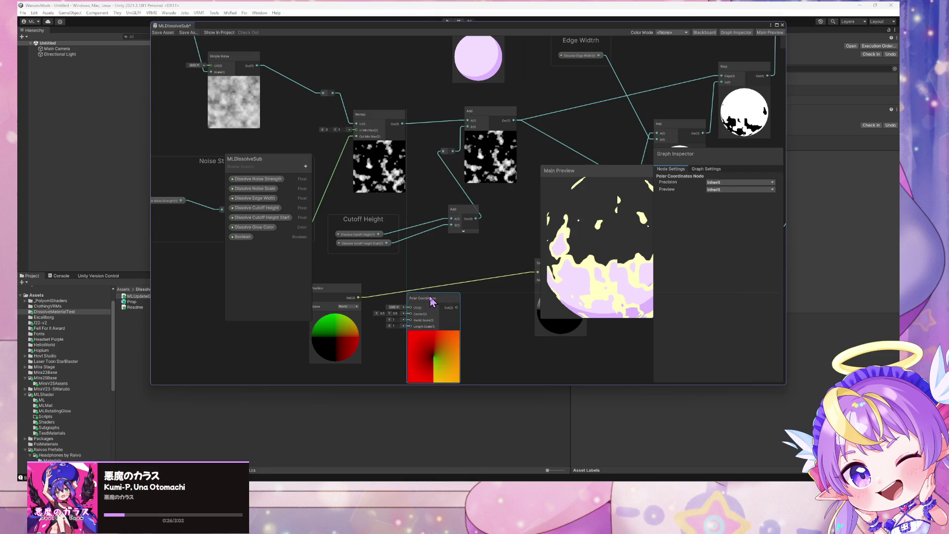
mouse_move(522, 286)
mouse_down()
mouse_move(471, 261)
mouse_move(487, 262)
mouse_up()
drag(408, 276, 427, 305)
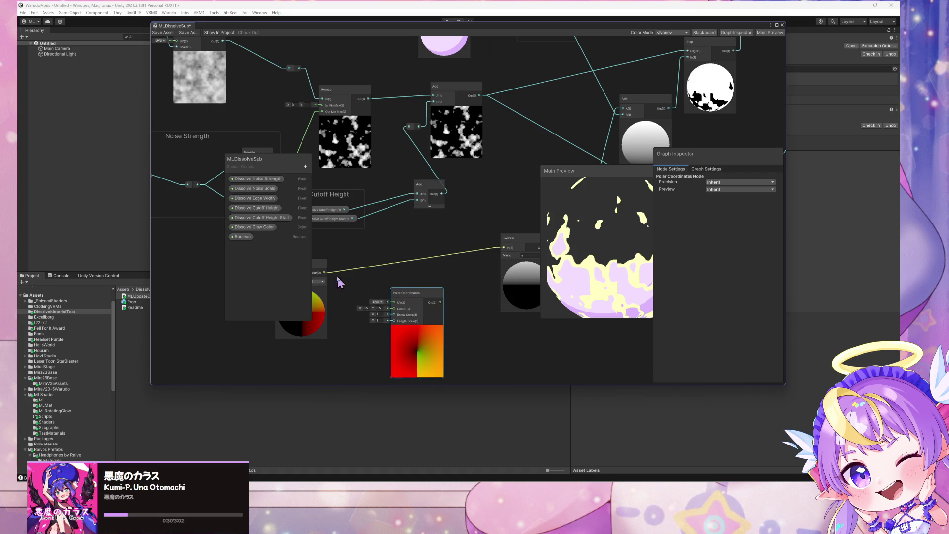
Step: Connect Position Out to Polar Coordinates UV and Polar Coordinates Out to the Swizzle input
mouse_move(386, 271)
mouse_down()
mouse_move(431, 267)
mouse_move(394, 291)
mouse_move(442, 307)
mouse_up()
drag(492, 248, 434, 270)
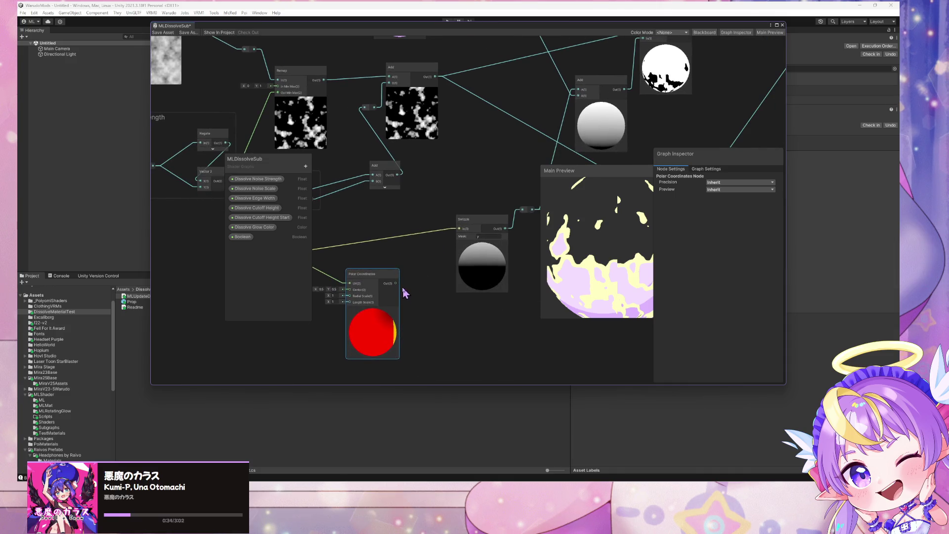
drag(387, 248, 409, 248)
drag(418, 286, 483, 236)
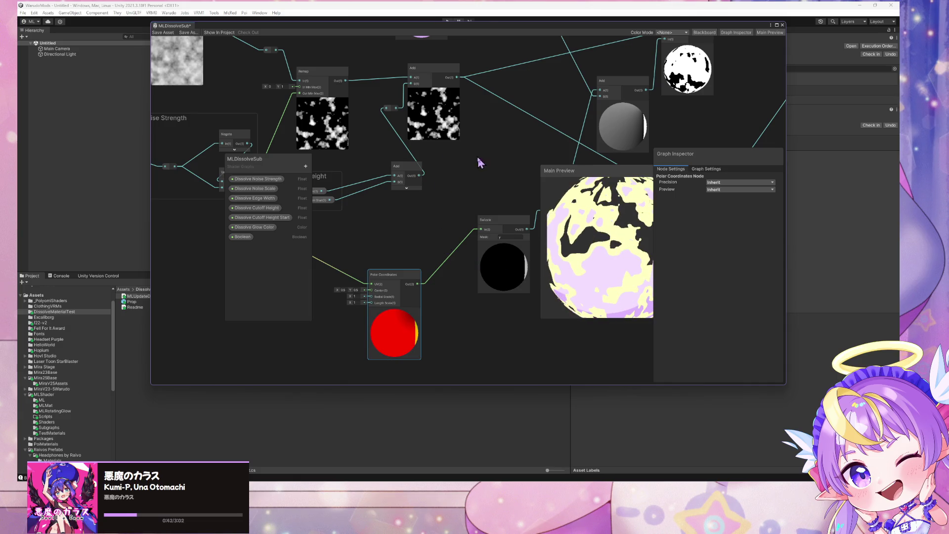
drag(447, 198, 439, 176)
drag(403, 262, 419, 228)
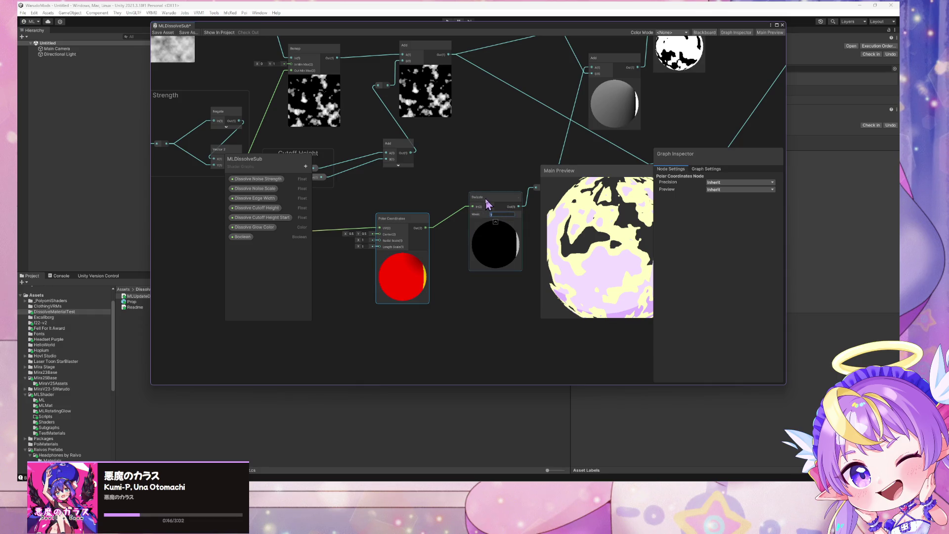
Step: Set the Swizzle node's Mask to y
text(y)
key(Return)
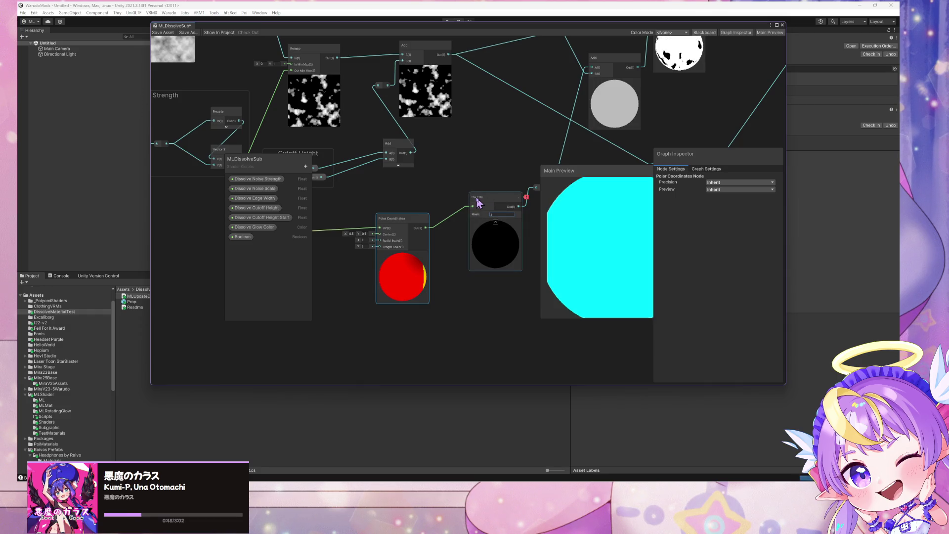
click(494, 213)
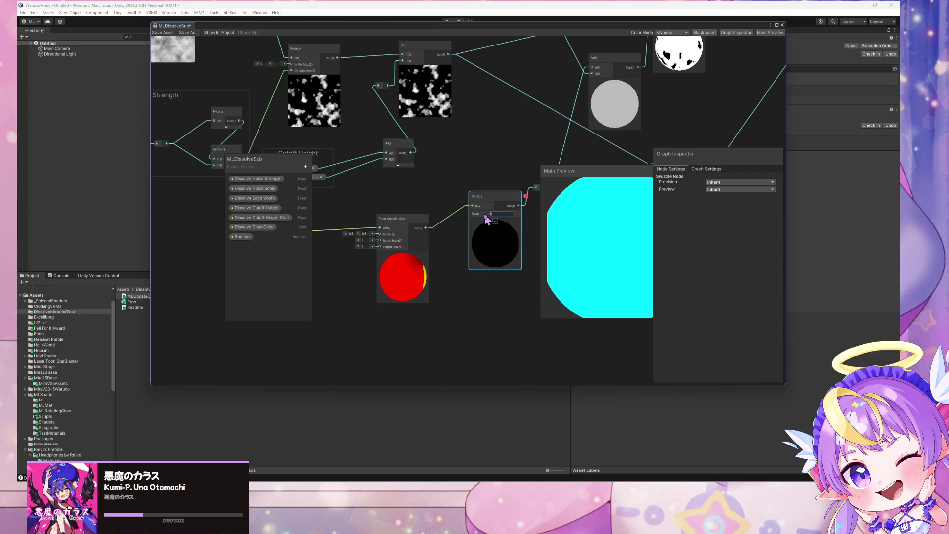
key(Return)
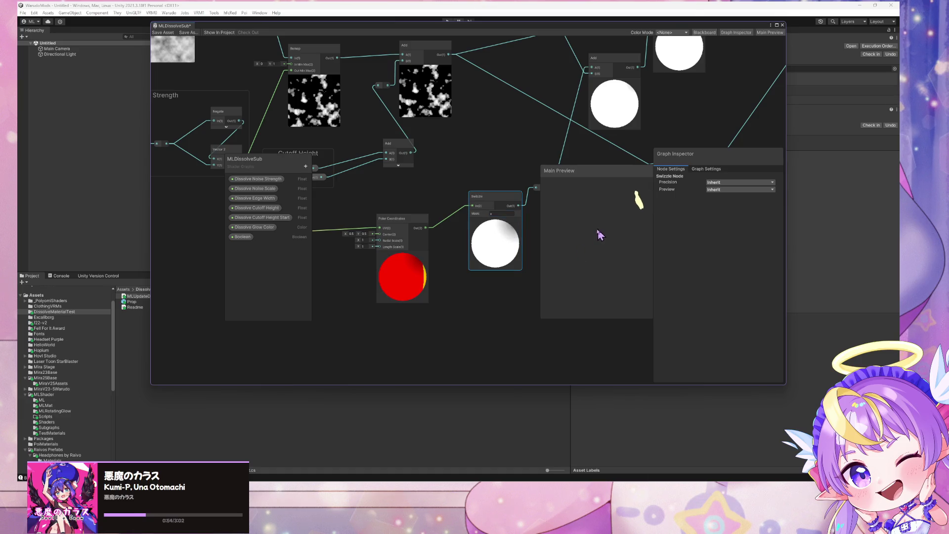
key(Return)
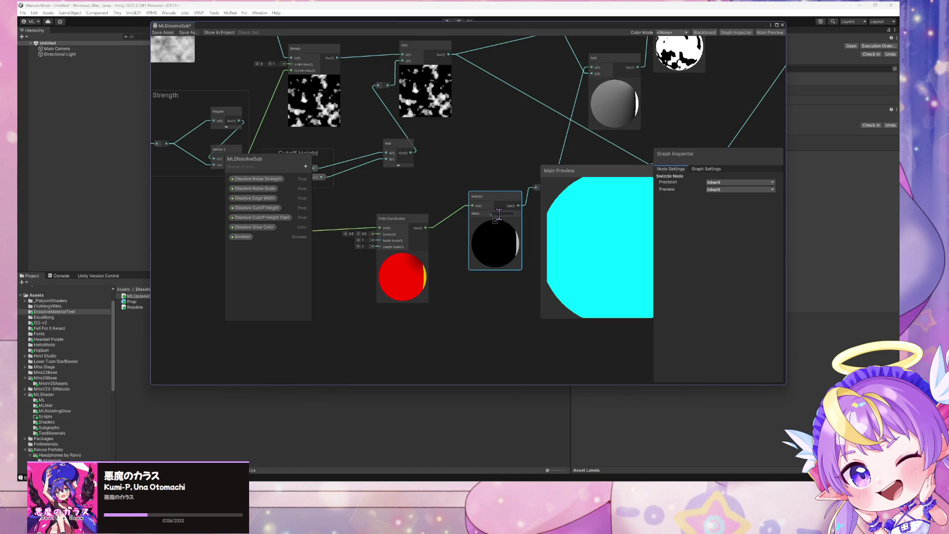
scroll(585, 219, down, 5)
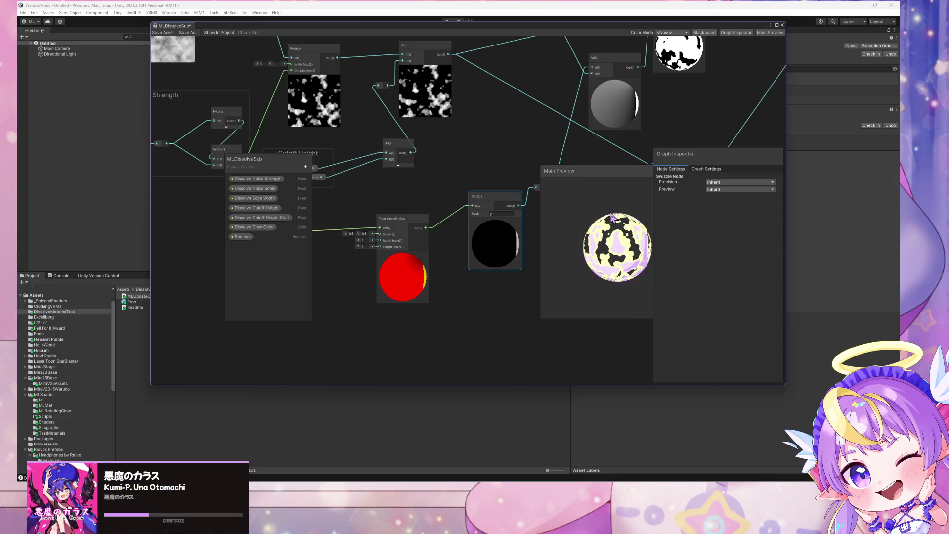
Step: Move and widen the shader graph window, and bring the Blackboard to the graph's centre
drag(583, 35, 449, 64)
drag(660, 224, 802, 225)
click(712, 198)
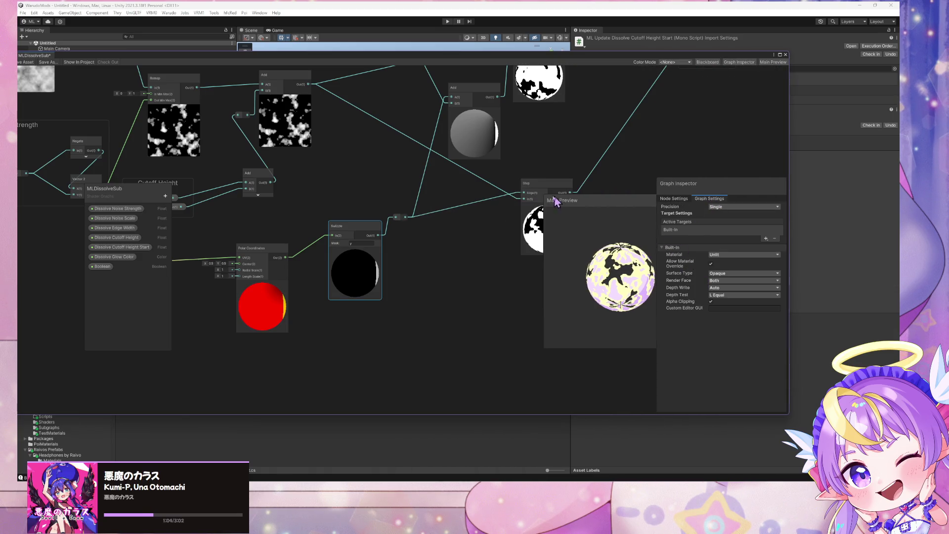
click(738, 63)
click(738, 63)
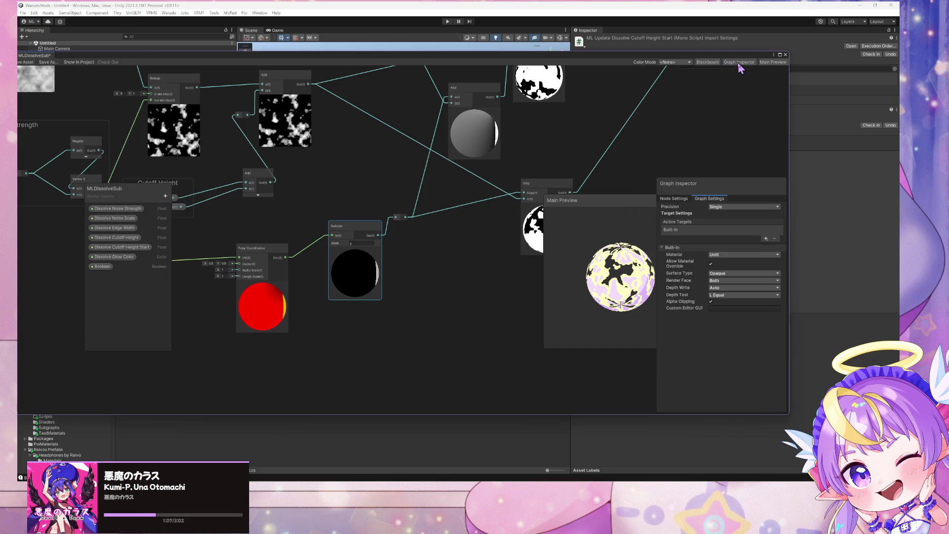
click(674, 200)
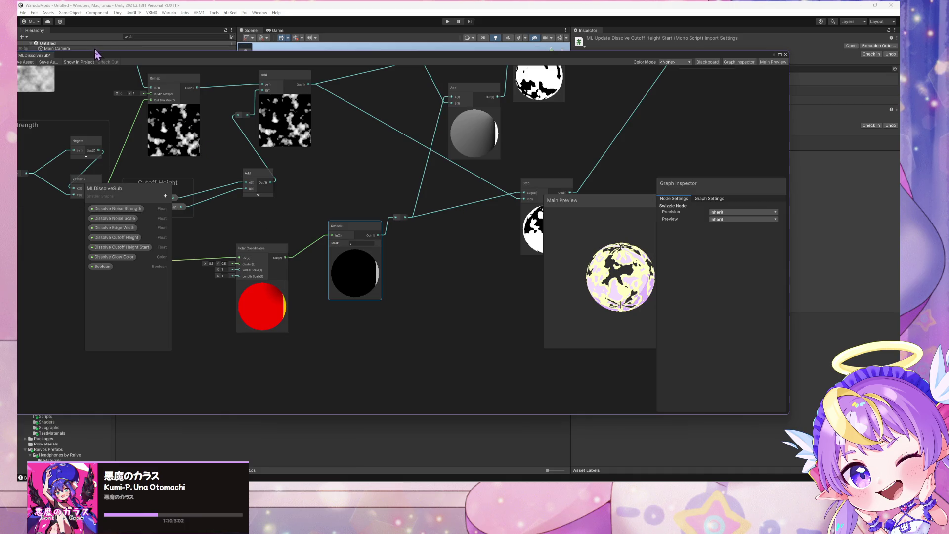
click(717, 63)
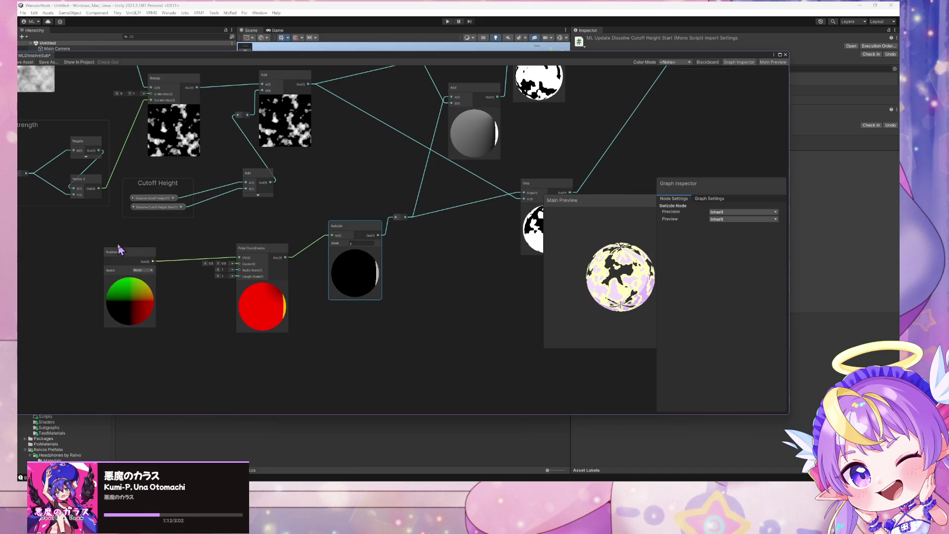
click(707, 64)
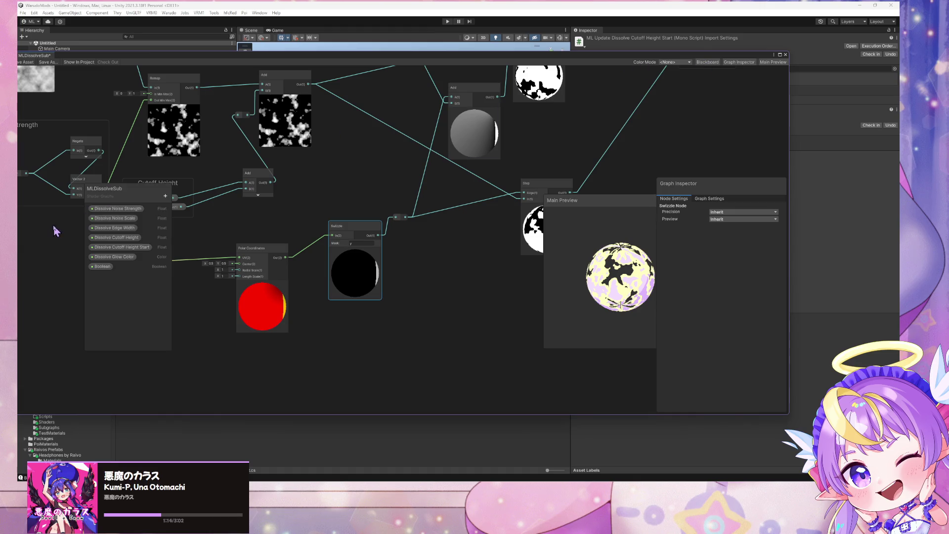
mouse_move(124, 196)
mouse_down()
mouse_move(557, 209)
mouse_move(482, 243)
mouse_up()
scroll(554, 270, up, 3)
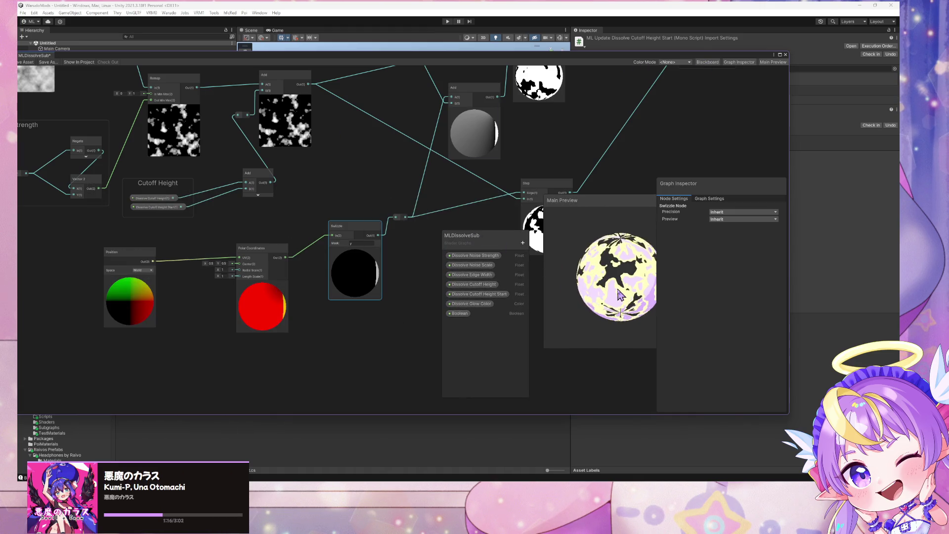
Step: Scrub the Dissolve Cutoff Height default to test, set it to 0, and move the window aside
click(507, 285)
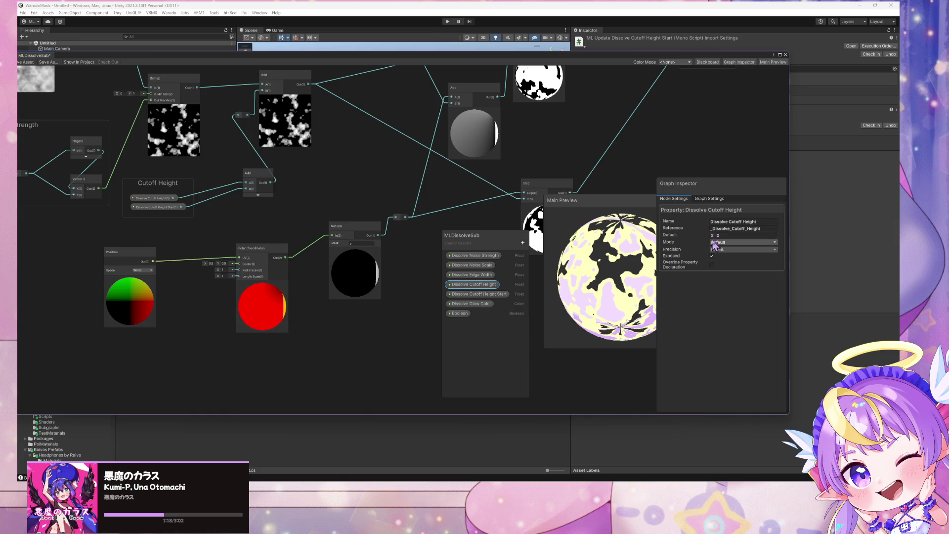
drag(713, 236, 701, 235)
click(724, 232)
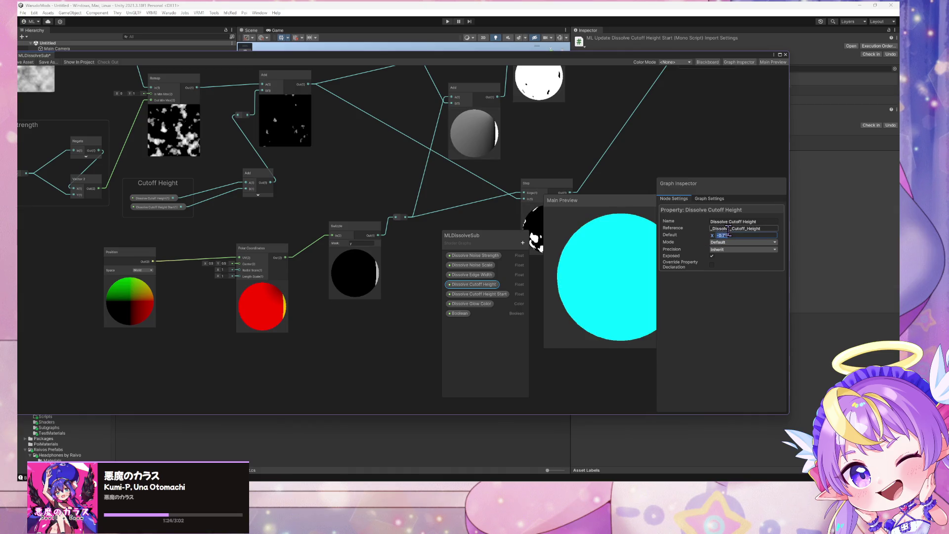
text(0)
mouse_move(106, 56)
mouse_down()
mouse_move(327, 154)
mouse_move(345, 204)
mouse_up()
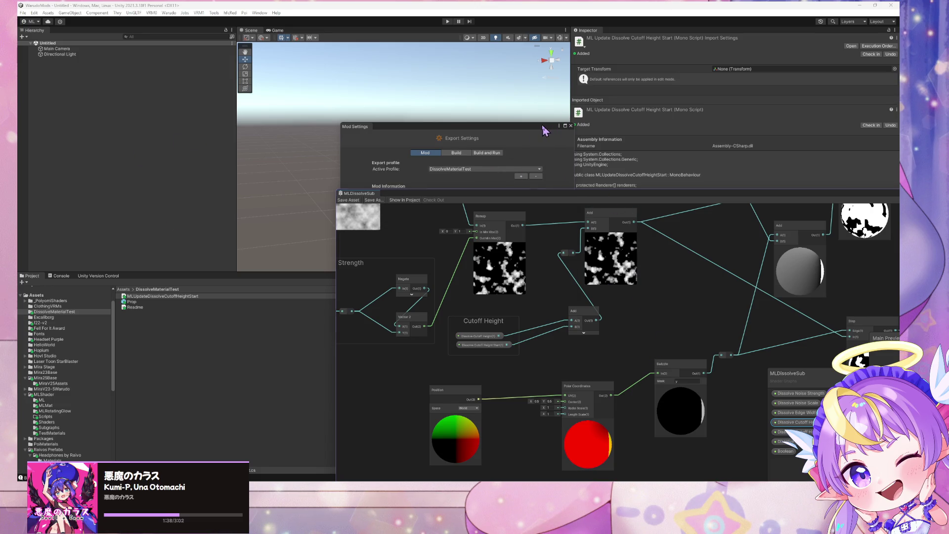
Step: Close the Mod Settings window and add a 3D Sphere from the Hierarchy menu
drag(544, 129, 310, 188)
click(314, 185)
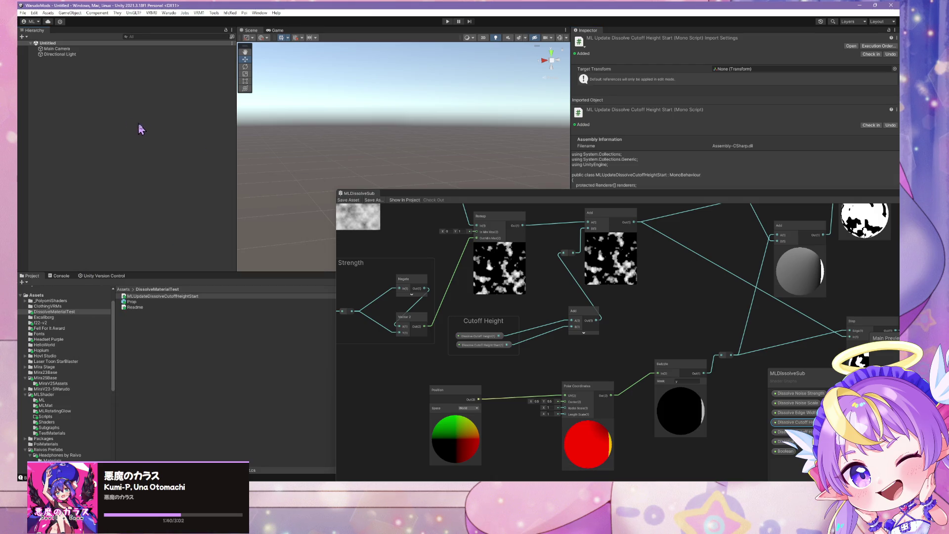
right_click(140, 128)
mouse_move(187, 216)
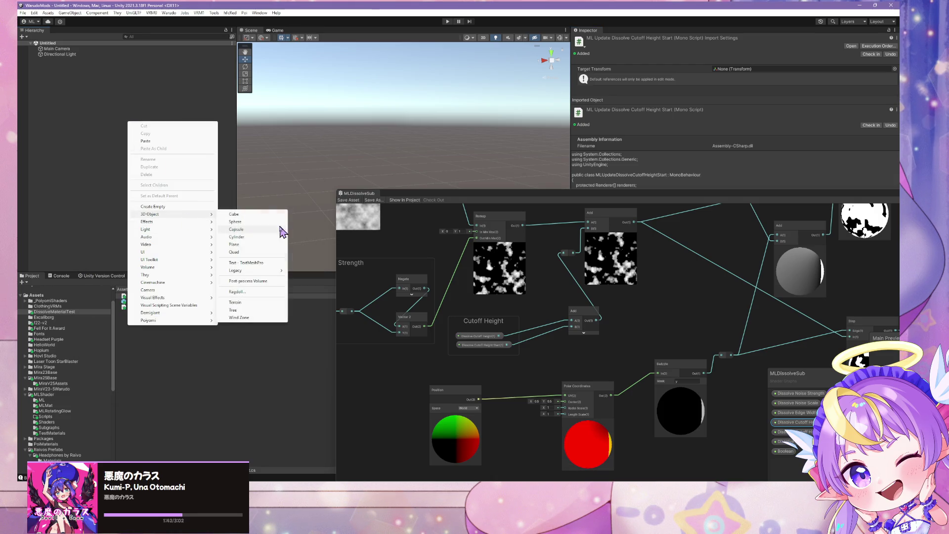
click(270, 222)
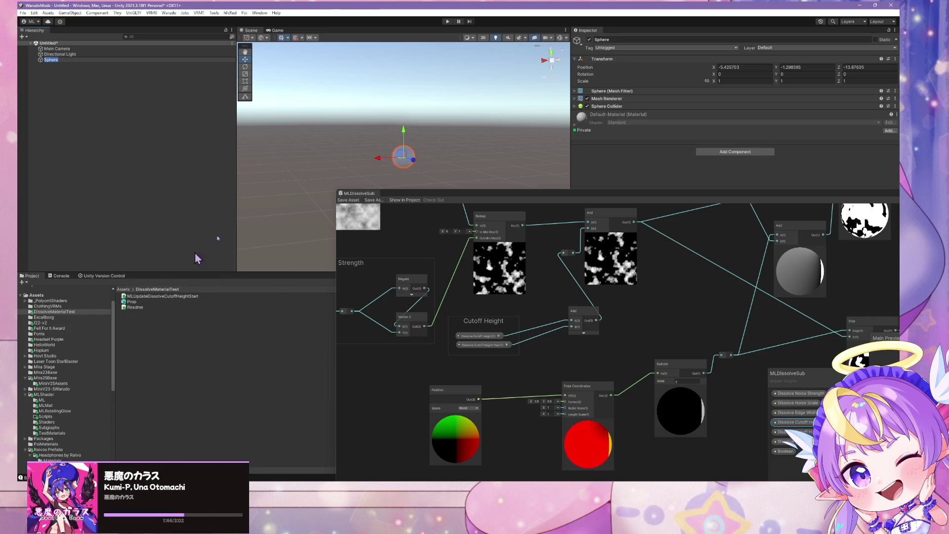
Step: Set the sphere's position to 0, 0, 0
click(757, 68)
text(0)
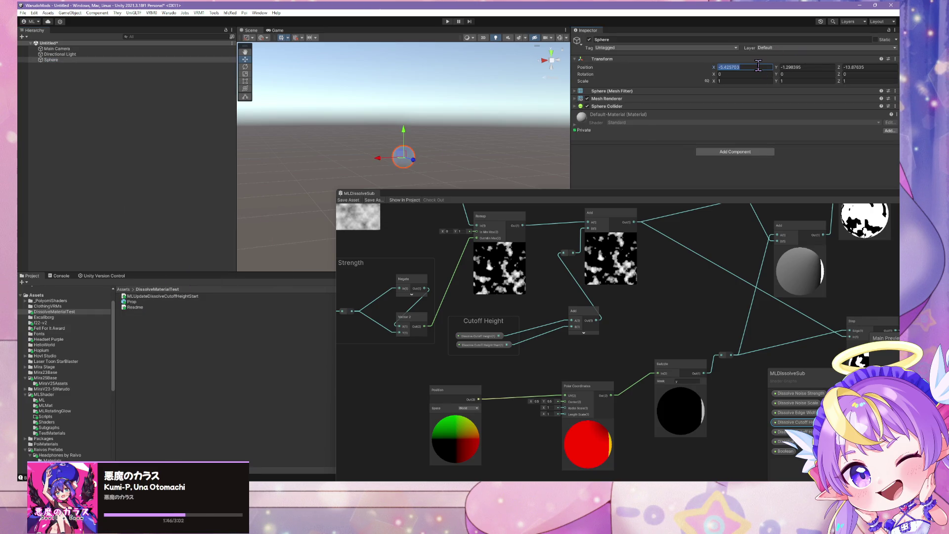
click(803, 67)
text(0)
key(Tab)
text(0)
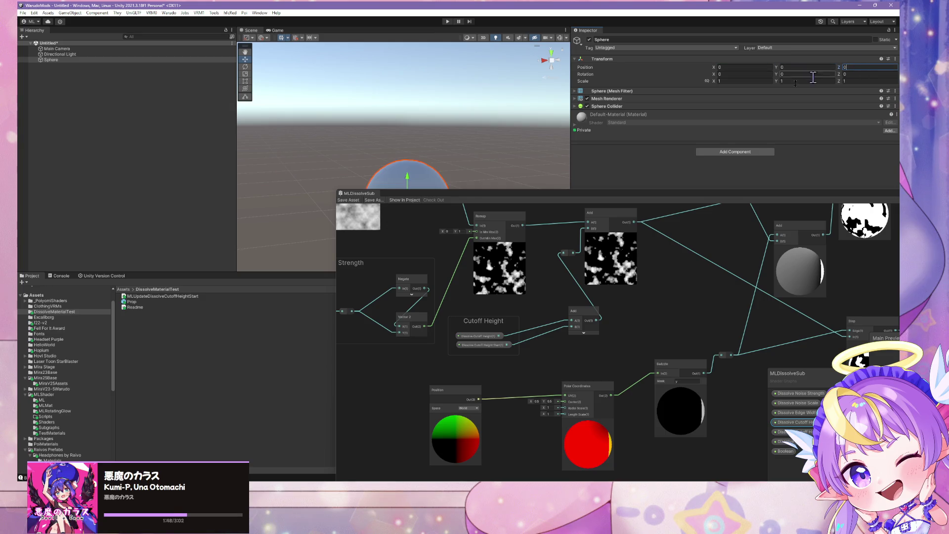
Step: Drag MLDissolveTest from MLShader/TestMaterials onto the sphere and frame it in the scene view
scroll(77, 341, down, 5)
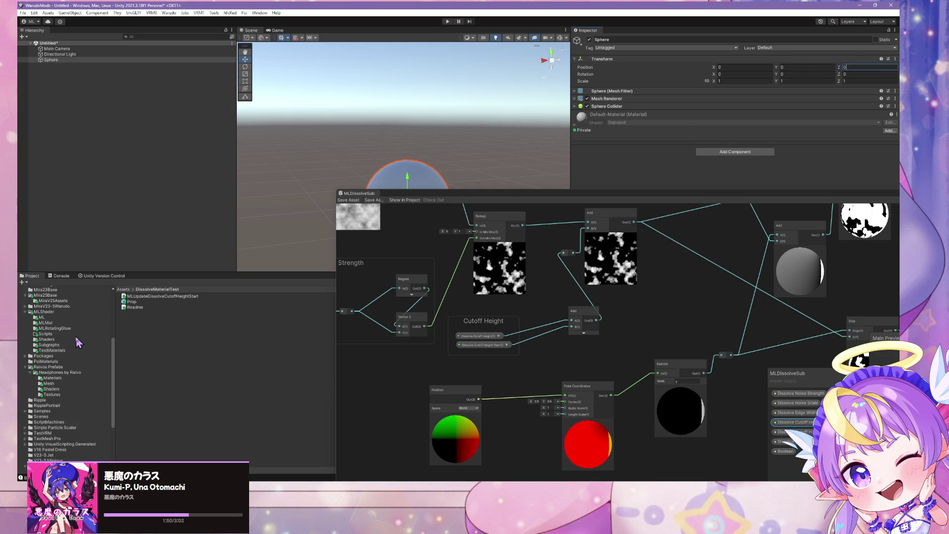
click(44, 312)
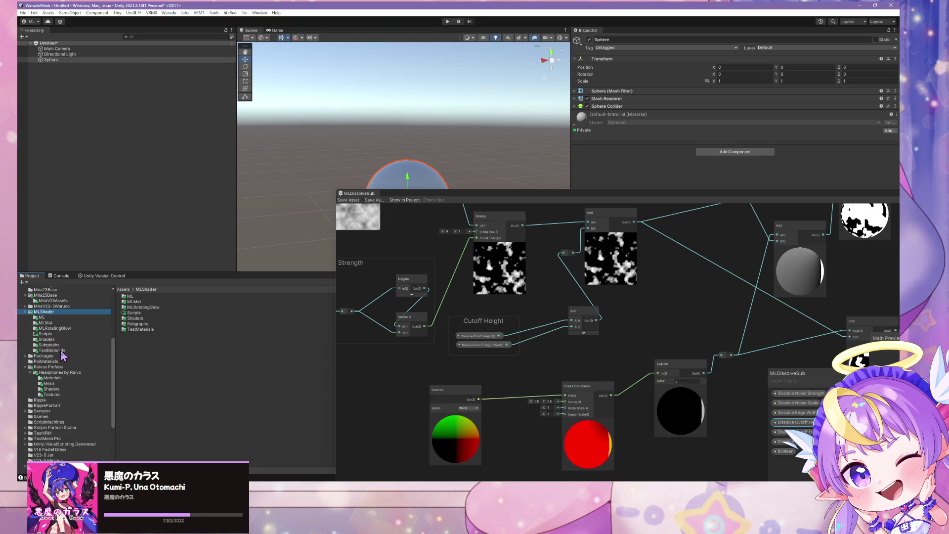
click(54, 351)
mouse_move(144, 302)
mouse_down()
mouse_move(425, 166)
mouse_move(425, 190)
mouse_move(526, 275)
mouse_up()
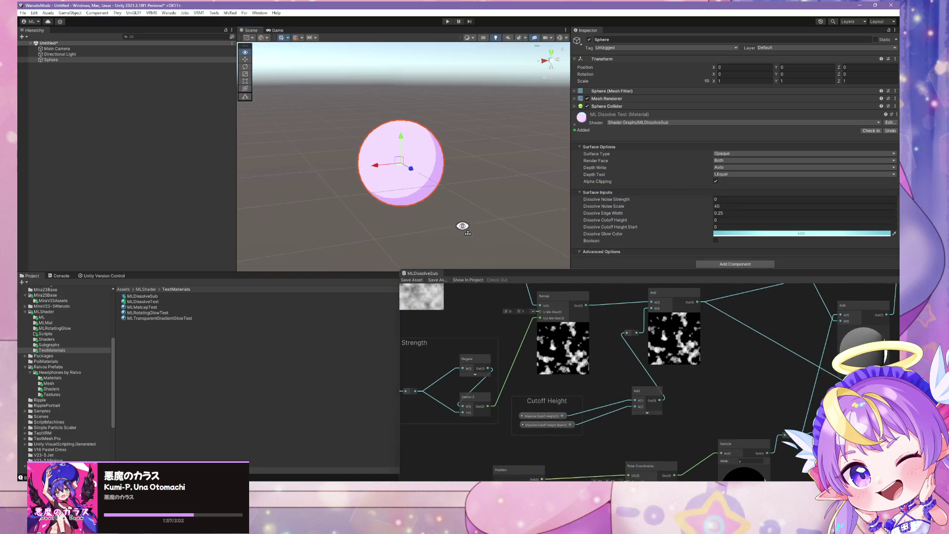
scroll(462, 225, up, 5)
key(f)
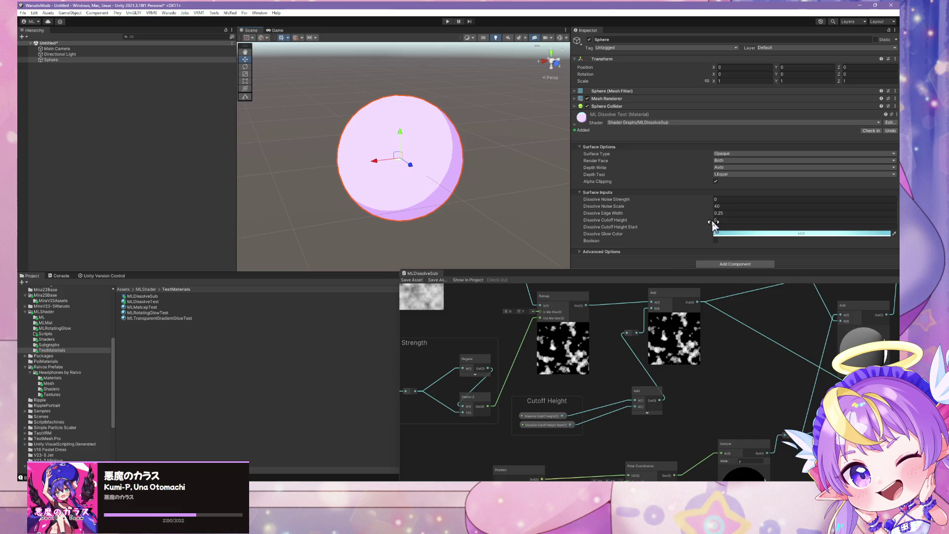
Step: Scrub Dissolve Cutoff Height between -1.2 and -0.32, with noise strength at 1.36, to test the dissolve
mouse_move(714, 220)
mouse_down()
mouse_move(702, 225)
mouse_move(716, 224)
mouse_move(716, 200)
mouse_move(729, 200)
mouse_up()
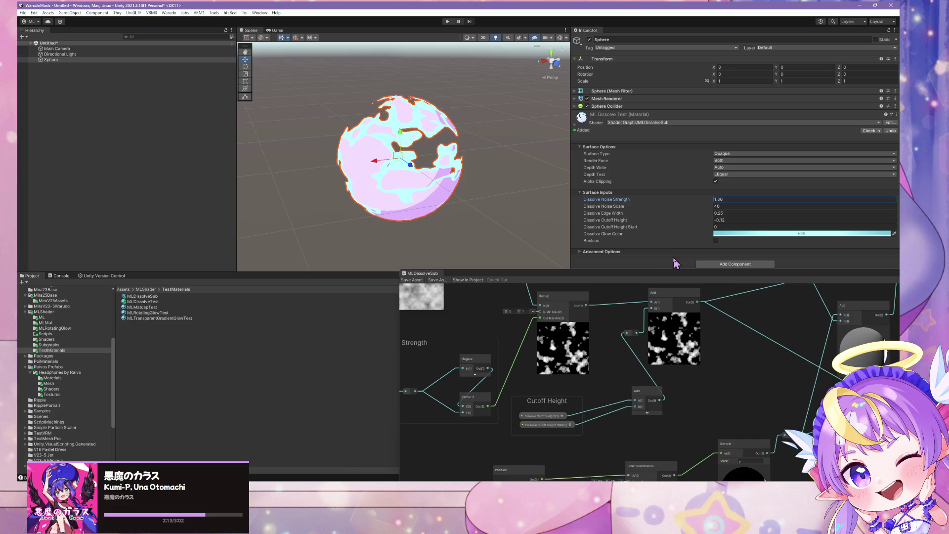
drag(665, 277, 616, 251)
mouse_move(713, 220)
mouse_down()
mouse_move(723, 225)
mouse_move(712, 225)
mouse_up()
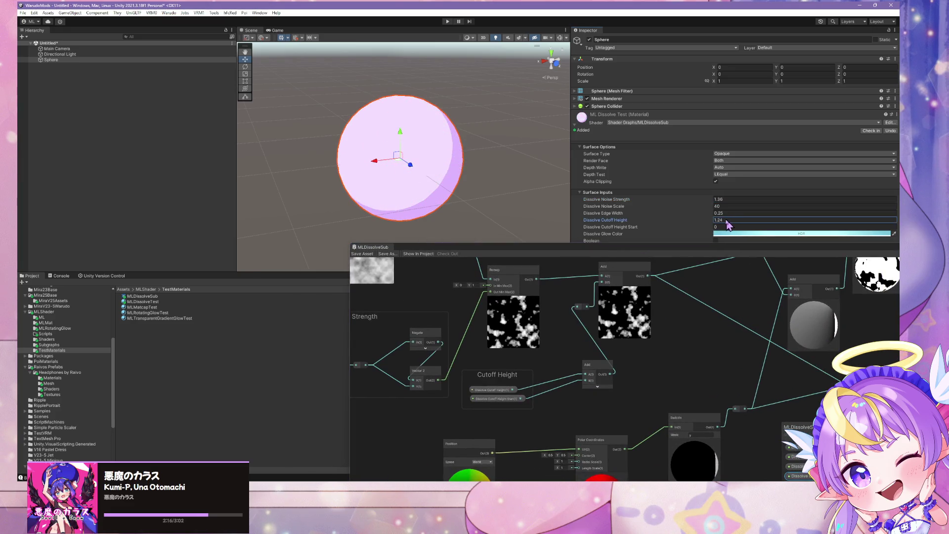
drag(435, 139, 132, 187)
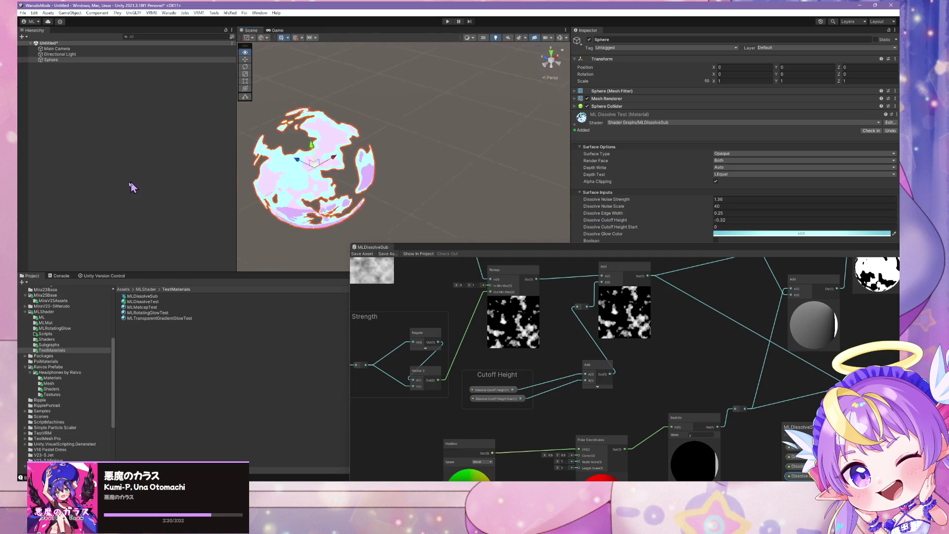
key(f)
scroll(389, 226, up, 5)
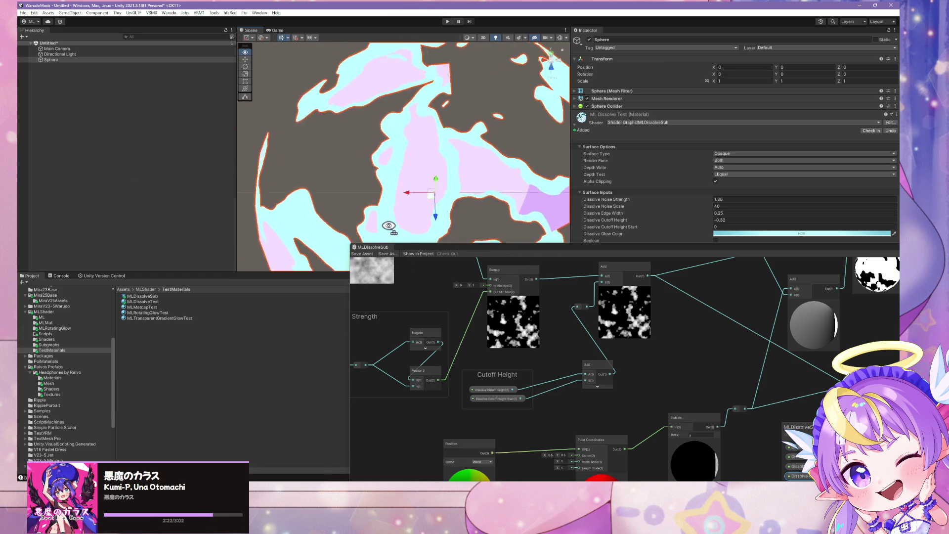
scroll(389, 227, down, 10)
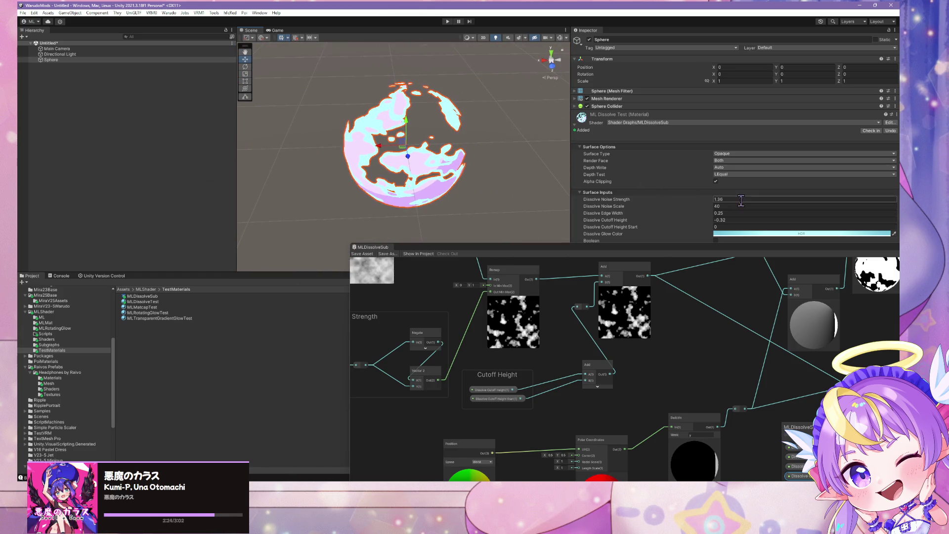
key(Return)
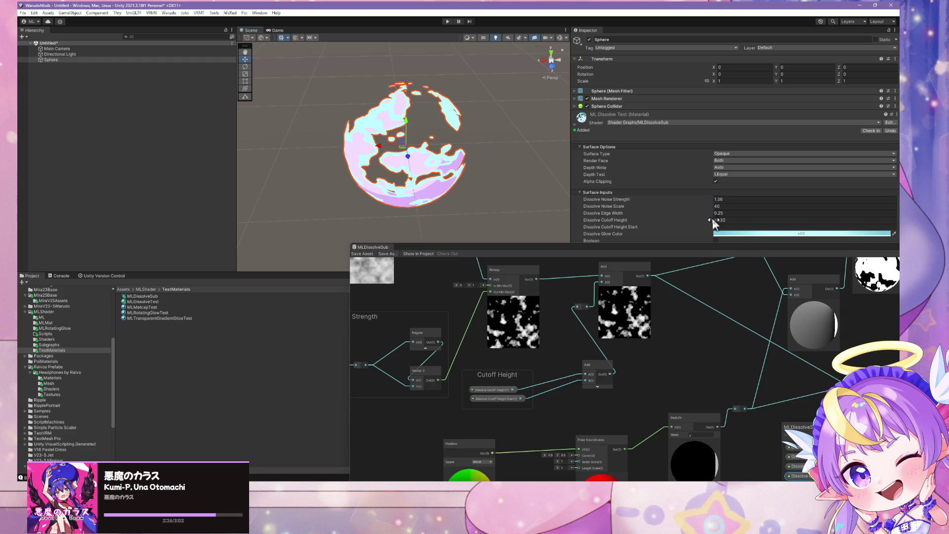
mouse_move(731, 222)
mouse_down()
mouse_move(752, 223)
mouse_move(712, 225)
mouse_move(729, 225)
mouse_move(720, 225)
mouse_move(718, 200)
mouse_up()
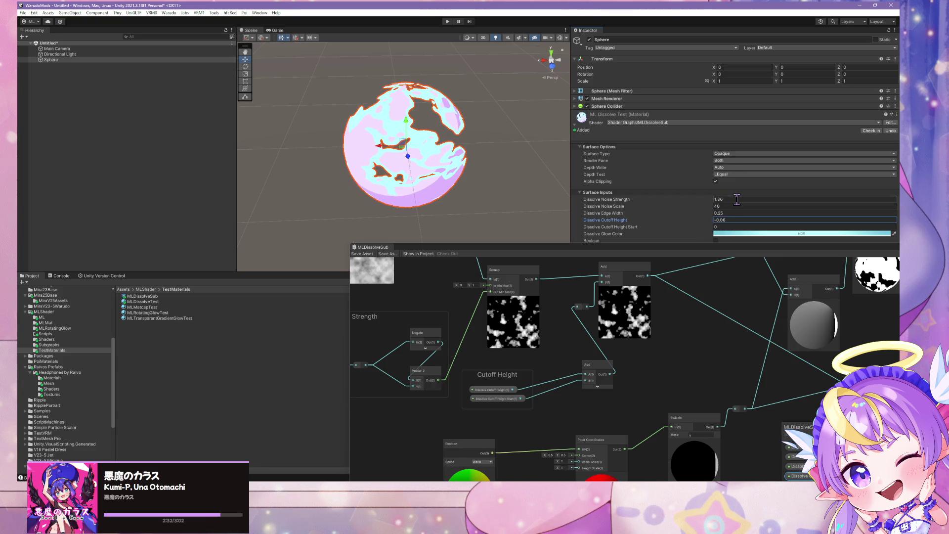
Step: Set Dissolve Noise Strength to 0 and scrub Dissolve Cutoff Height Start to check the split
click(737, 200)
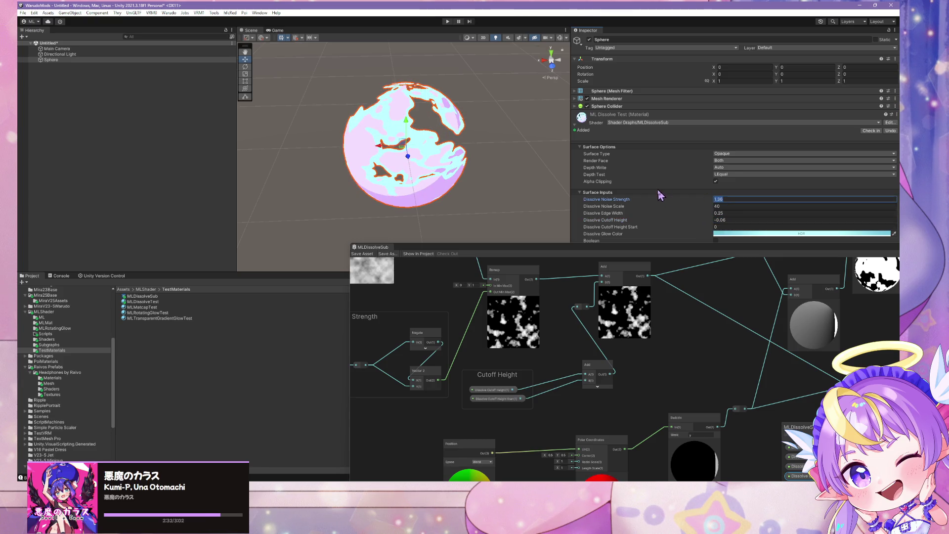
text(0)
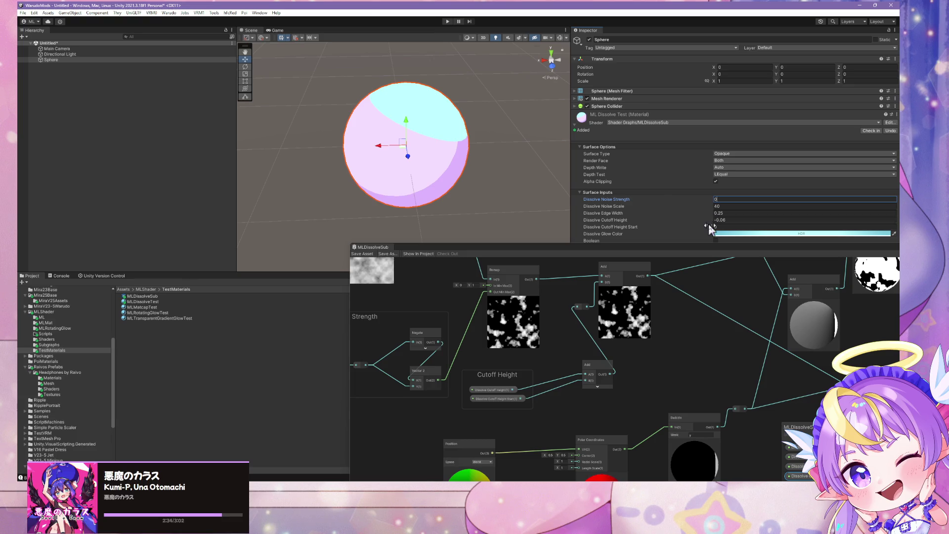
drag(711, 227, 710, 224)
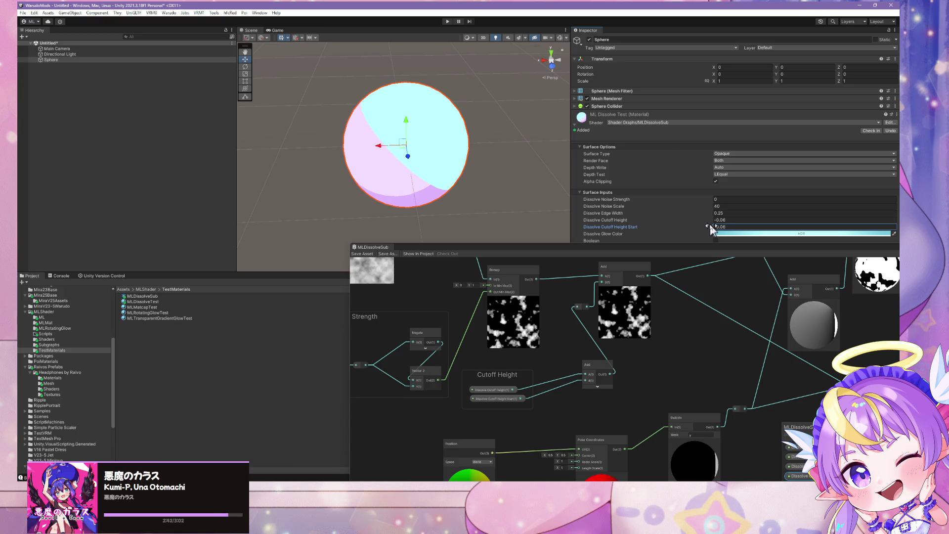
mouse_move(632, 254)
mouse_down()
mouse_move(490, 144)
mouse_move(438, 153)
mouse_move(431, 210)
mouse_move(377, 164)
mouse_up()
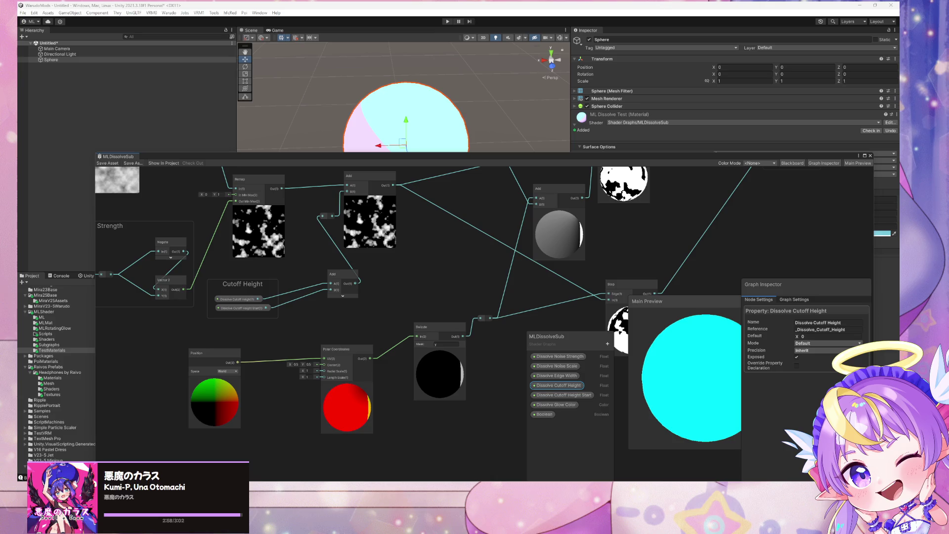
Step: Change the Swizzle node's Mask to x, then move the main preview and graph window aside
mouse_move(472, 162)
mouse_down()
mouse_move(470, 240)
mouse_move(457, 190)
mouse_up()
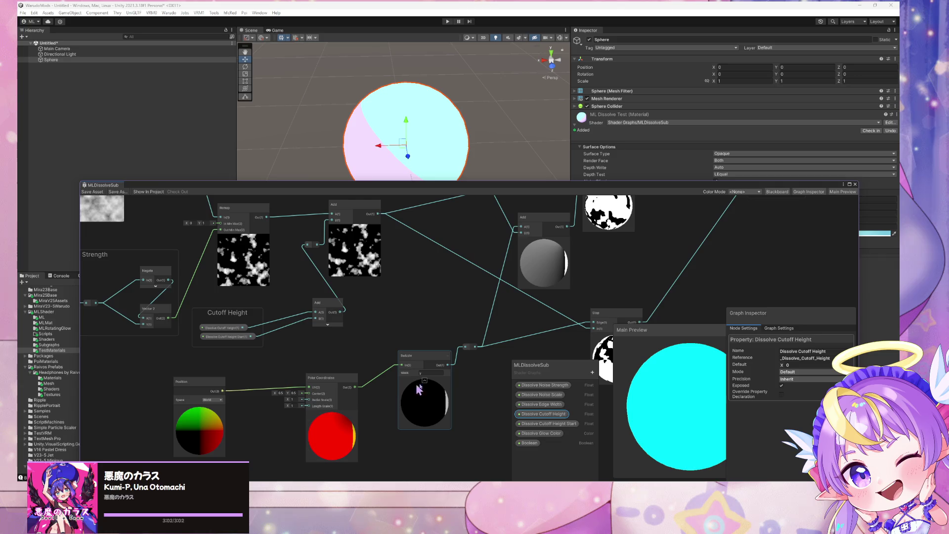
click(438, 382)
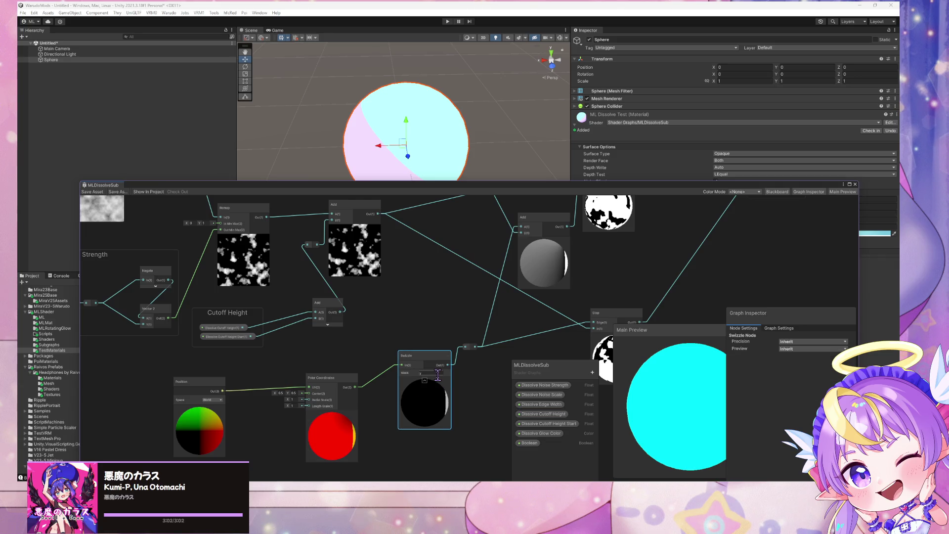
key(Return)
mouse_move(676, 332)
mouse_down()
mouse_move(617, 278)
mouse_move(651, 284)
mouse_up()
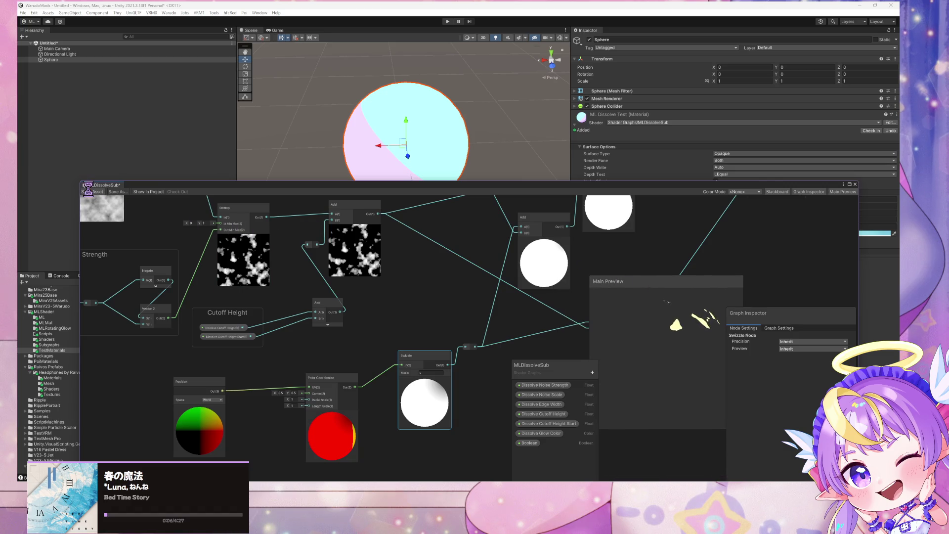
mouse_move(395, 187)
mouse_down()
mouse_move(496, 158)
mouse_move(576, 211)
mouse_move(548, 206)
mouse_up()
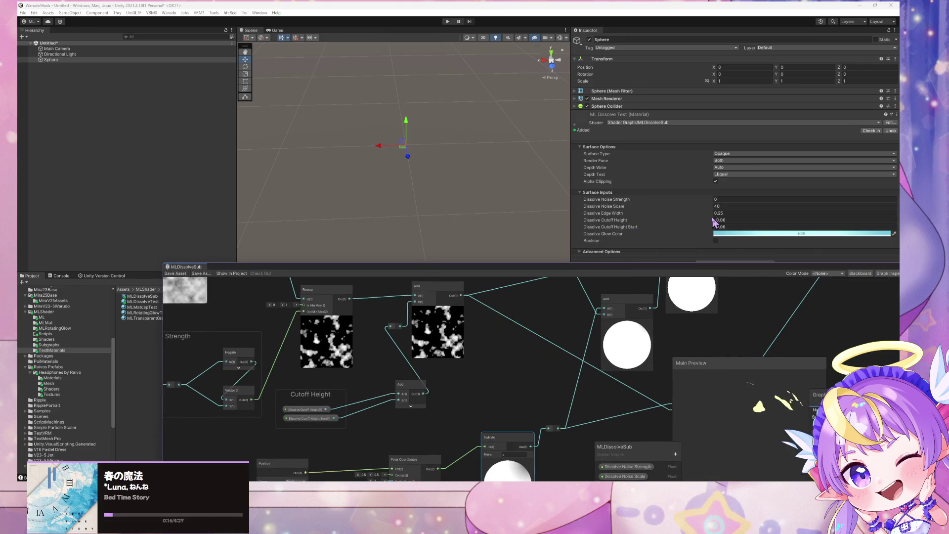
Step: Scrub Dissolve Cutoff Height down and back up to watch the sphere dissolve and re-form
mouse_move(713, 221)
mouse_down()
mouse_move(748, 226)
mouse_move(721, 225)
mouse_move(741, 225)
mouse_move(731, 226)
mouse_up()
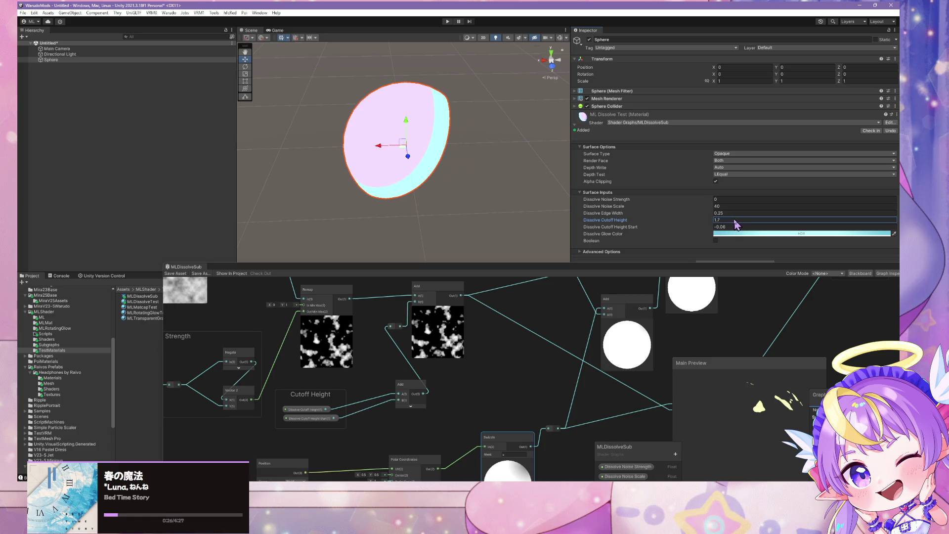
mouse_move(499, 166)
mouse_down()
mouse_move(354, 170)
mouse_move(391, 177)
mouse_up()
mouse_move(723, 222)
mouse_down()
mouse_move(714, 218)
mouse_move(719, 225)
mouse_up()
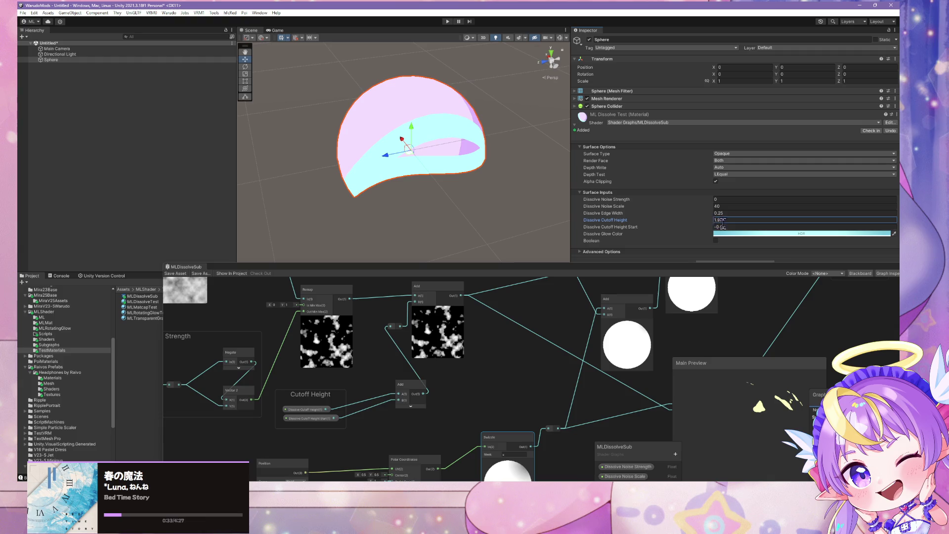
Step: Set Dissolve Cutoff Height Start to 0 and tune Cutoff Height to about 1.09
click(723, 226)
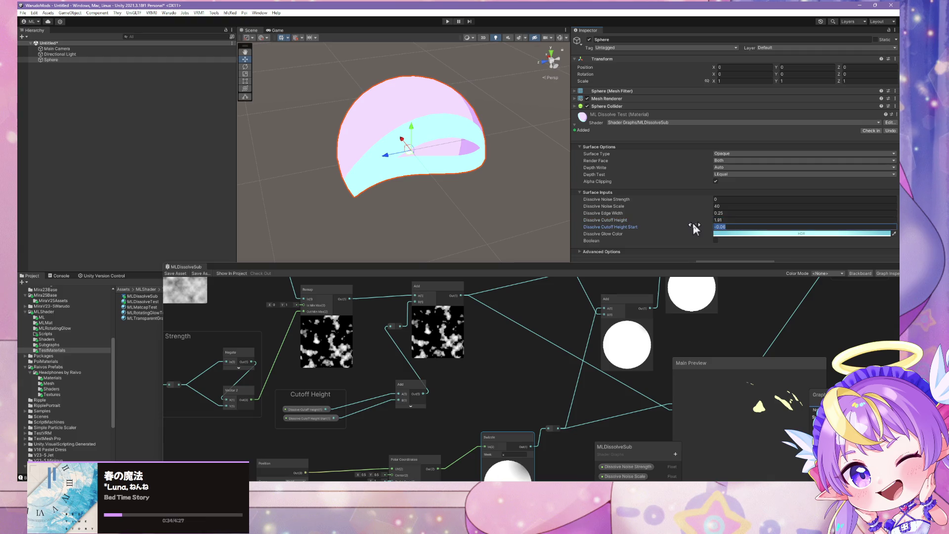
text(0)
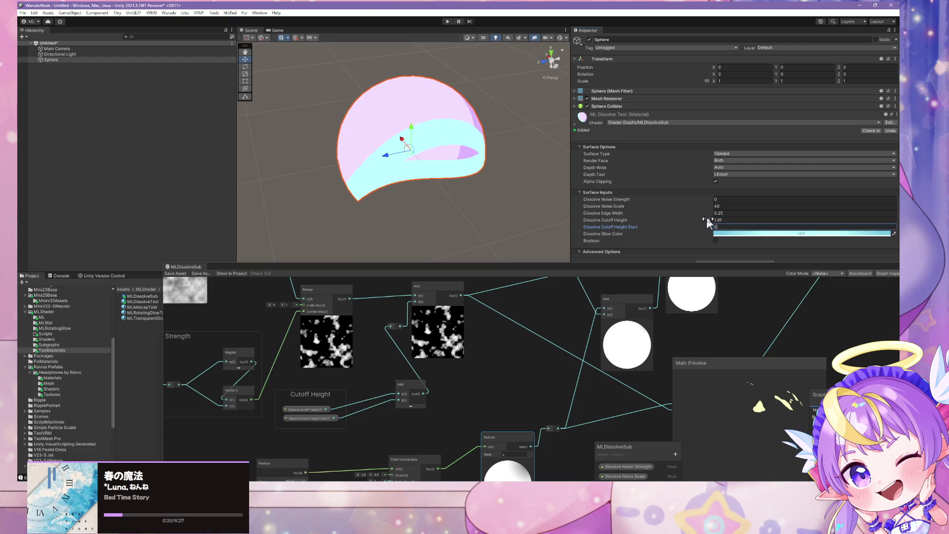
mouse_move(707, 221)
mouse_down()
mouse_move(724, 220)
mouse_move(707, 221)
mouse_up()
mouse_move(572, 264)
mouse_down()
mouse_move(607, 192)
mouse_move(614, 99)
mouse_up()
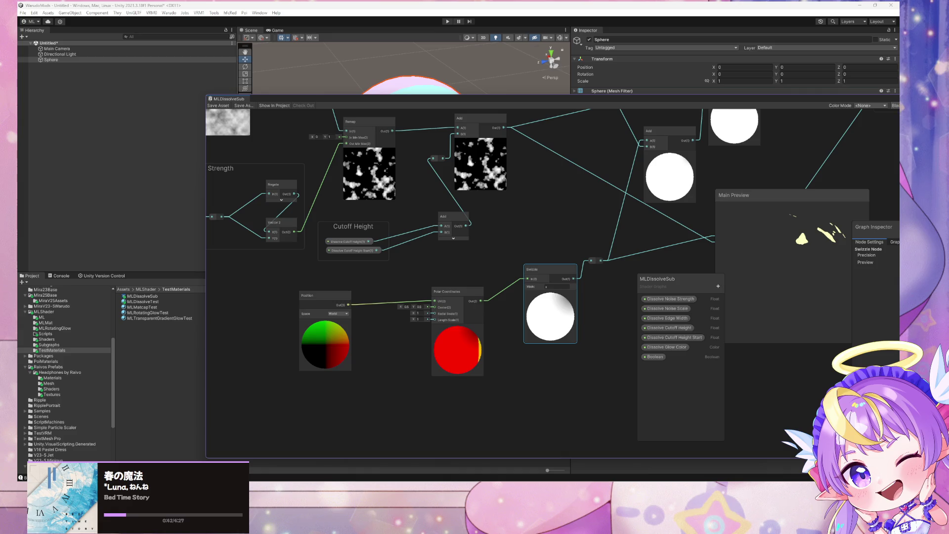
mouse_move(429, 495)
mouse_move(386, 444)
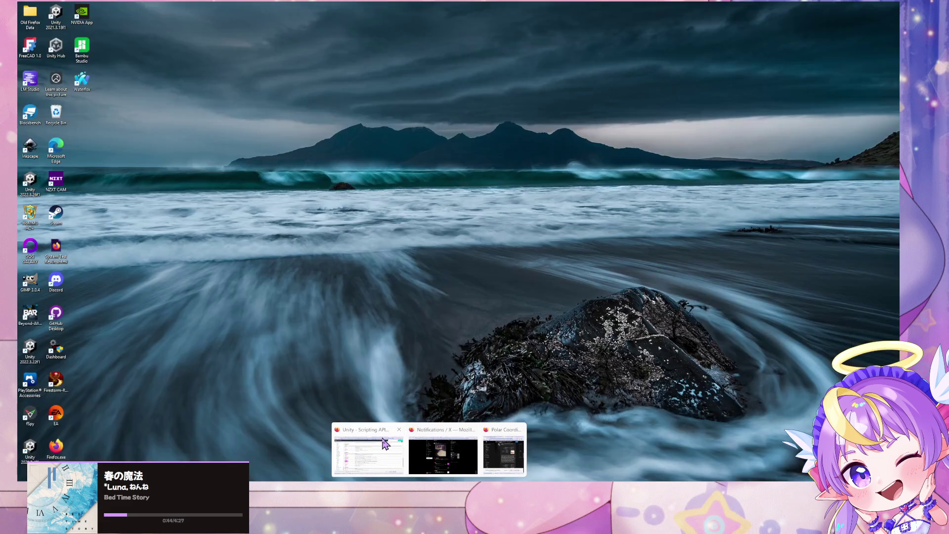
Step: Show image results for 'unity polar coordinates uv' and preview the Unity Manual Polar Coordinates image
click(503, 454)
click(576, 189)
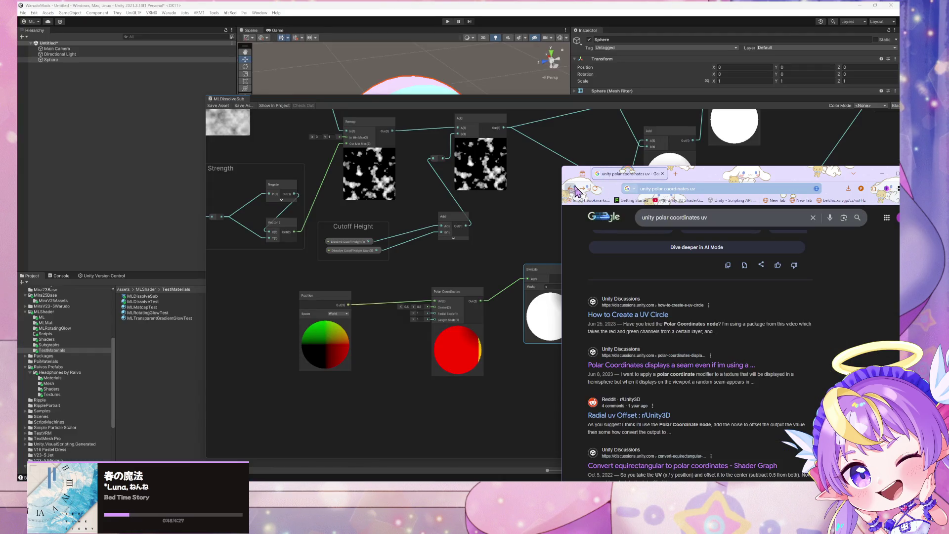
scroll(642, 268, up, 10)
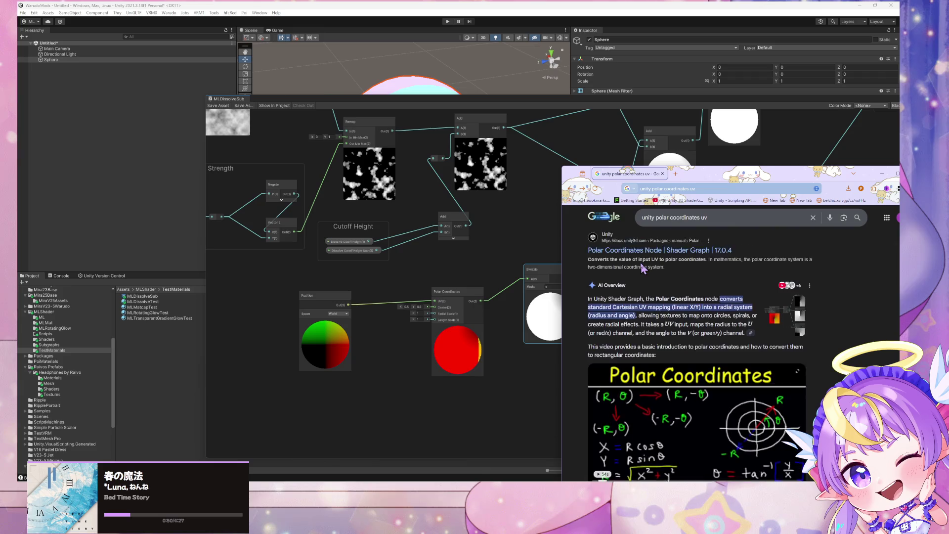
scroll(642, 269, up, 5)
click(622, 245)
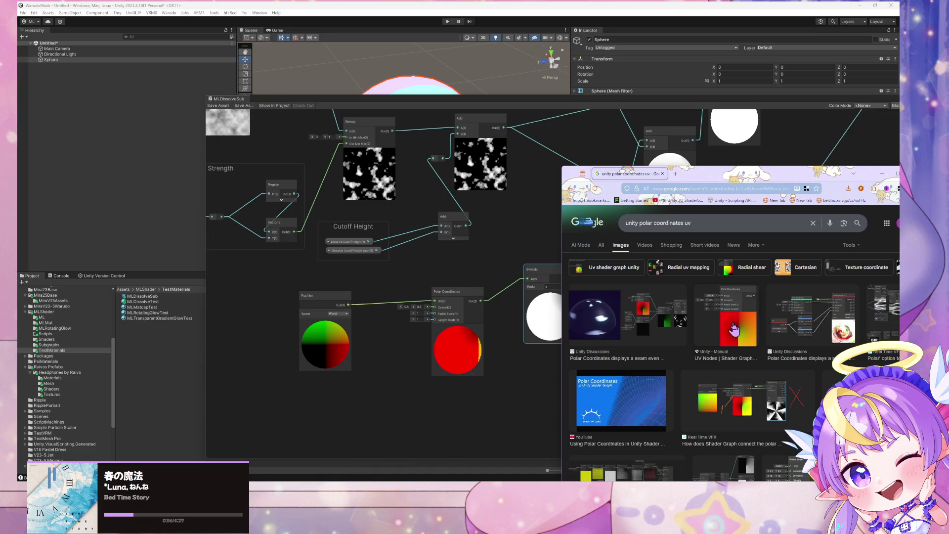
click(734, 330)
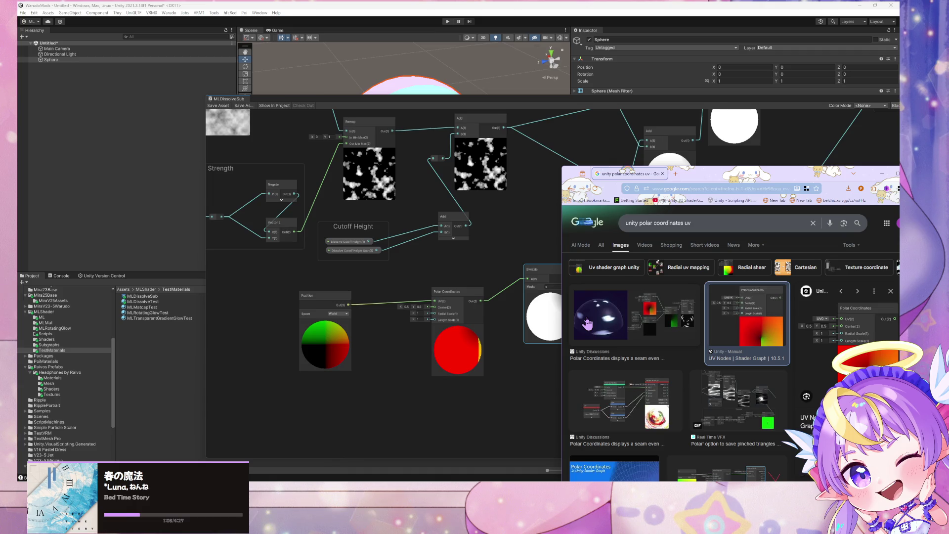
scroll(642, 285, down, 5)
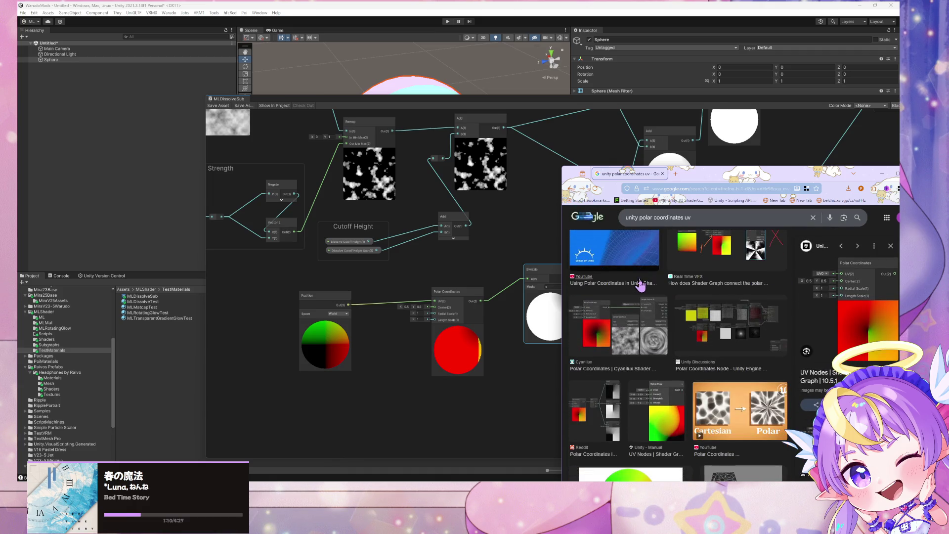
Step: Connect Position's output directly to the Swizzle node's input
mouse_move(434, 303)
mouse_down()
mouse_move(530, 273)
mouse_move(420, 266)
mouse_up()
key(Escape)
drag(348, 305, 527, 278)
mouse_move(475, 307)
mouse_down()
mouse_move(482, 329)
mouse_move(473, 348)
mouse_up()
Step: Set the Swizzle mask to y and shift Polar Coordinates Center X to about 0.35
click(549, 287)
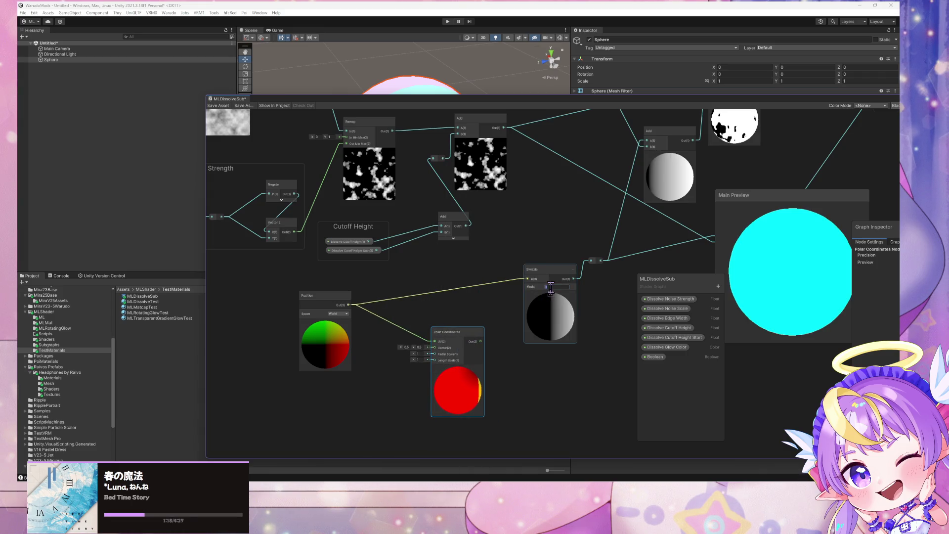
text(y)
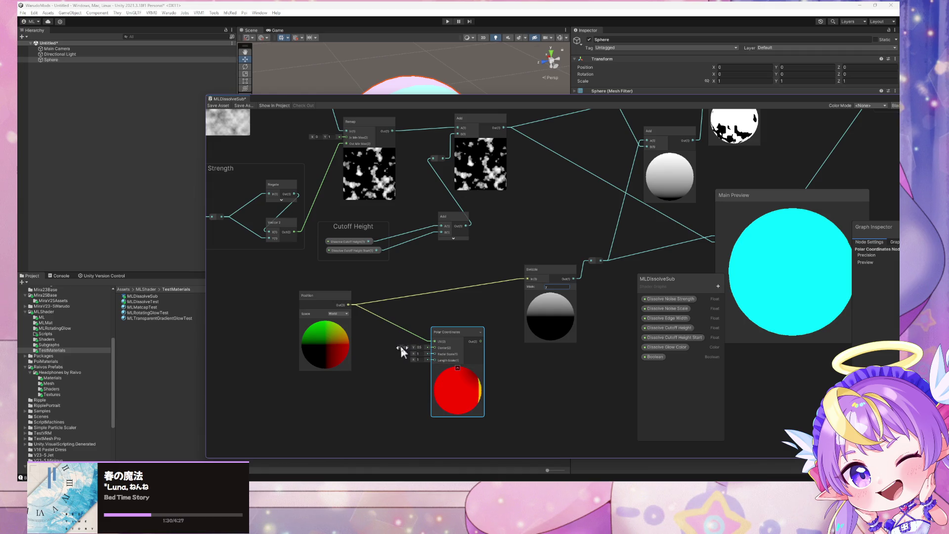
mouse_move(401, 344)
mouse_down()
mouse_move(448, 355)
mouse_move(398, 343)
mouse_up()
drag(454, 376, 430, 381)
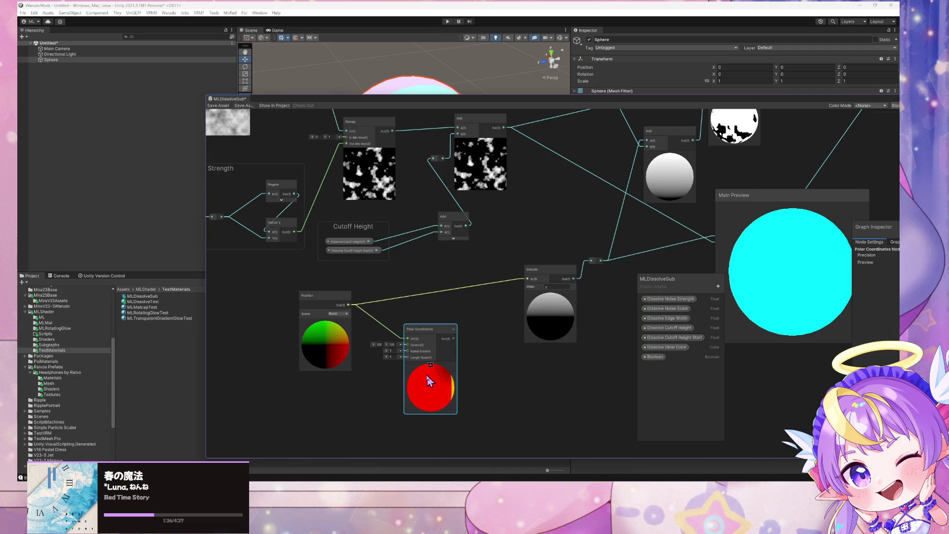
Step: Open the Reddit post about Polar Coordinates and the Fraction node from the image results
mouse_move(441, 455)
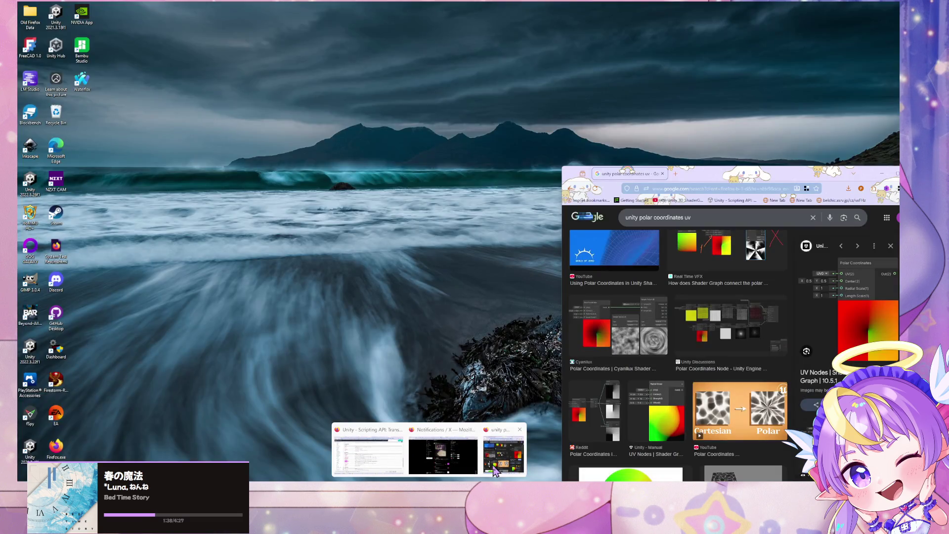
click(494, 470)
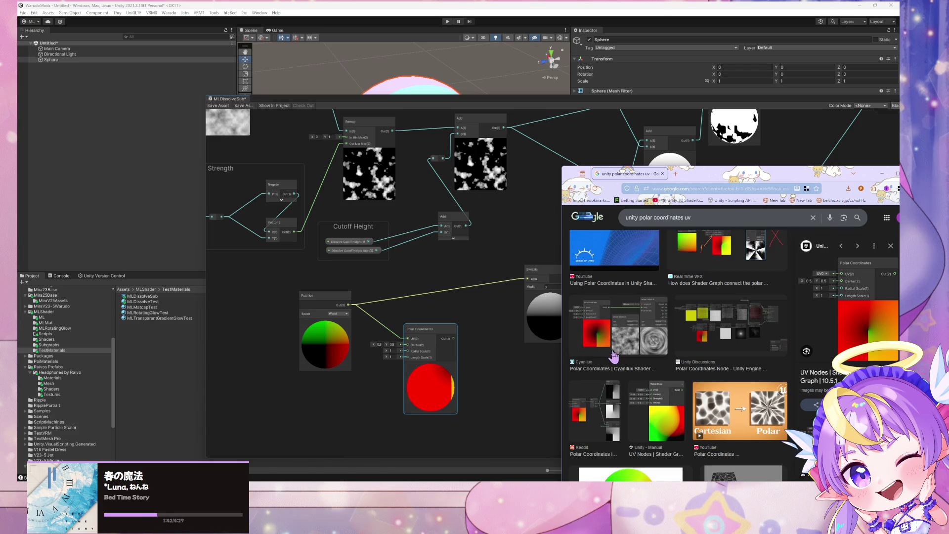
scroll(673, 322, down, 3)
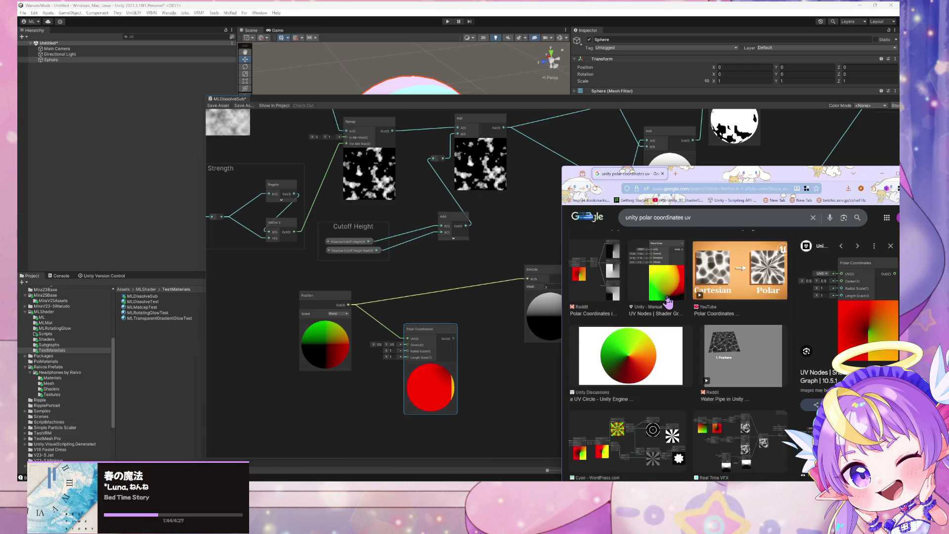
click(597, 308)
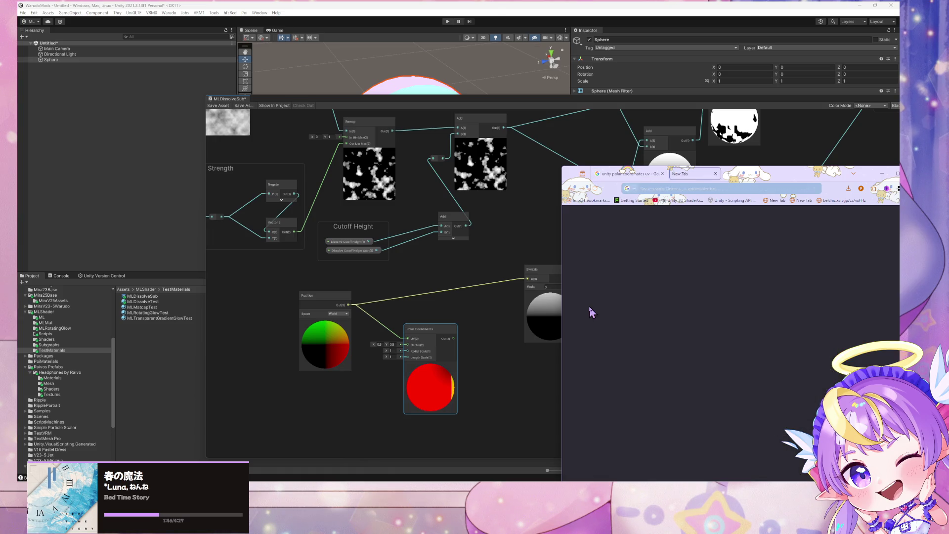
drag(798, 183, 699, 160)
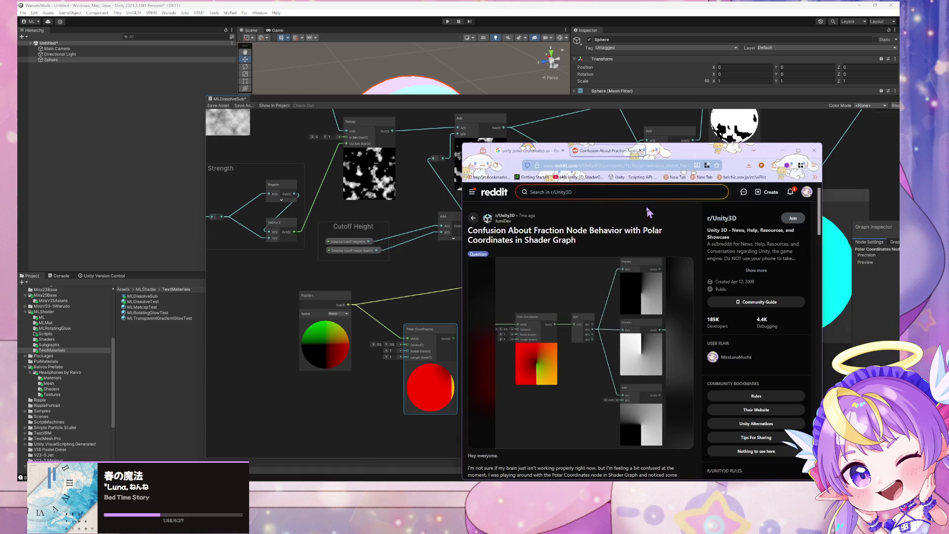
Step: Read through the Reddit post and its comments, then return to the polar coordinates image results
scroll(650, 213, down, 3)
scroll(649, 213, up, 3)
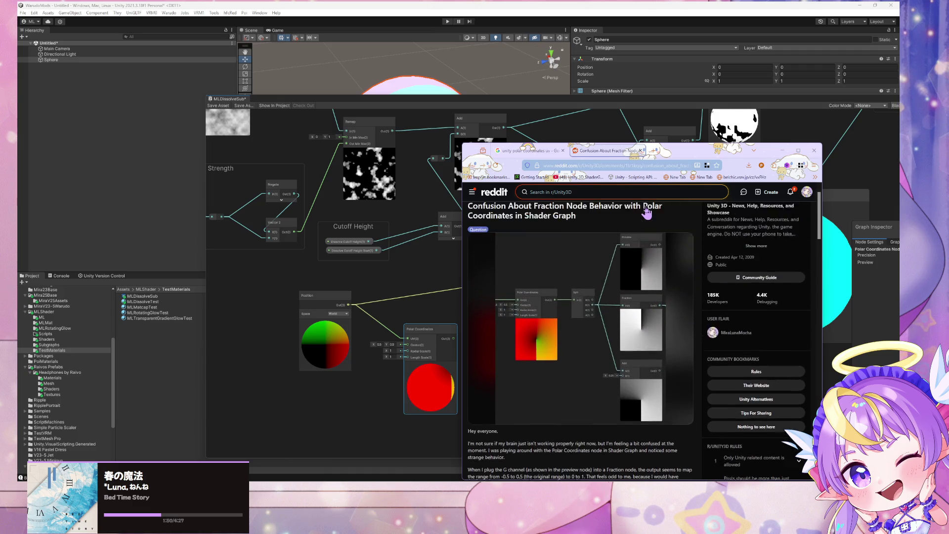
scroll(649, 212, down, 5)
scroll(647, 214, up, 2)
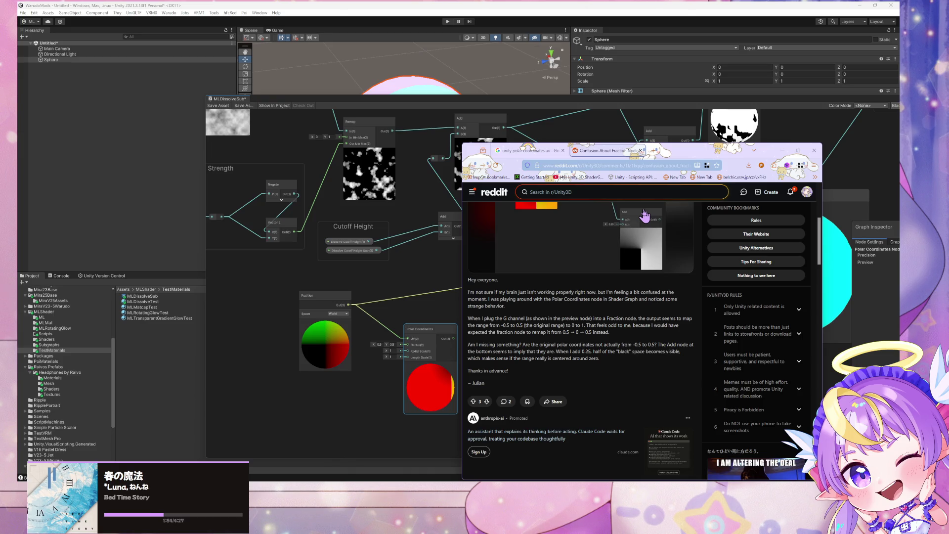
scroll(646, 215, up, 1)
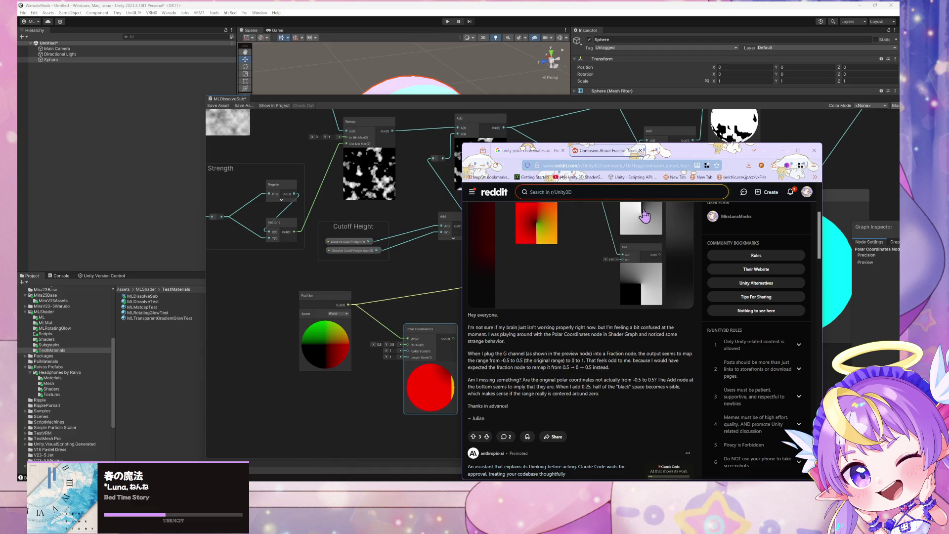
scroll(645, 215, down, 2)
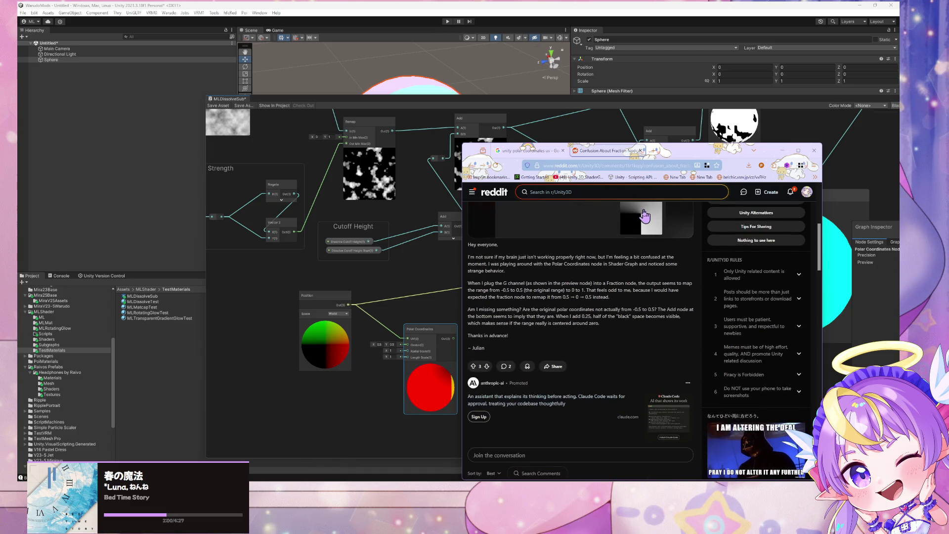
scroll(645, 215, down, 5)
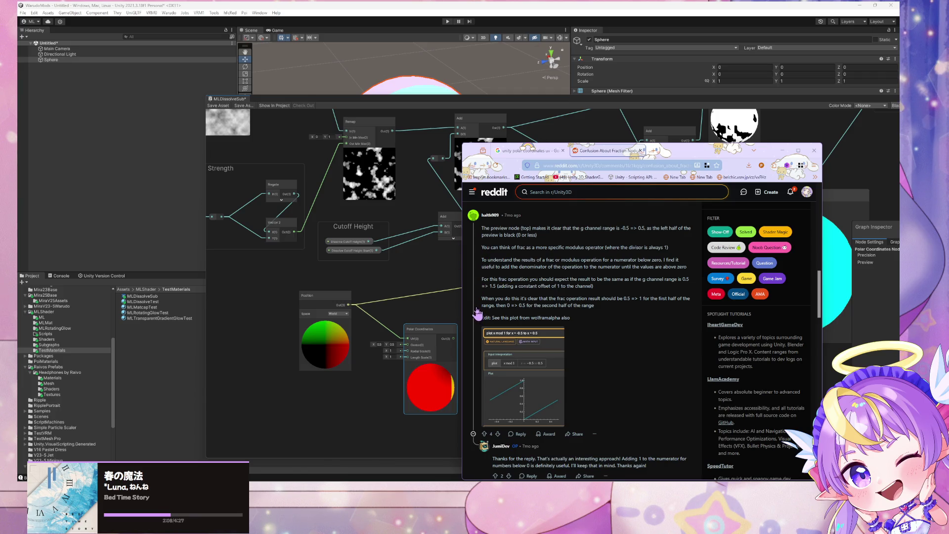
scroll(500, 262, down, 3)
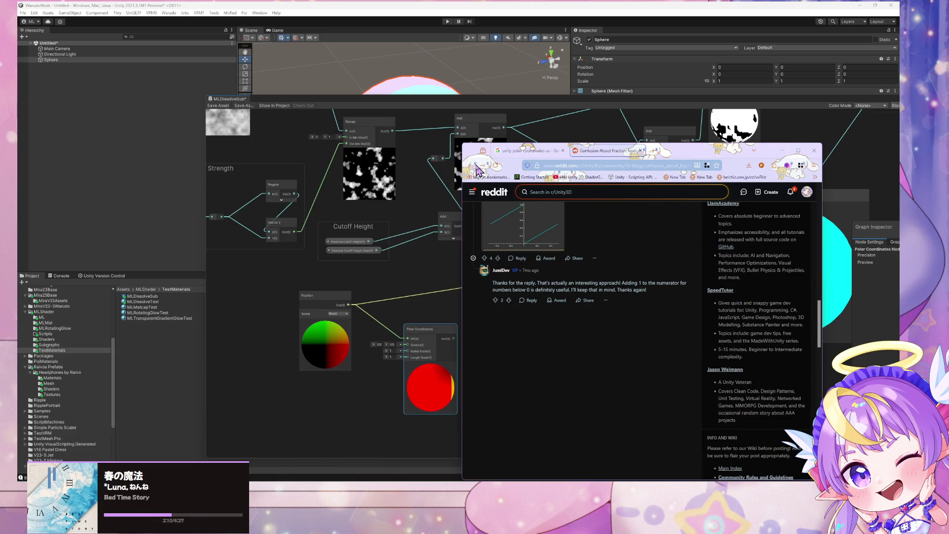
click(558, 152)
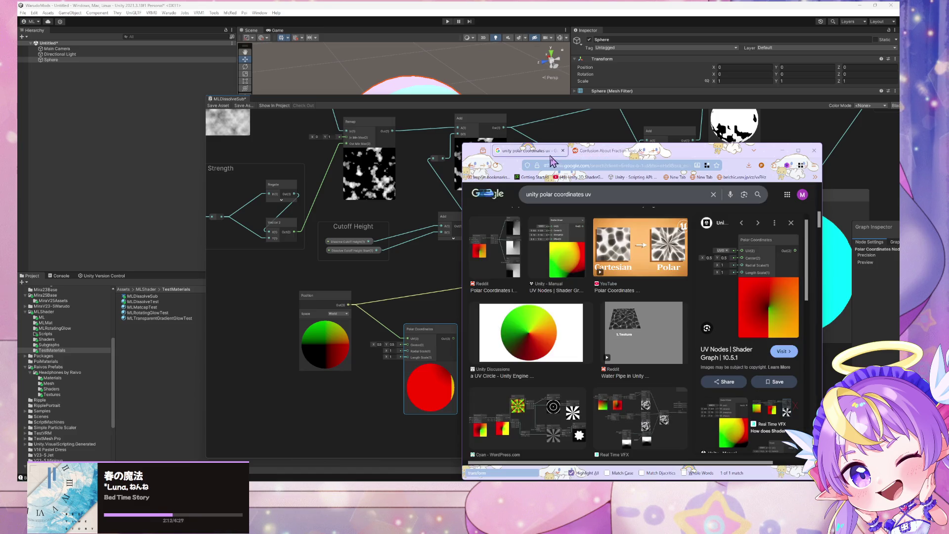
Step: Scroll through the 'unity polar coordinates uv' image results
scroll(514, 220, down, 1)
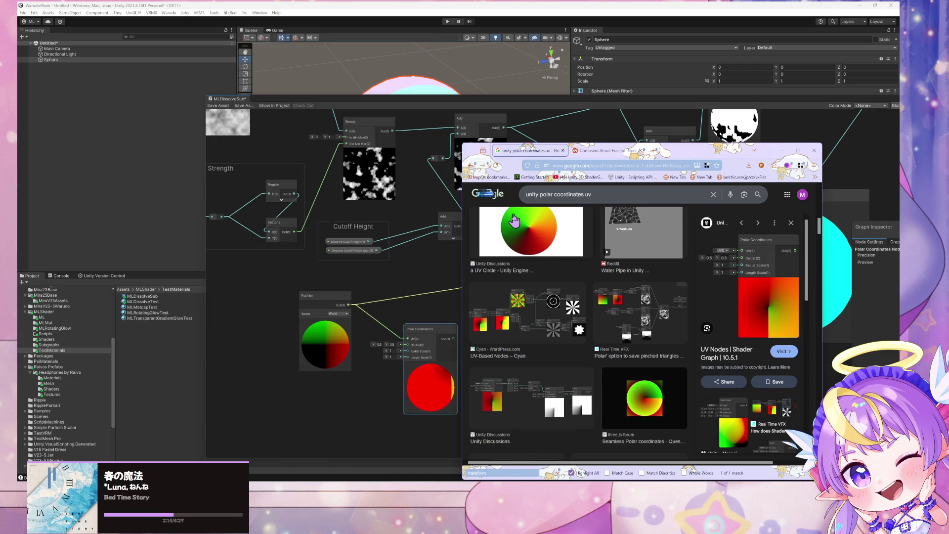
scroll(514, 221, down, 5)
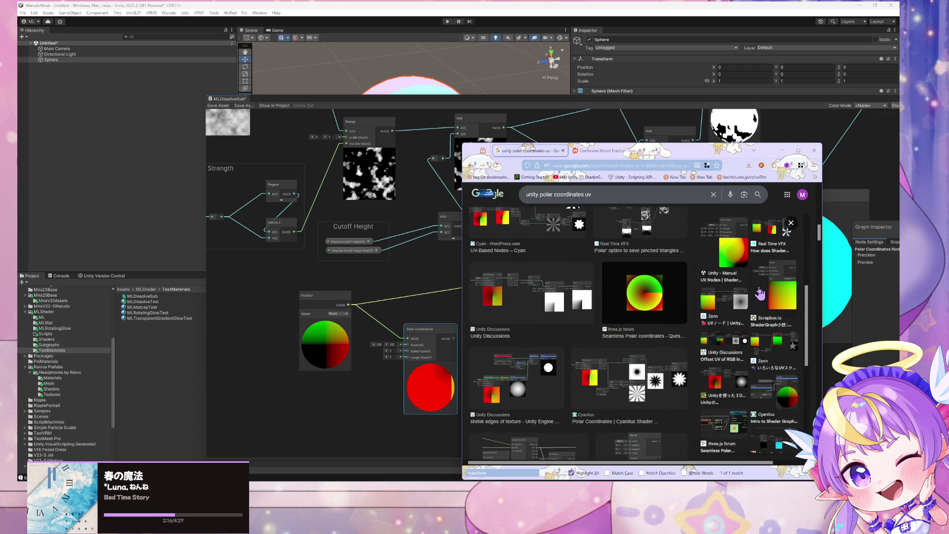
scroll(673, 264, down, 3)
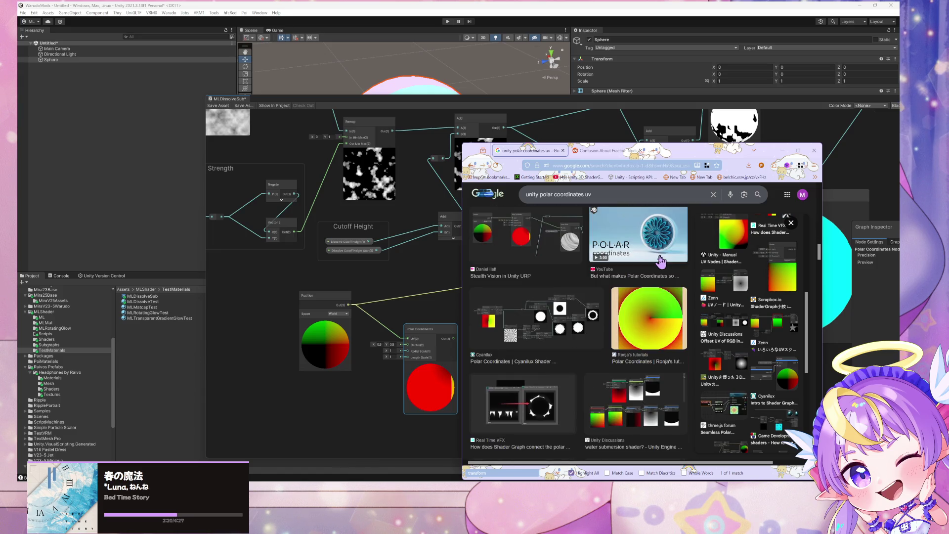
scroll(661, 260, down, 3)
scroll(660, 261, up, 3)
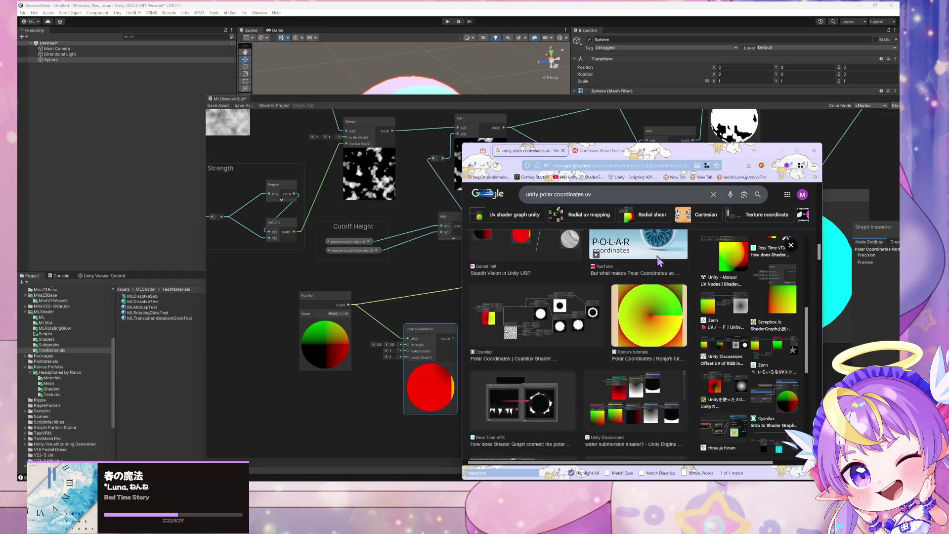
scroll(661, 260, down, 3)
Step: Search images for 'unity shader graph cylindrical projection wrap around' and preview the Stack Exchange result
click(615, 194)
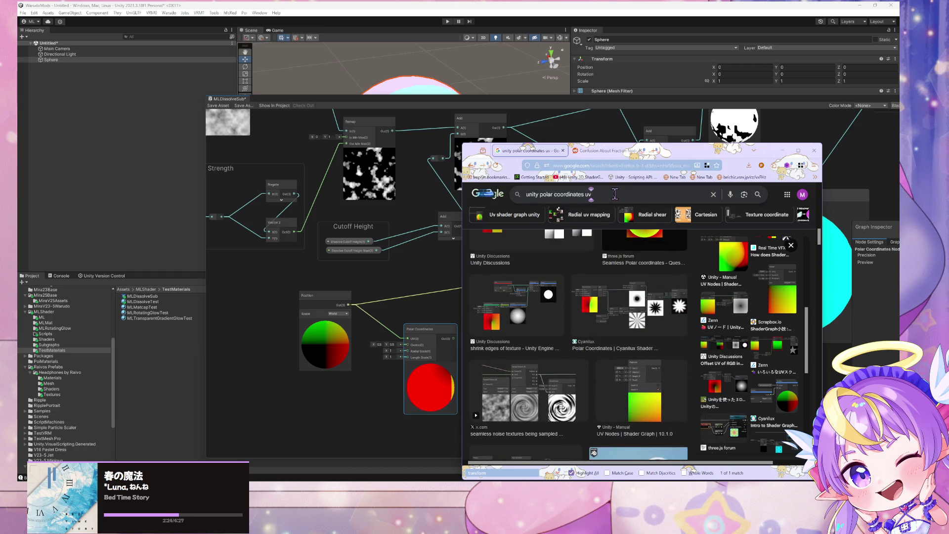
key(ctrl+a)
text(unity)
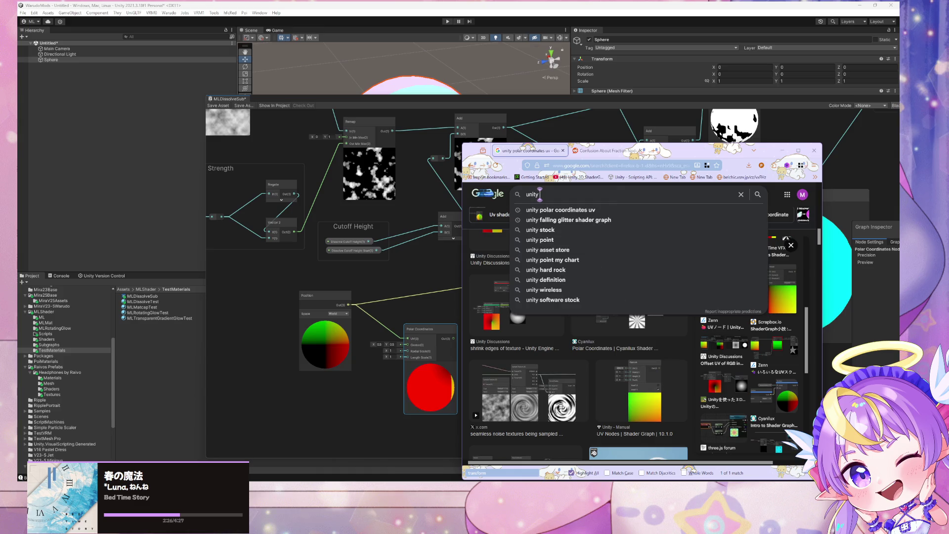
text( shader grap)
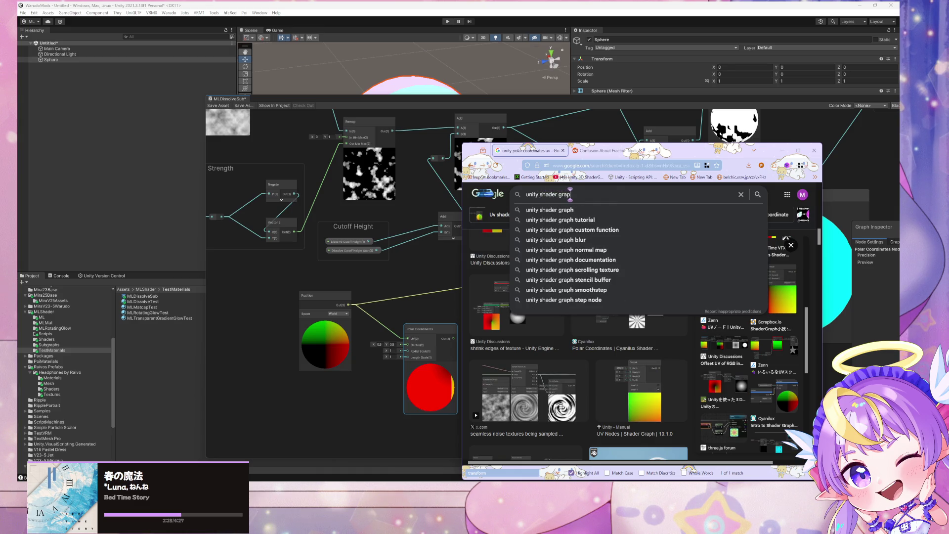
text(h cylindri)
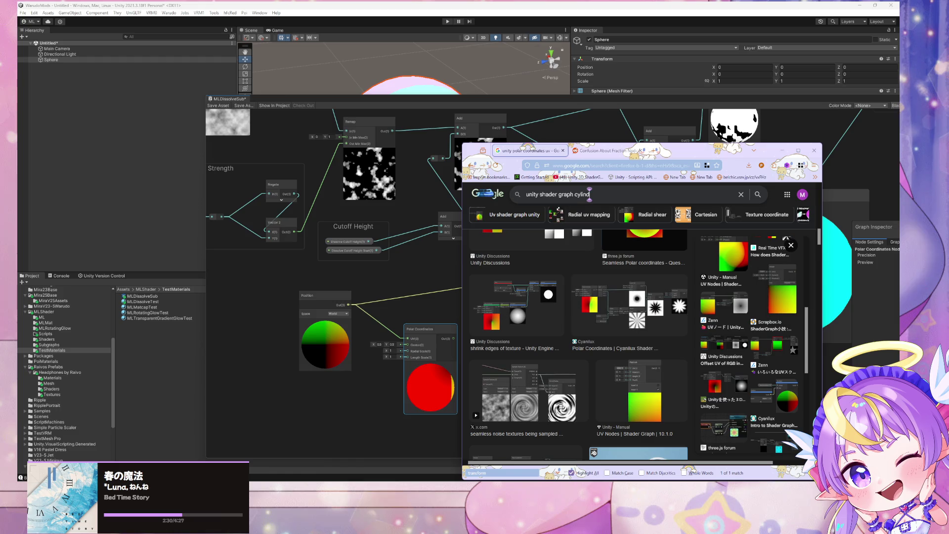
text(cal pr)
text(ojection wrap around)
key(Return)
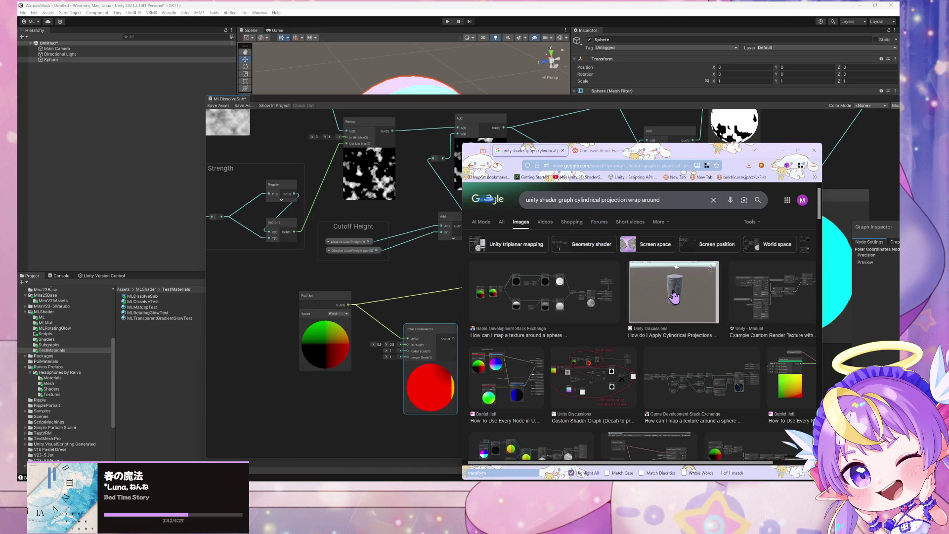
click(566, 299)
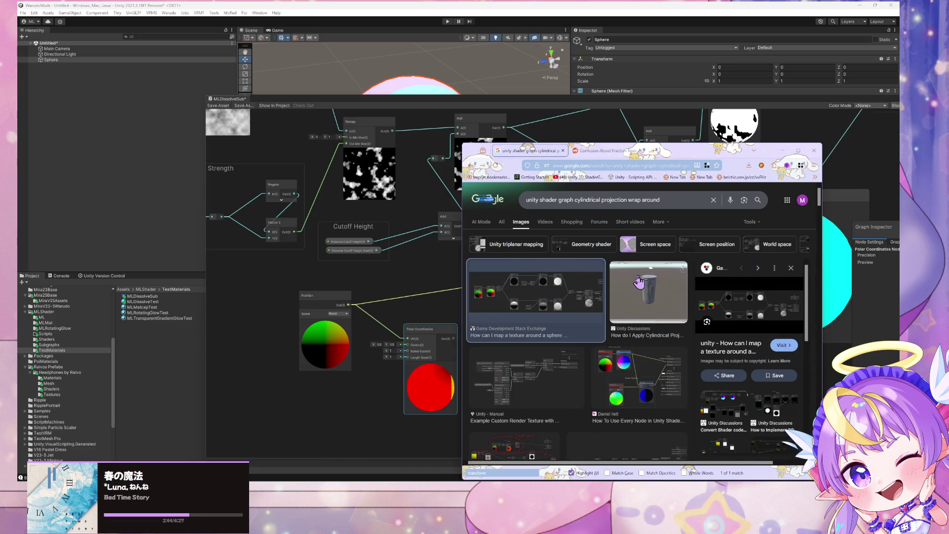
Step: Maximize the browser, open the sphere texture seam question and read its answer
click(798, 150)
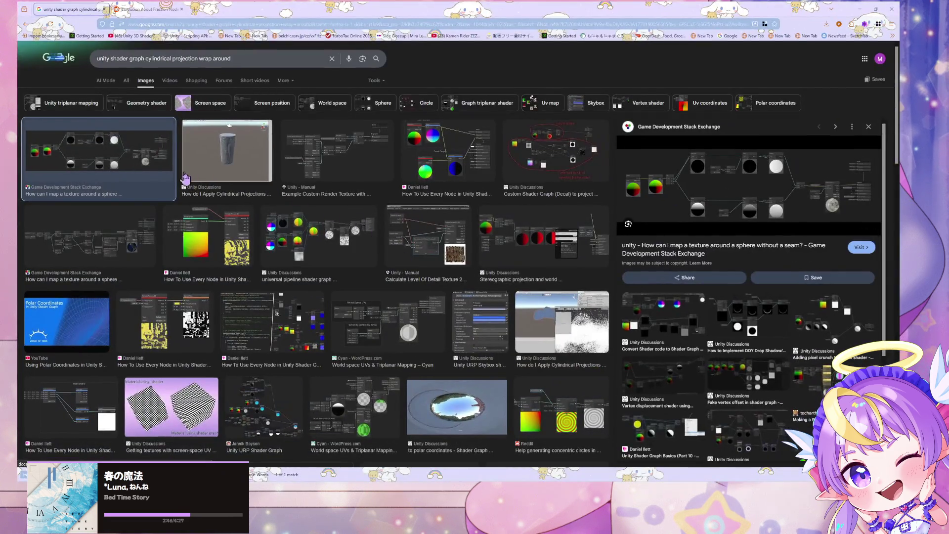
click(732, 256)
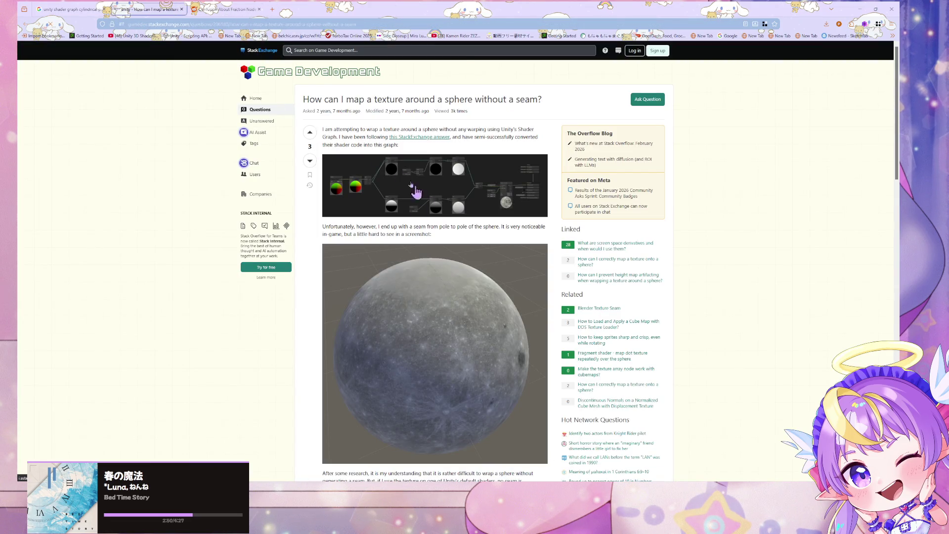
scroll(316, 105, down, 10)
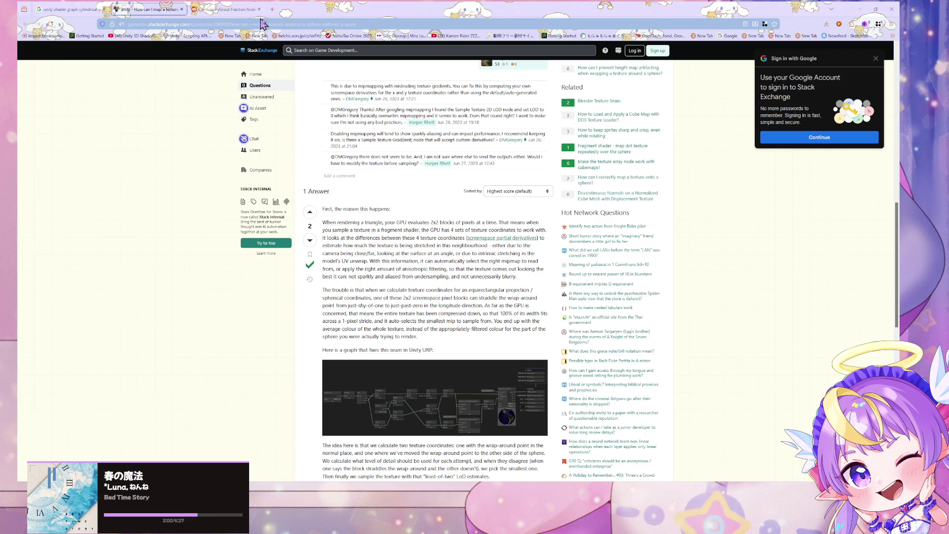
click(62, 8)
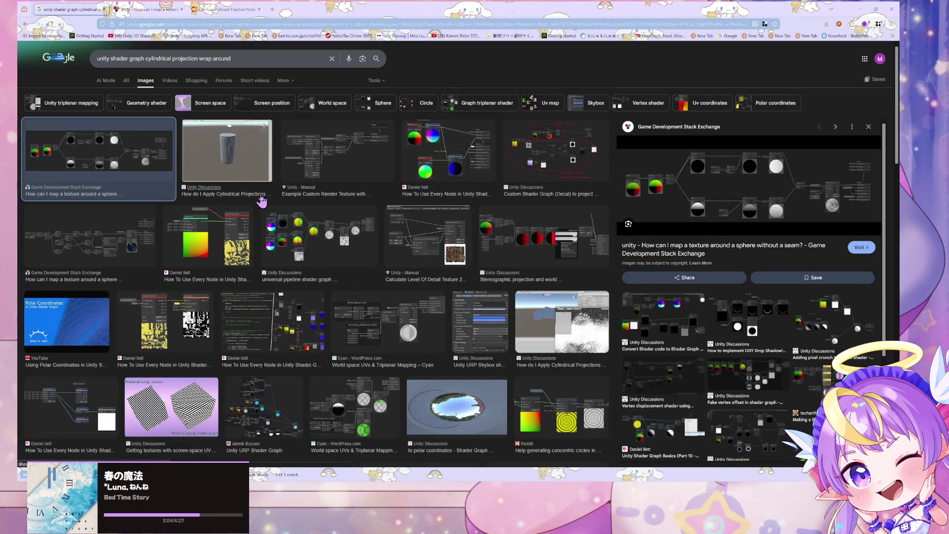
Step: Open and read the Unity Discussions thread on applying cylindrical projections to objects
click(261, 196)
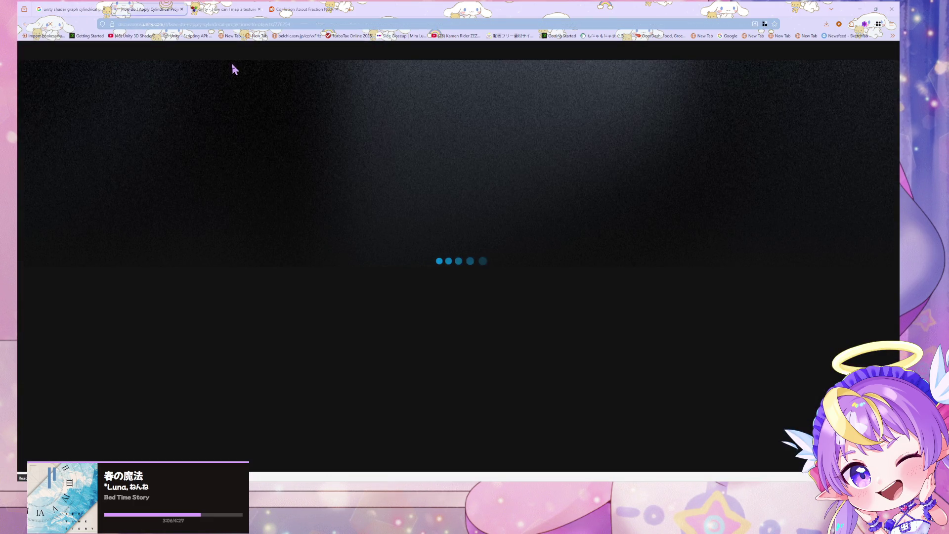
scroll(235, 122, down, 5)
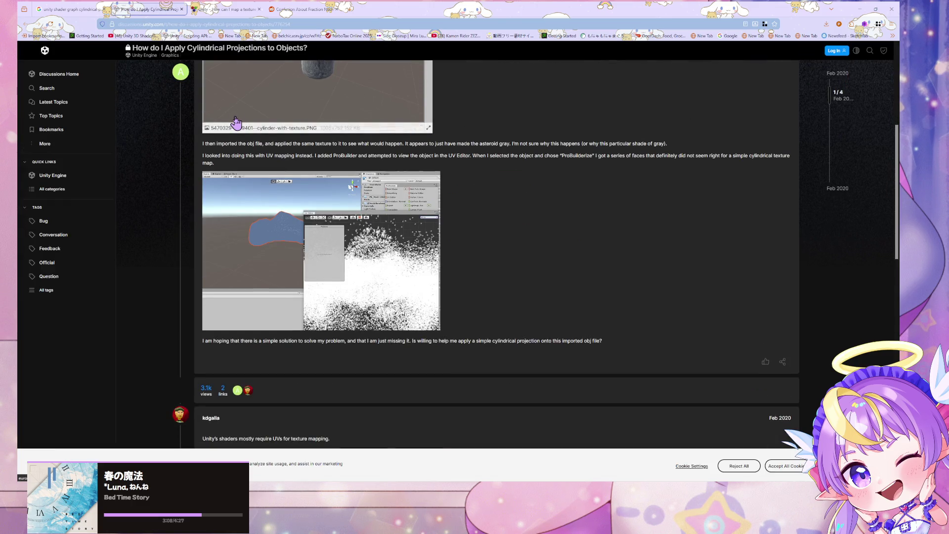
scroll(235, 122, down, 4)
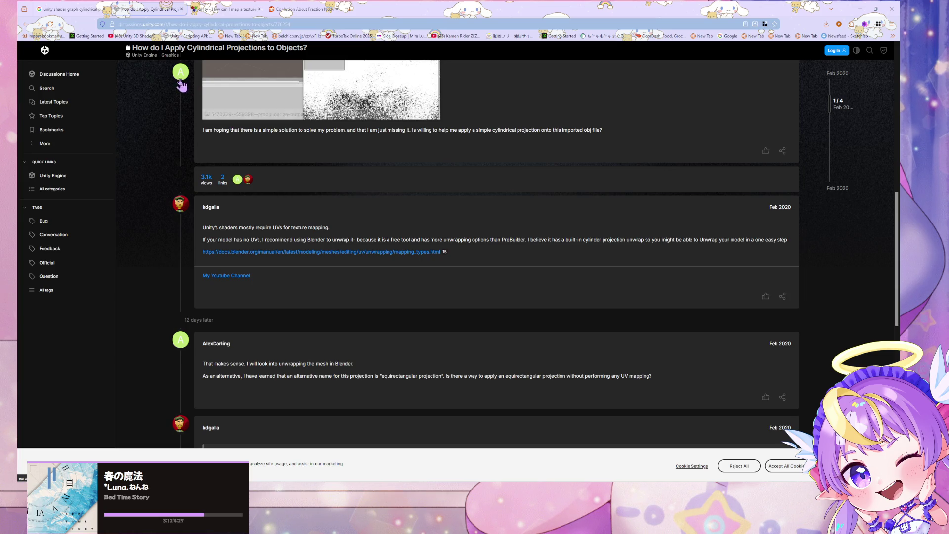
Step: Open Cyan's world space UVs triplanar article, then begin a 'triplanar' search from the thread's tab
click(105, 8)
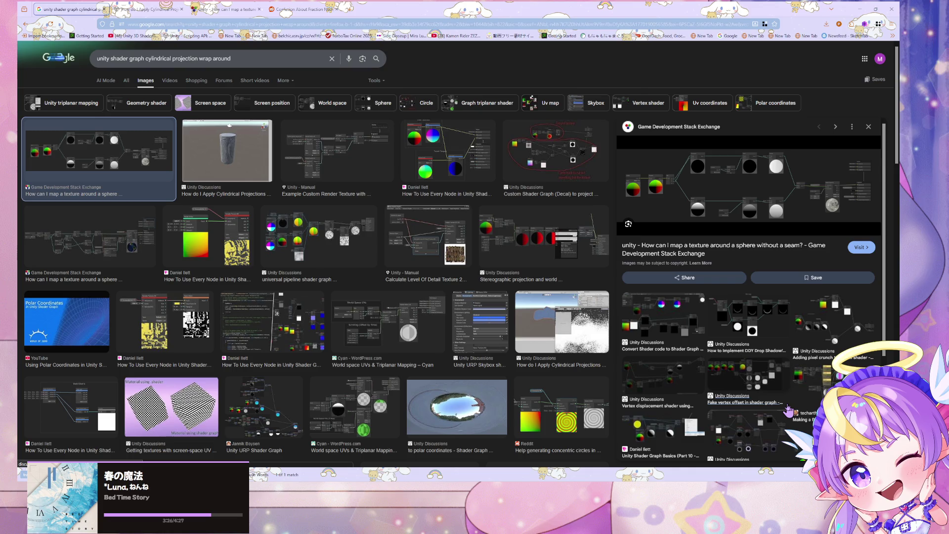
scroll(582, 287, down, 3)
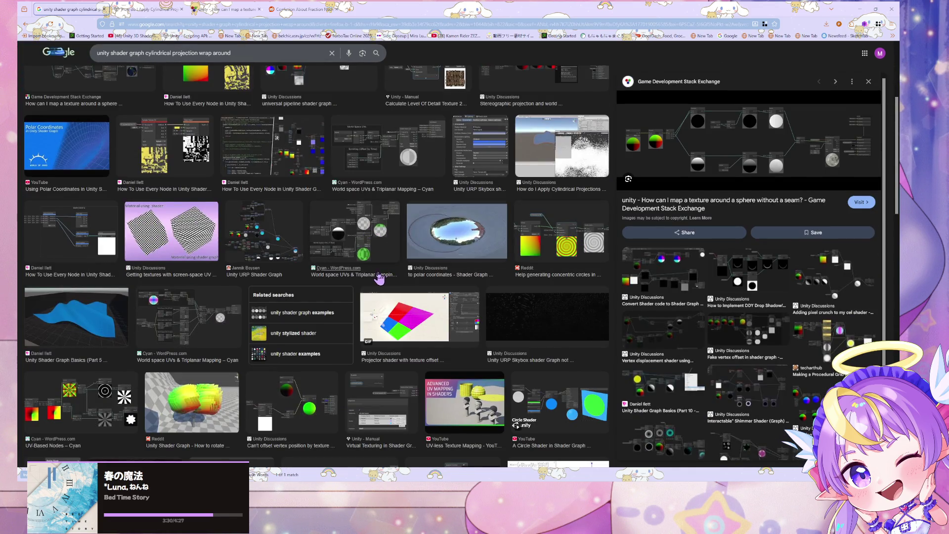
click(379, 275)
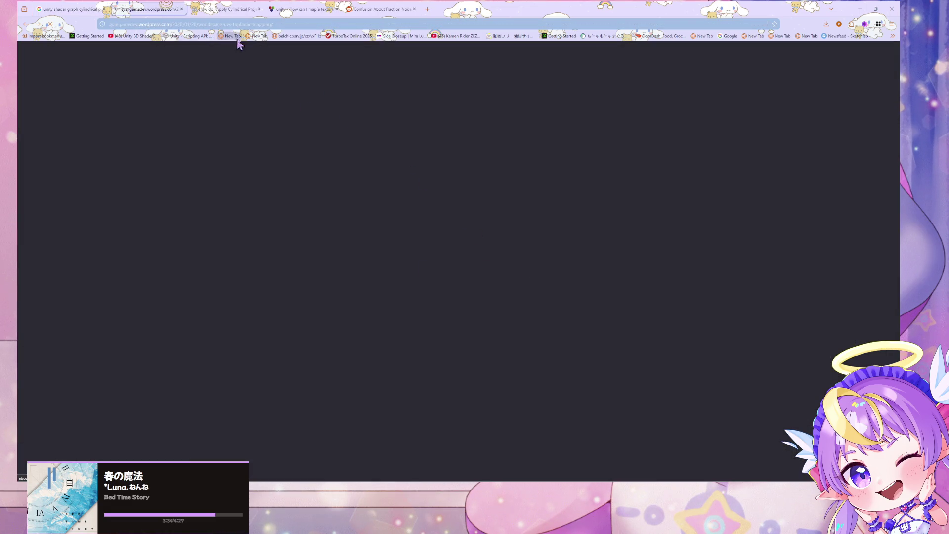
click(230, 9)
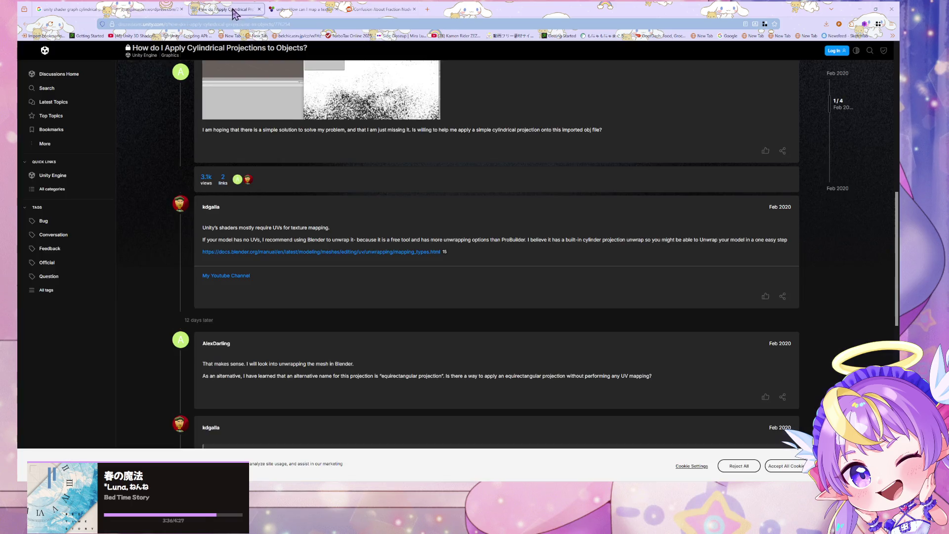
click(238, 24)
text(triplanar)
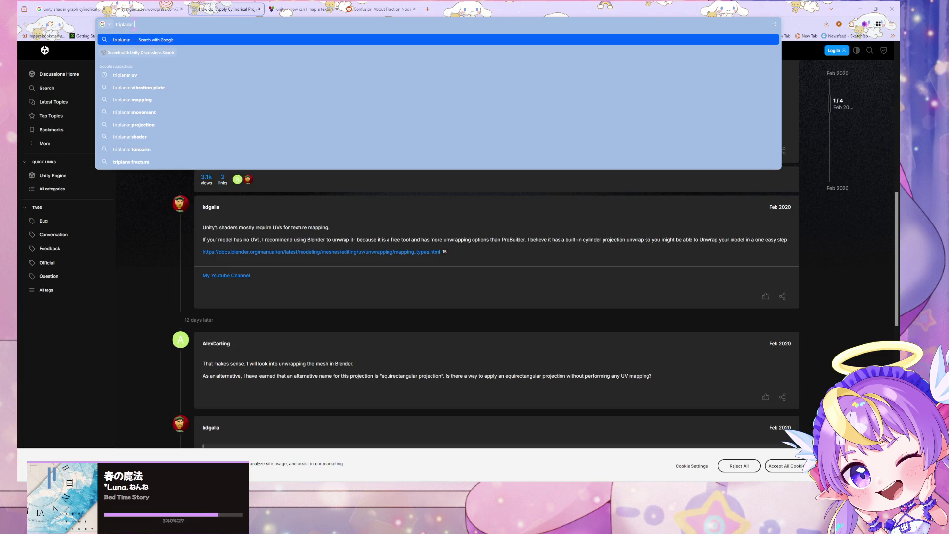
text( uvunit)
Step: Search 'triplanar uv shader graph', read the Triplanar Node docs, and open another result in a new tab
key(BackSpace)
text(shader graph)
key(Return)
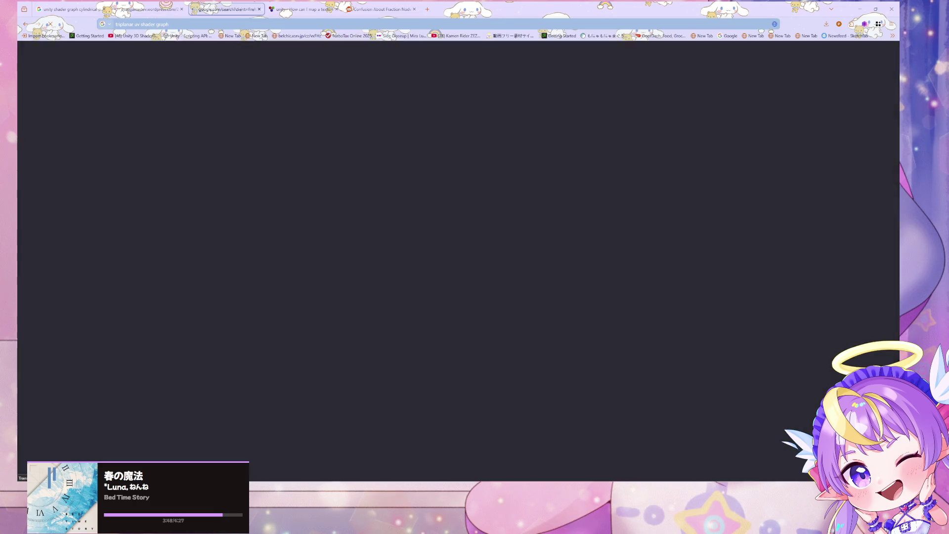
click(182, 120)
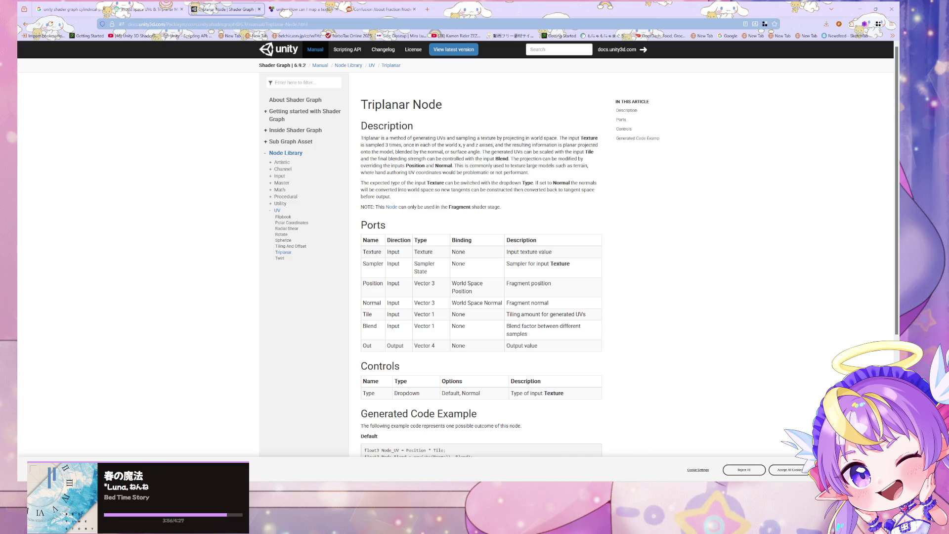
key(alt+Left)
middle_click(191, 279)
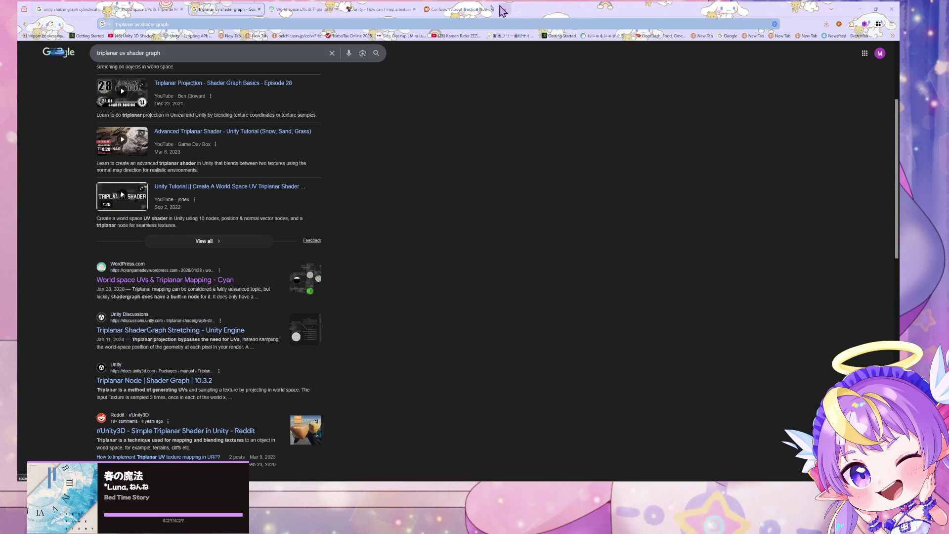
key(ctrl+Tab)
Step: Scroll Cyan's triplanar mapping post down to Sources & Other Resources, then return to Stack Exchange
scroll(235, 137, down, 4)
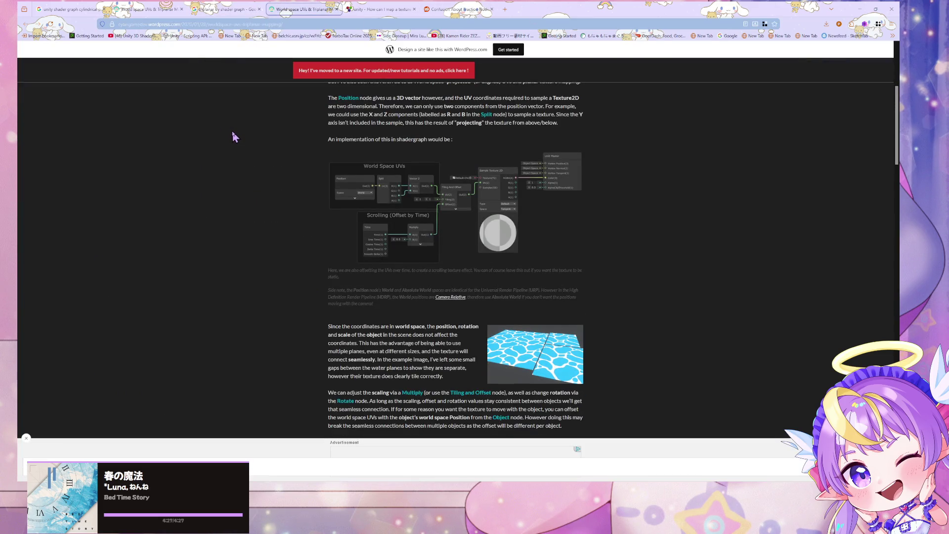
scroll(230, 125, down, 9)
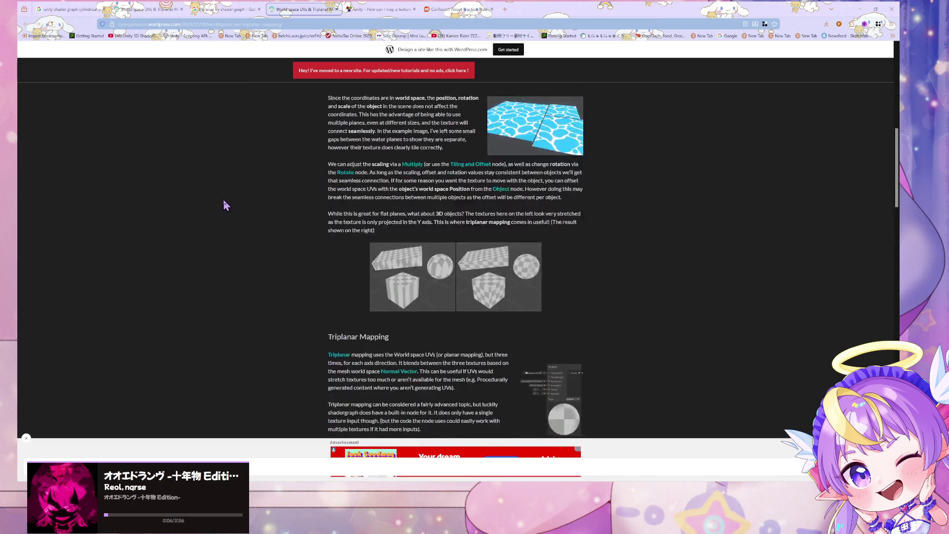
scroll(227, 204, down, 8)
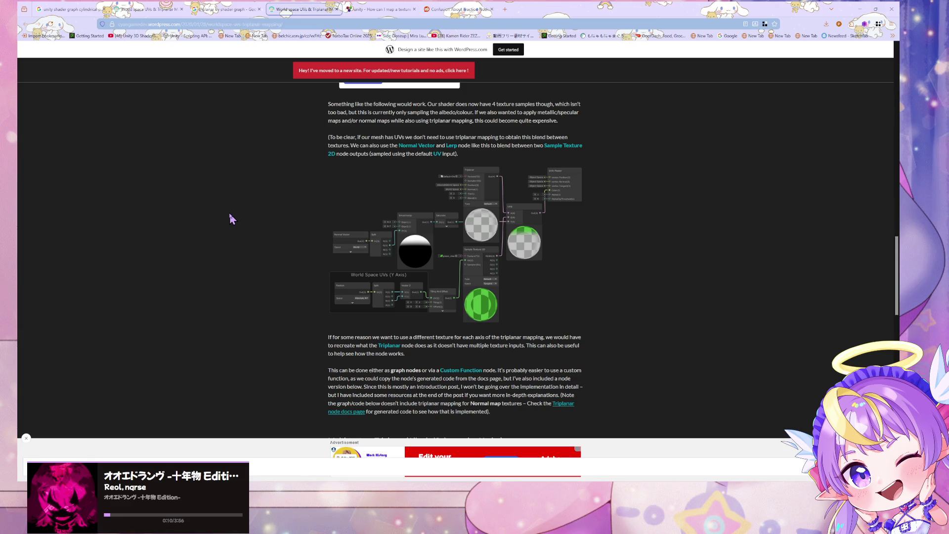
scroll(230, 218, down, 12)
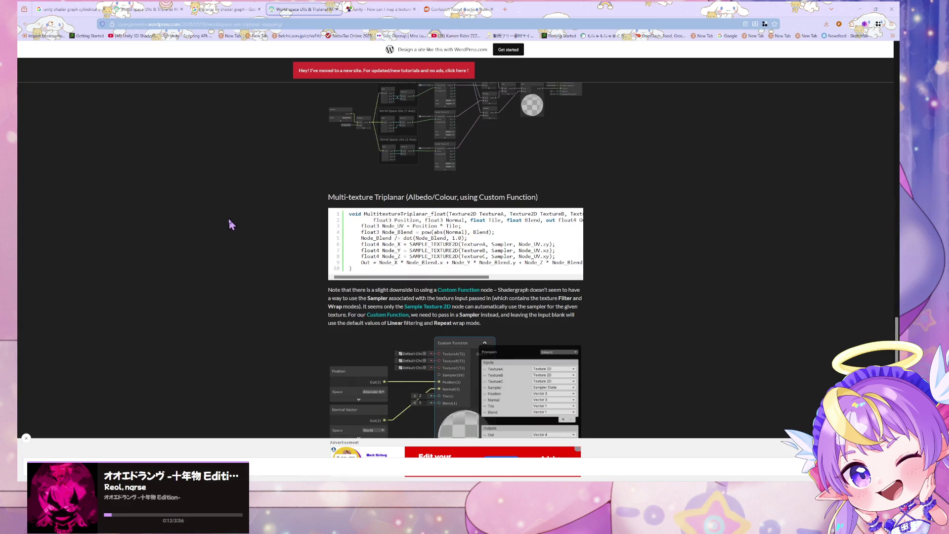
scroll(230, 224, down, 4)
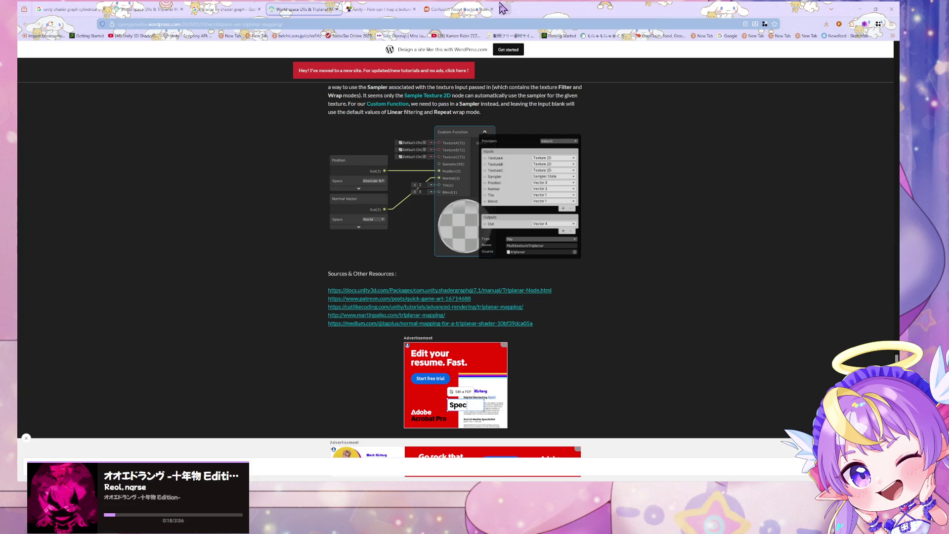
click(378, 9)
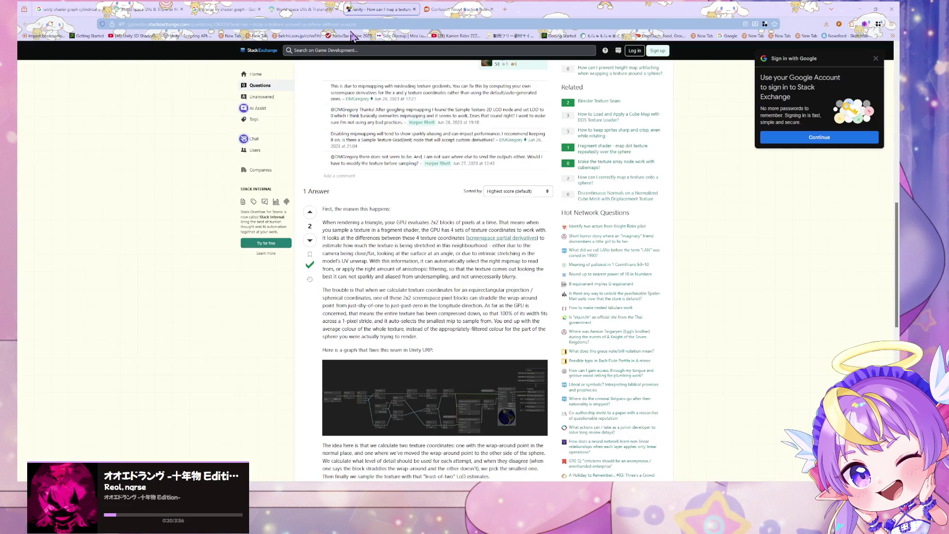
Step: Search Google for 'polar coordinate uv' and open the 'Using Polar Coordinates in Unity Shader Graphs' video
click(350, 25)
text(polar coor)
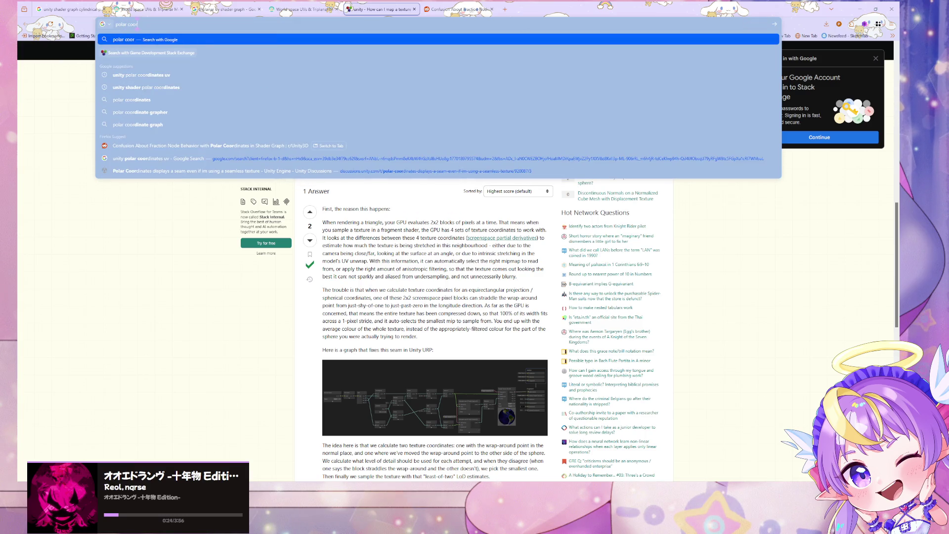
text(dinate uv)
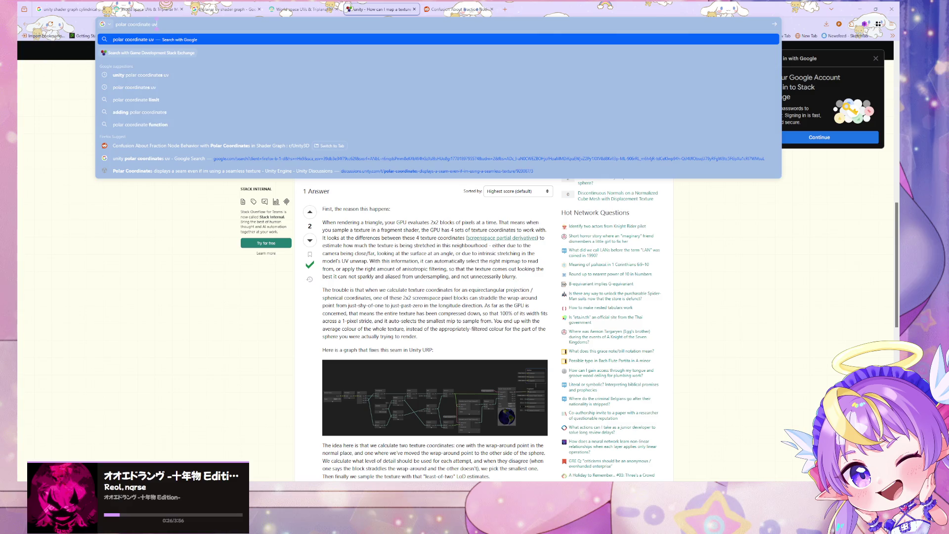
key(Return)
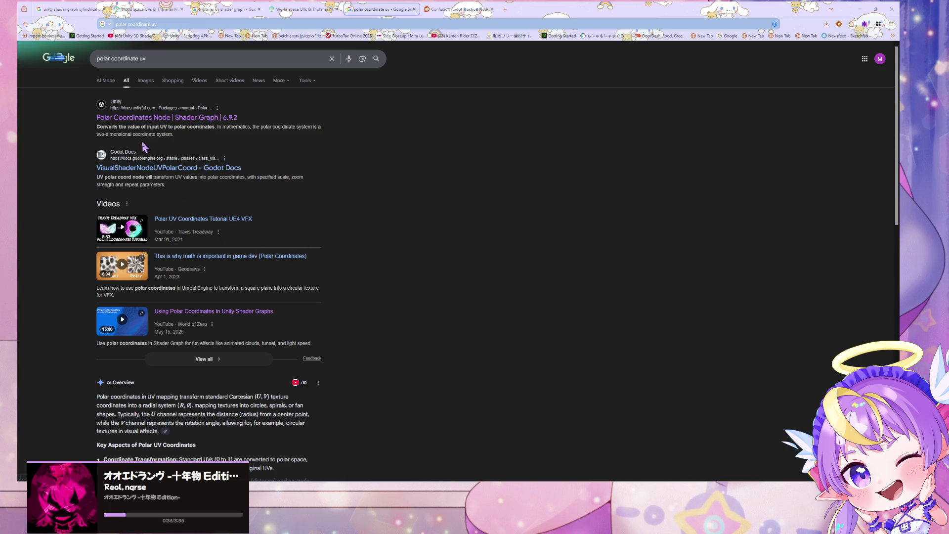
click(255, 325)
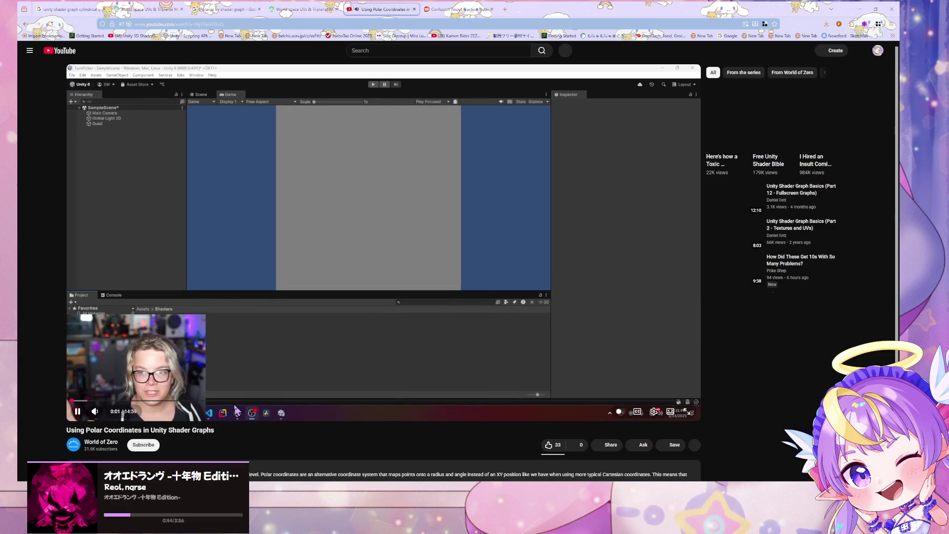
Step: Skip the polar coordinates tutorial ahead to about 6:50, pause it, and return to Unity
click(146, 401)
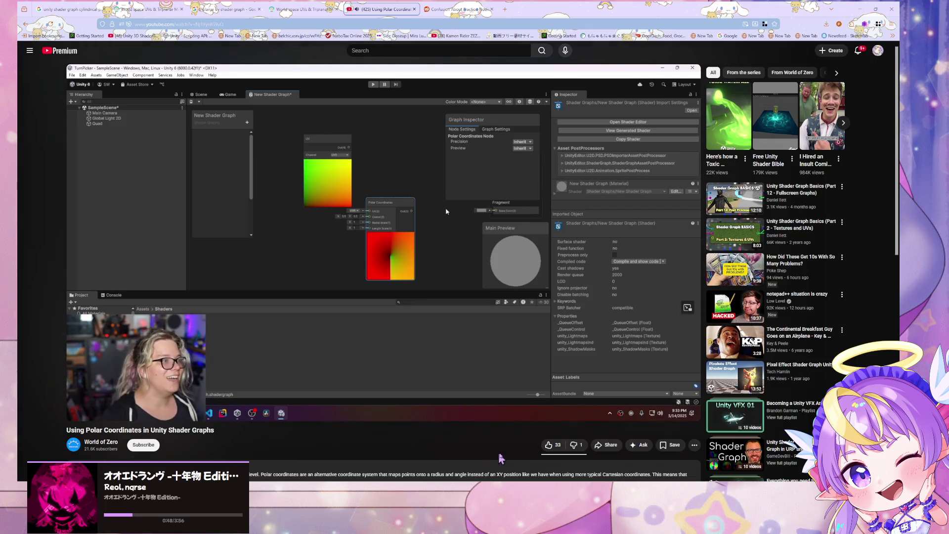
click(160, 400)
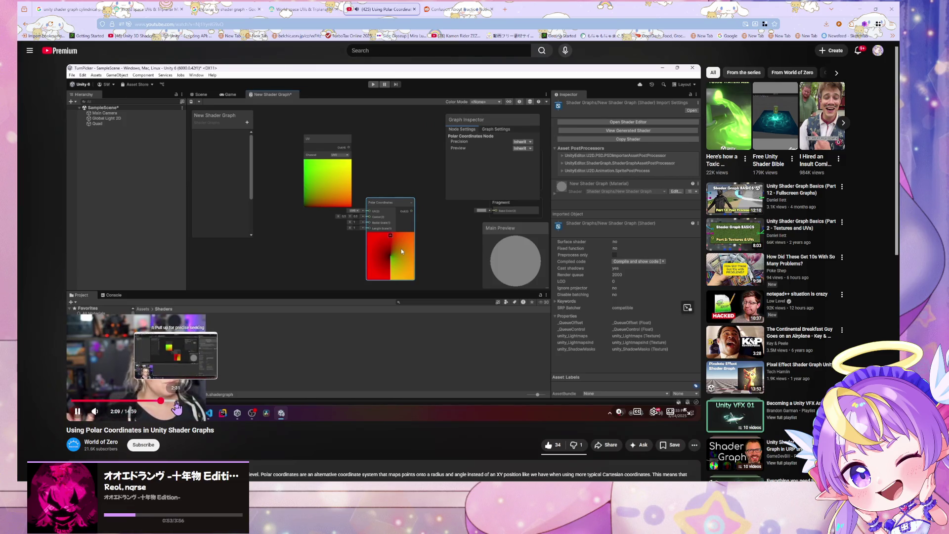
click(176, 401)
click(190, 401)
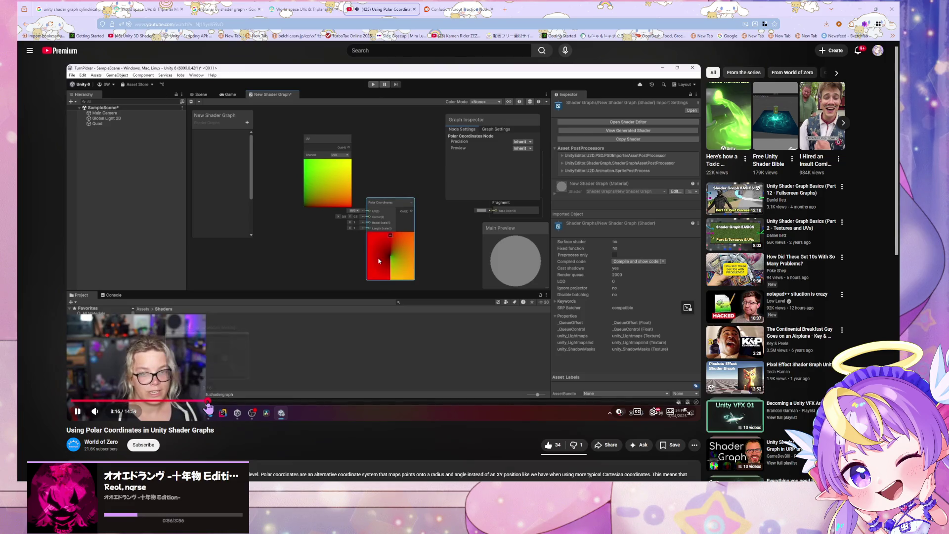
click(209, 401)
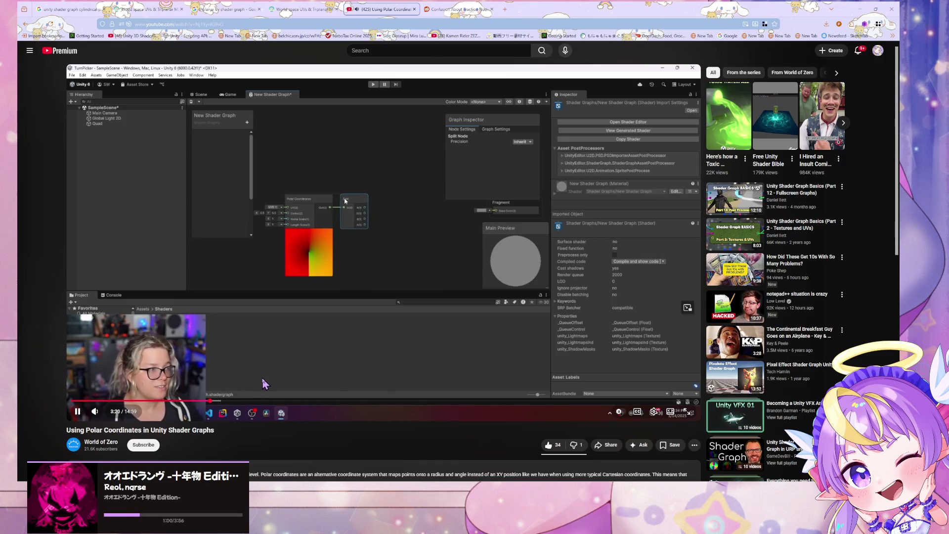
click(232, 400)
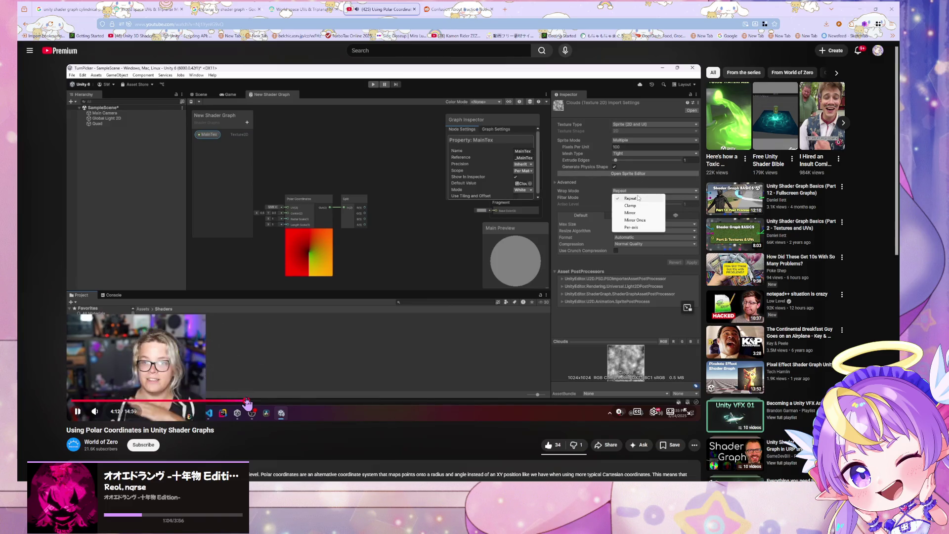
click(266, 401)
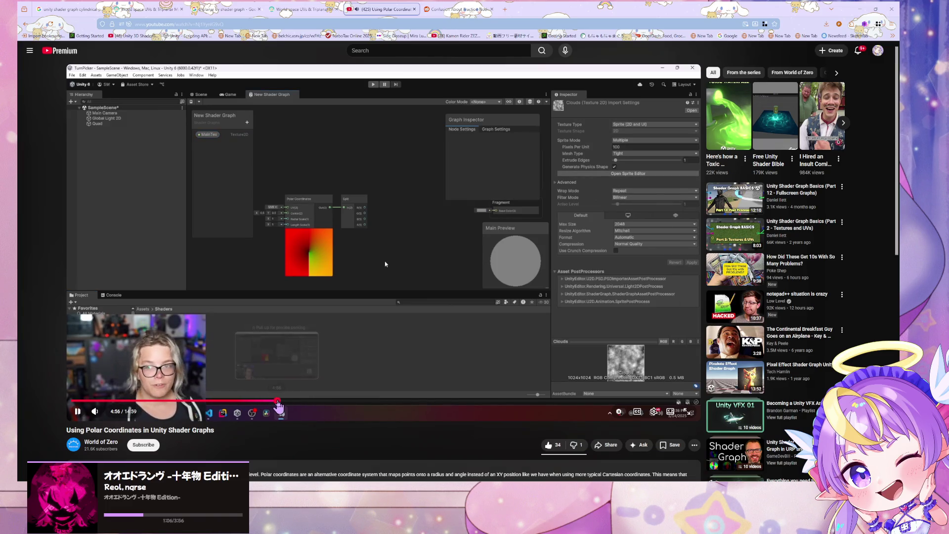
click(309, 401)
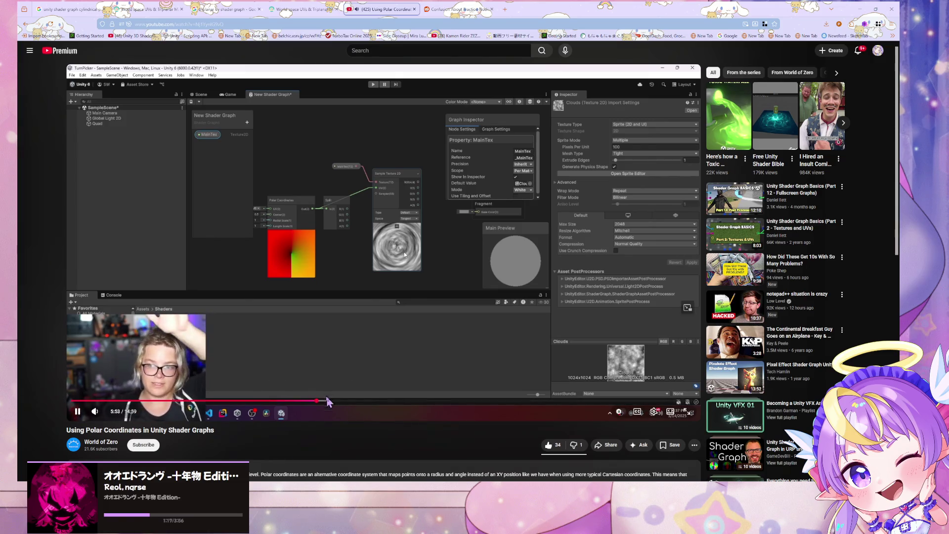
click(327, 400)
drag(327, 402, 356, 401)
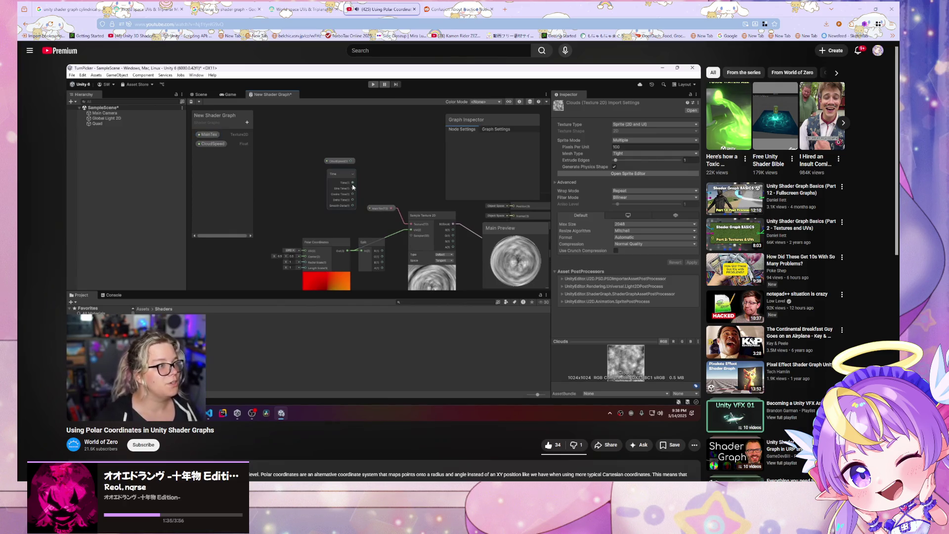
click(419, 360)
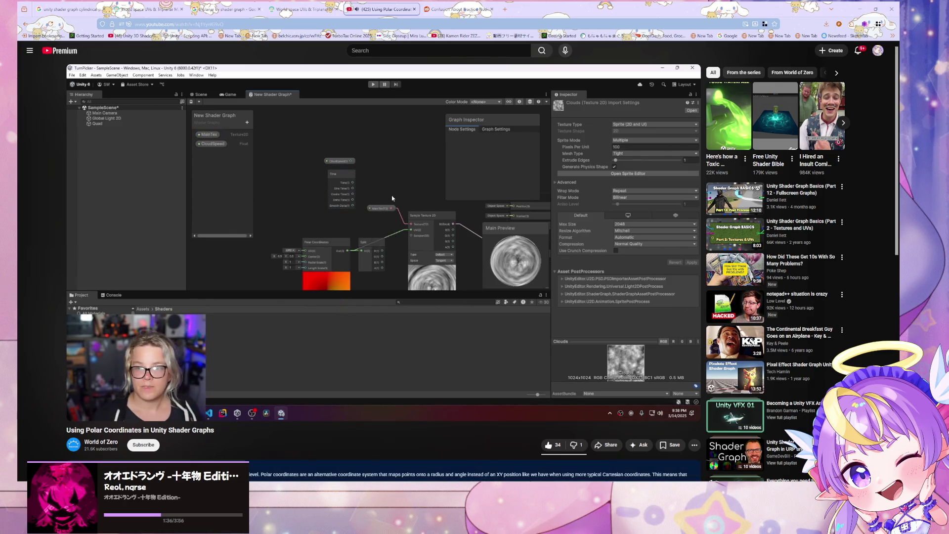
key(alt+Tab)
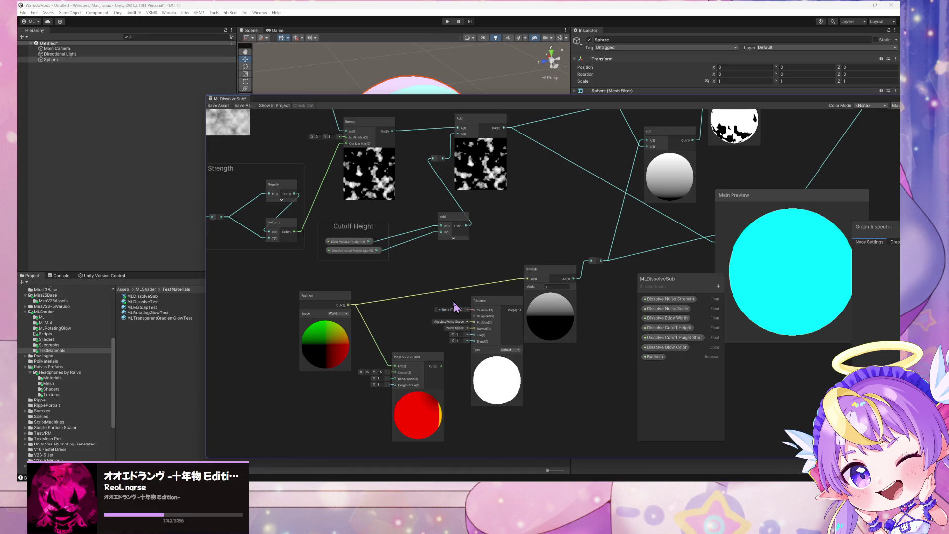
Step: Move the Polar Coordinates node beside the Fragment output
mouse_move(429, 357)
mouse_down()
mouse_move(563, 383)
mouse_move(681, 386)
mouse_up()
mouse_move(602, 303)
mouse_down()
mouse_move(310, 243)
mouse_move(377, 254)
mouse_up()
mouse_move(482, 351)
mouse_down()
mouse_move(733, 138)
mouse_move(740, 286)
mouse_up()
drag(579, 322, 324, 349)
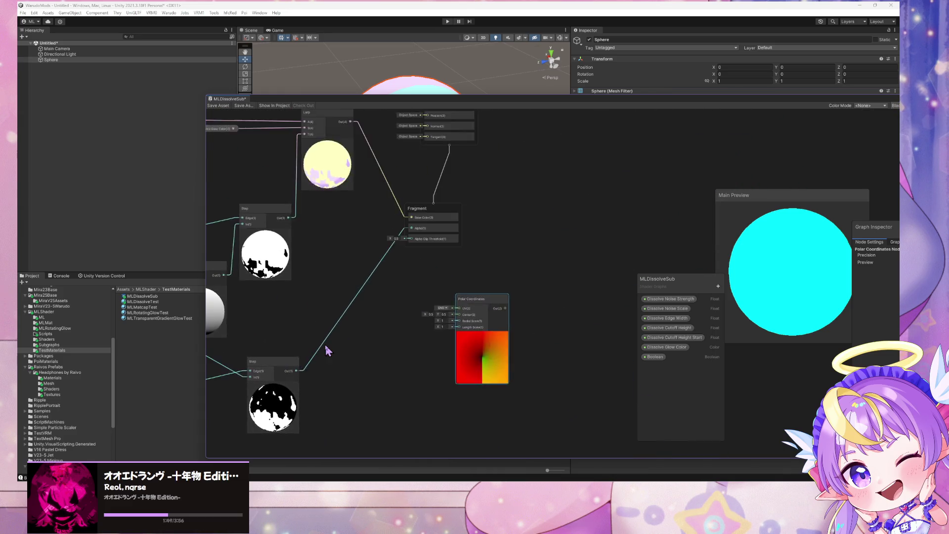
drag(502, 318, 461, 313)
click(548, 289)
Step: Add a Transform node, delete it, and abandon a second node search
key(space)
text(transform)
key(Return)
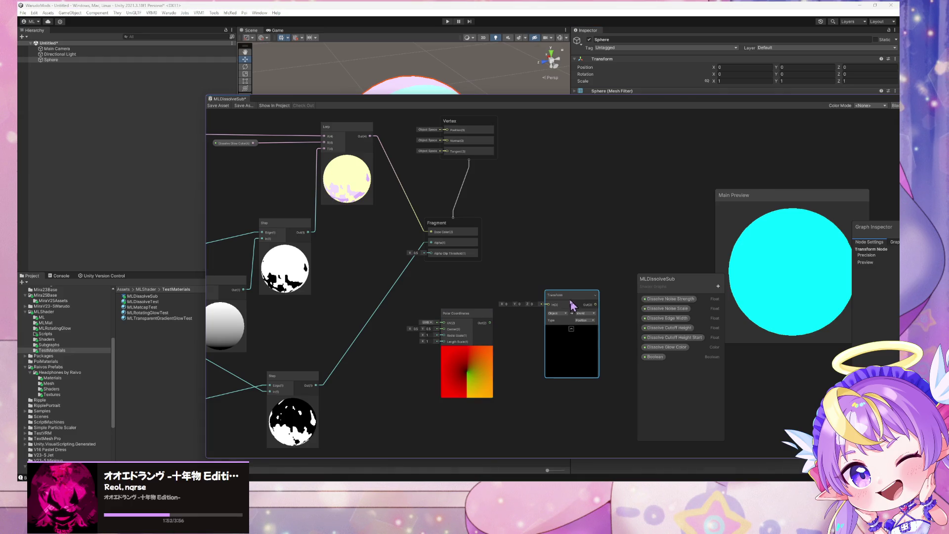
key(Delete)
key(space)
text(wor)
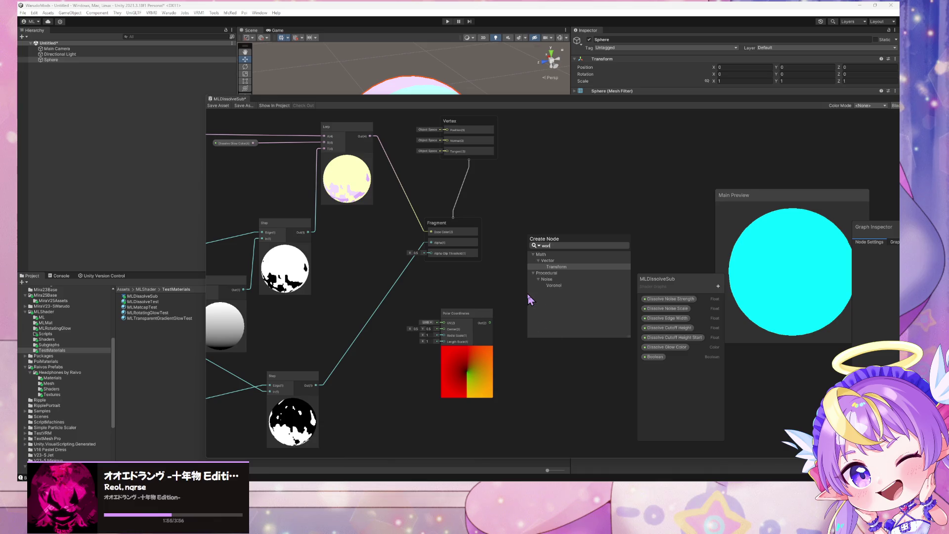
text(ld)
key(Escape)
mouse_move(512, 317)
mouse_down()
mouse_move(722, 247)
mouse_move(841, 190)
mouse_move(553, 245)
mouse_up()
Step: Add a Position node and connect its output to the Polar Coordinates UV input
key(space)
text(position)
key(Return)
mouse_move(656, 221)
mouse_down()
mouse_move(587, 240)
mouse_move(619, 222)
mouse_up()
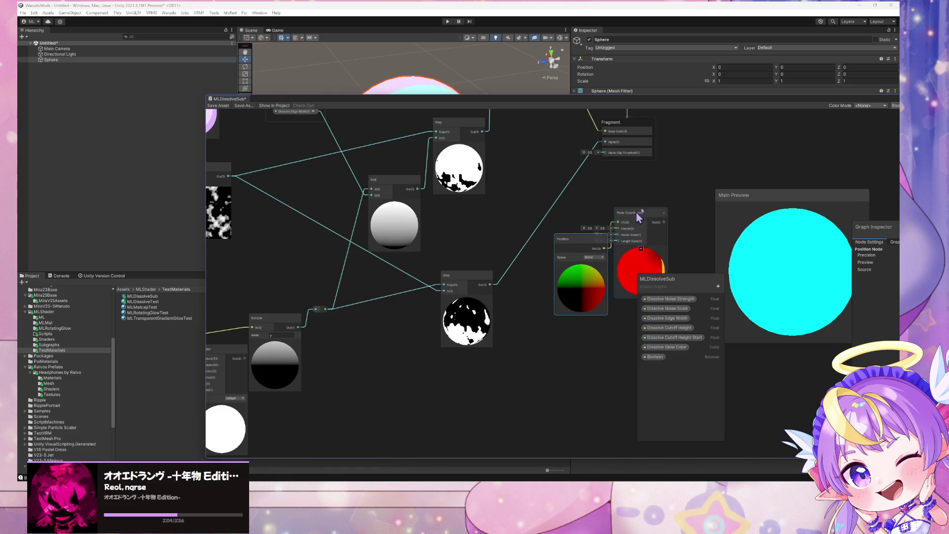
drag(674, 199, 593, 249)
double_click(494, 222)
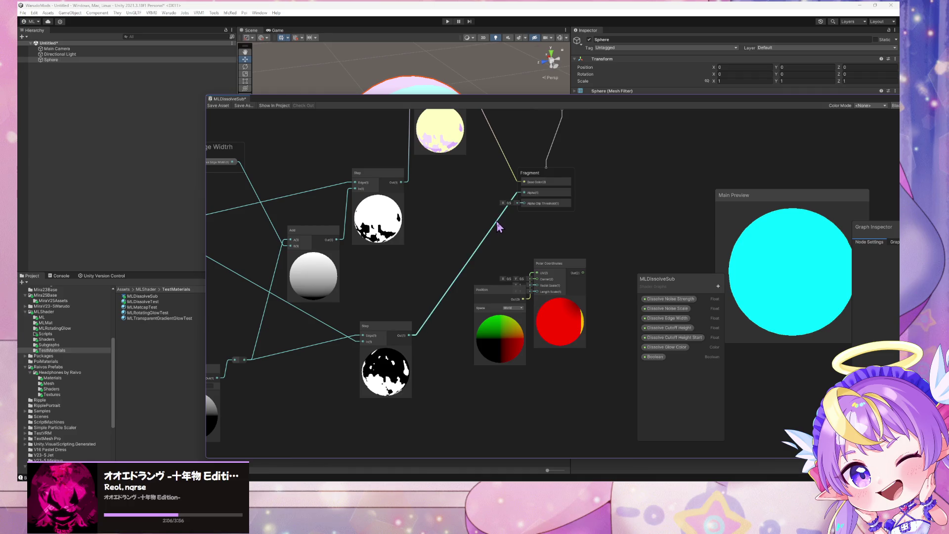
Step: Route Polar Coordinates Out through the reroute and remove the Step links to Base Color and Alpha Clip Threshold
drag(584, 278, 490, 222)
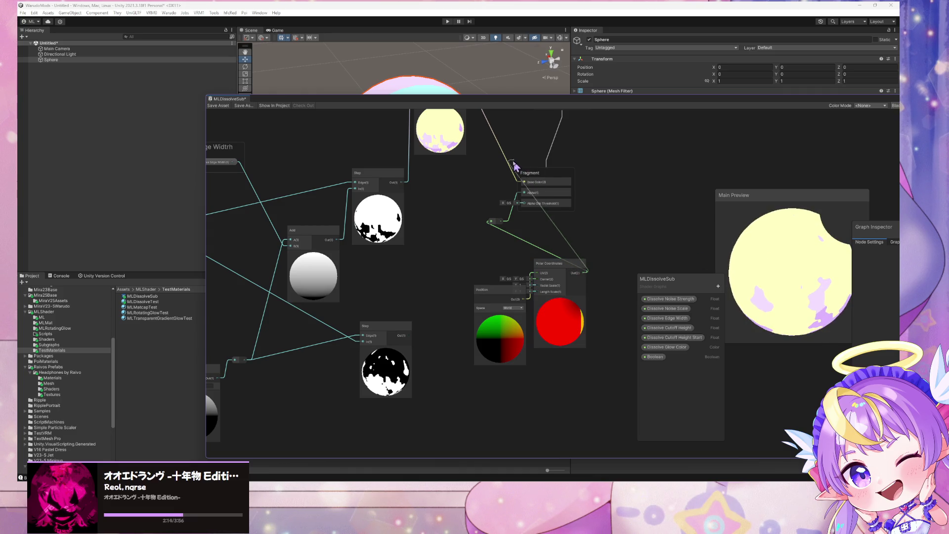
drag(524, 183, 511, 220)
mouse_move(411, 336)
mouse_down()
mouse_move(491, 224)
mouse_move(524, 204)
mouse_up()
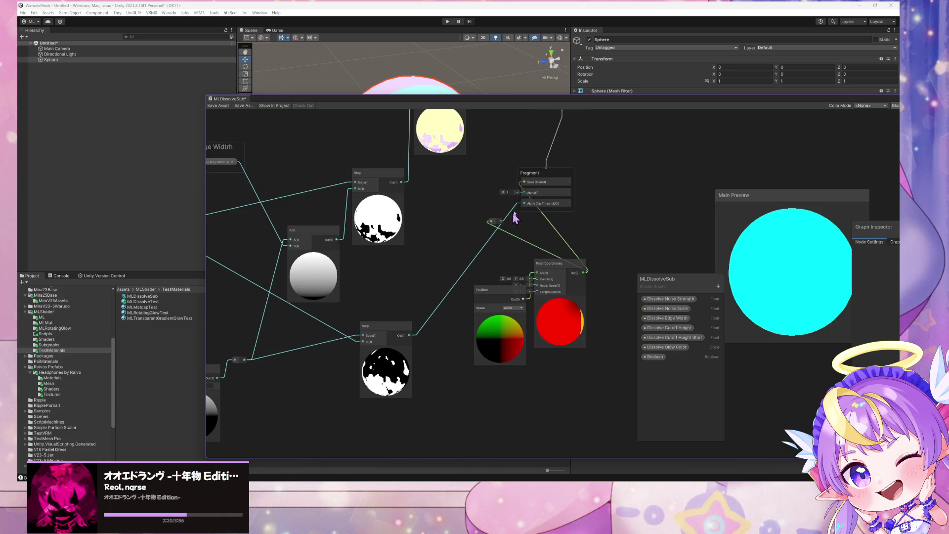
click(510, 212)
key(Delete)
Step: Rearrange the Position node, Main Preview panel and Polar Coordinates node for room
mouse_move(488, 289)
mouse_down()
mouse_move(478, 268)
mouse_move(458, 259)
mouse_up()
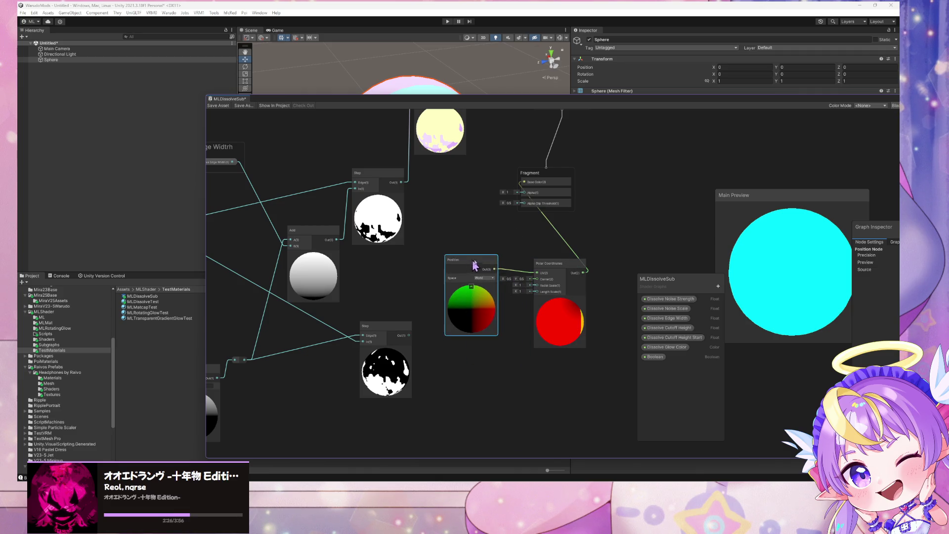
right_click(732, 239)
drag(775, 200, 669, 170)
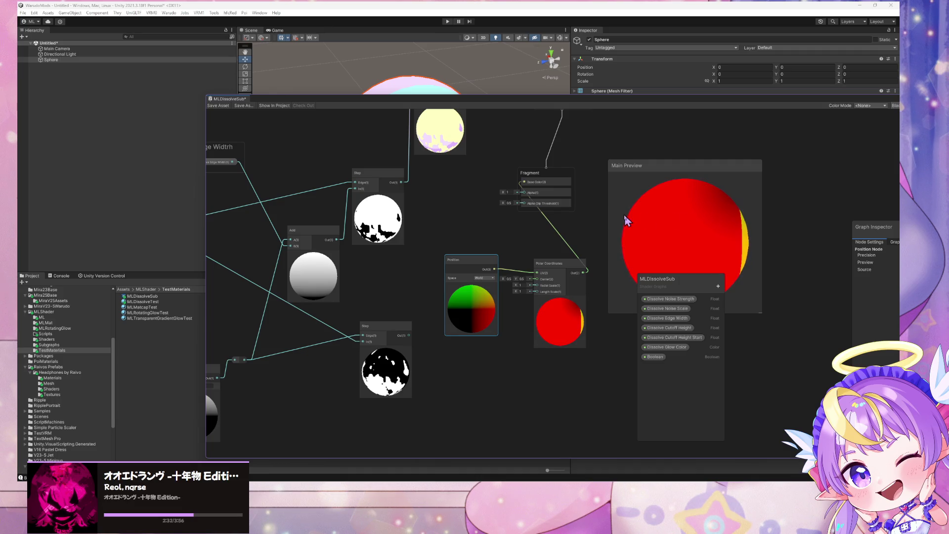
drag(535, 262, 580, 261)
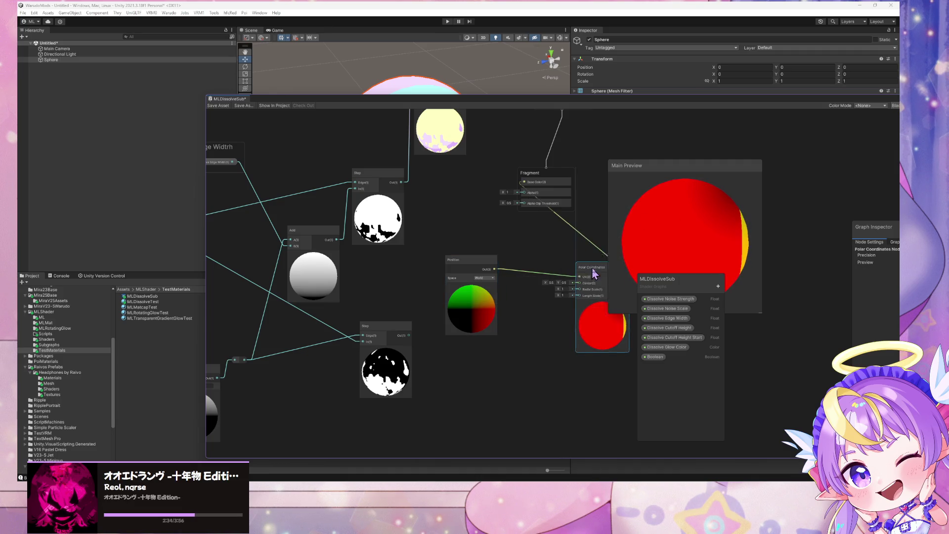
Step: Add a Split node fed by the Position output and reposition both nodes
key(space)
text(split)
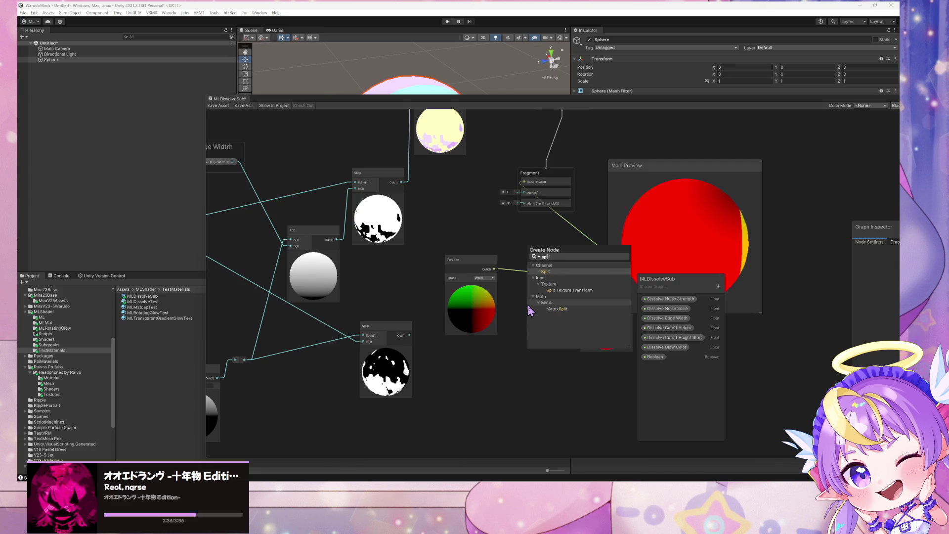
key(Return)
drag(496, 270, 525, 328)
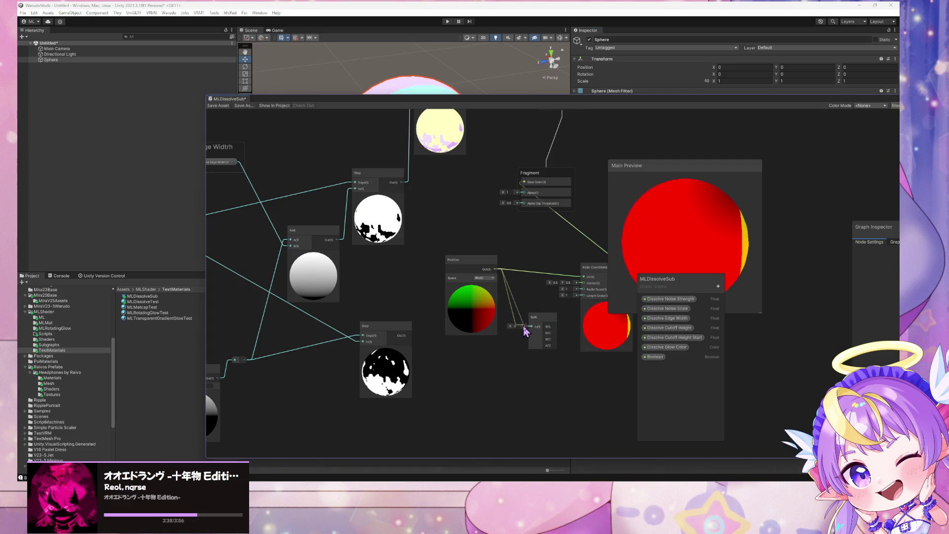
drag(532, 251, 472, 269)
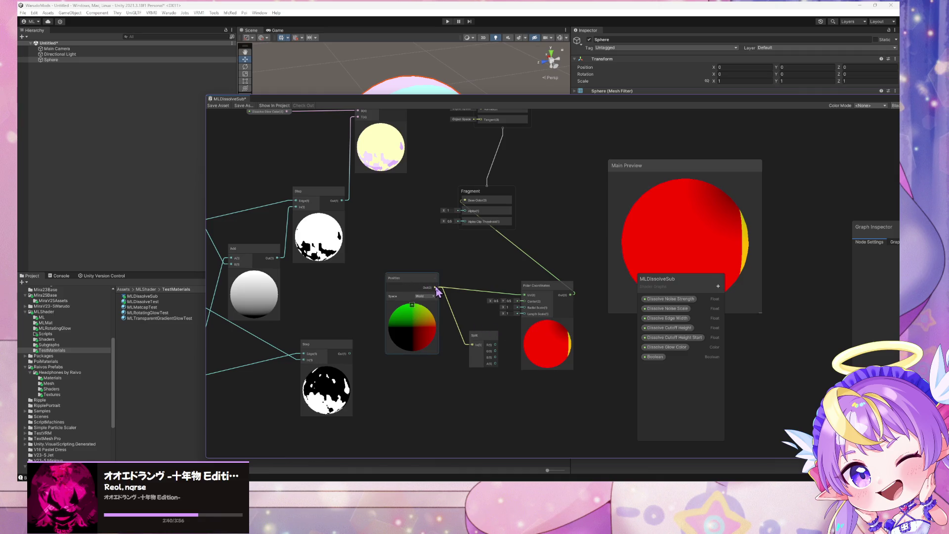
drag(400, 278, 397, 295)
drag(477, 335, 452, 359)
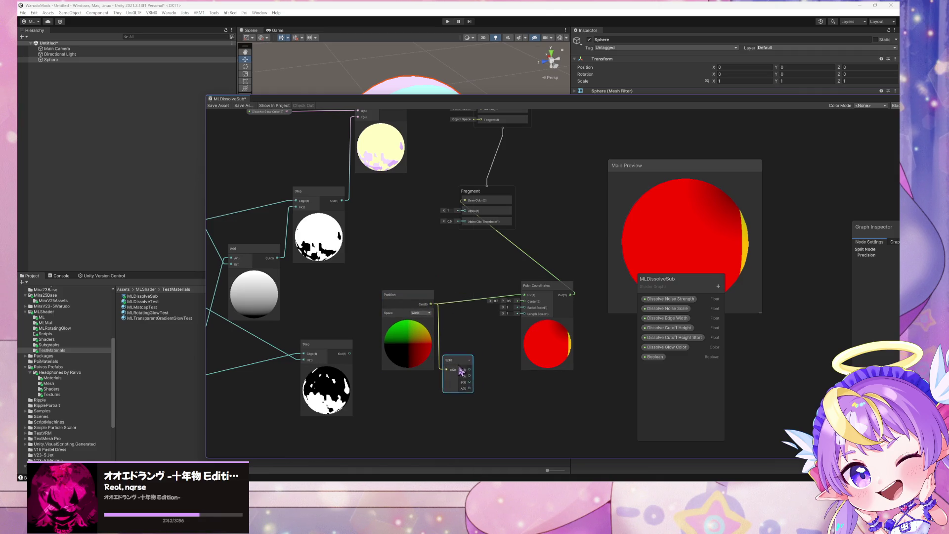
Step: Create a Preview node from Split's R output beside the Split node
drag(432, 303, 478, 299)
text(preview)
key(Return)
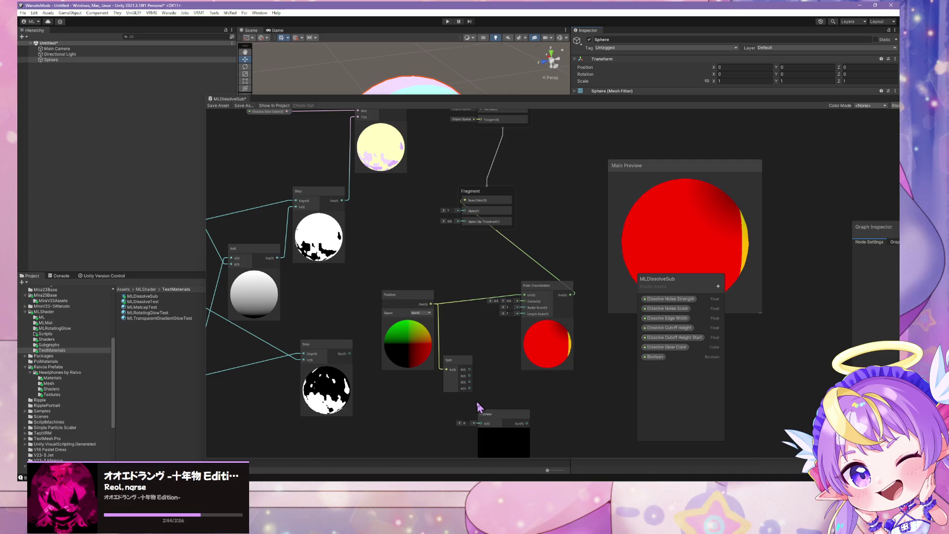
mouse_move(512, 414)
mouse_down()
mouse_move(546, 382)
mouse_move(583, 371)
mouse_move(447, 251)
mouse_up()
Step: Duplicate the Preview node twice and wire the copies to Split's G and B outputs
key(ctrl+d)
mouse_move(499, 231)
mouse_down()
mouse_move(481, 309)
mouse_move(502, 320)
mouse_up()
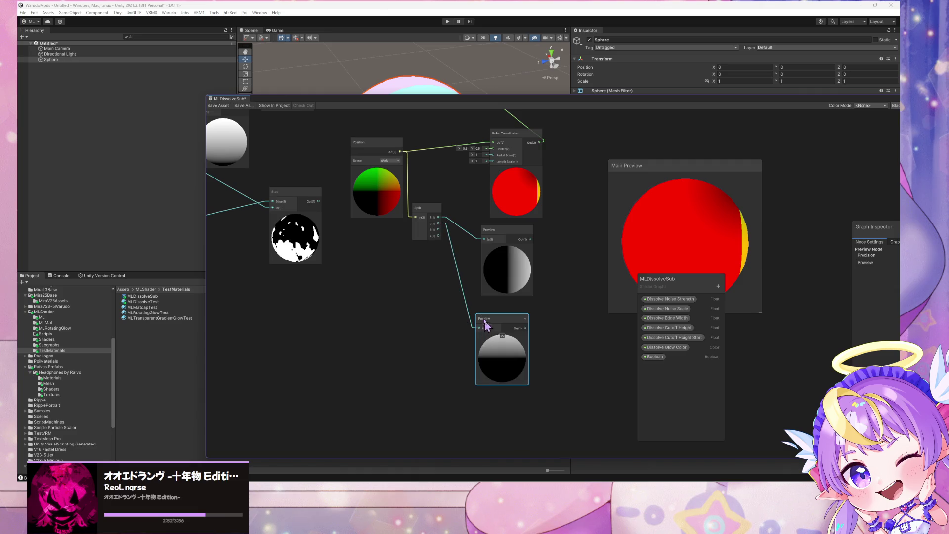
drag(478, 329, 438, 223)
click(505, 236)
key(ctrl+d)
drag(544, 242, 507, 382)
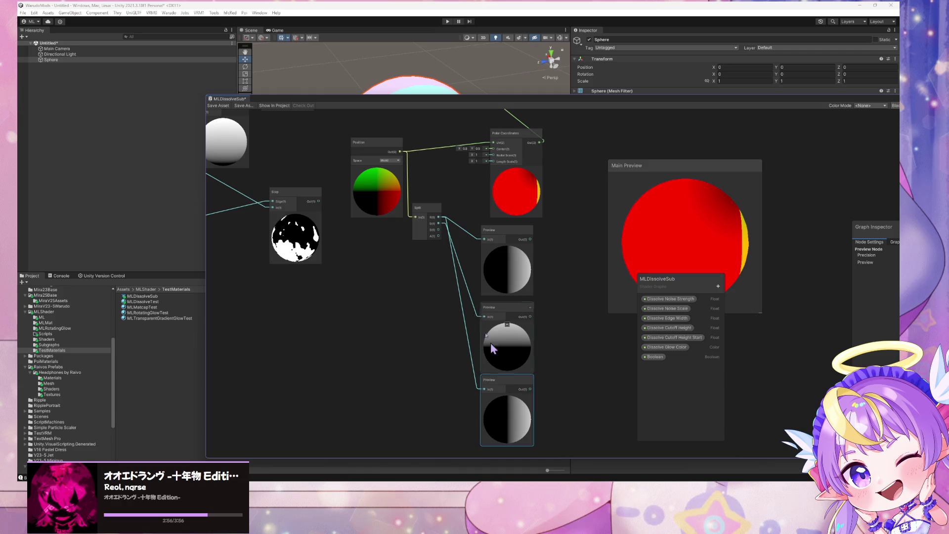
drag(438, 230, 485, 389)
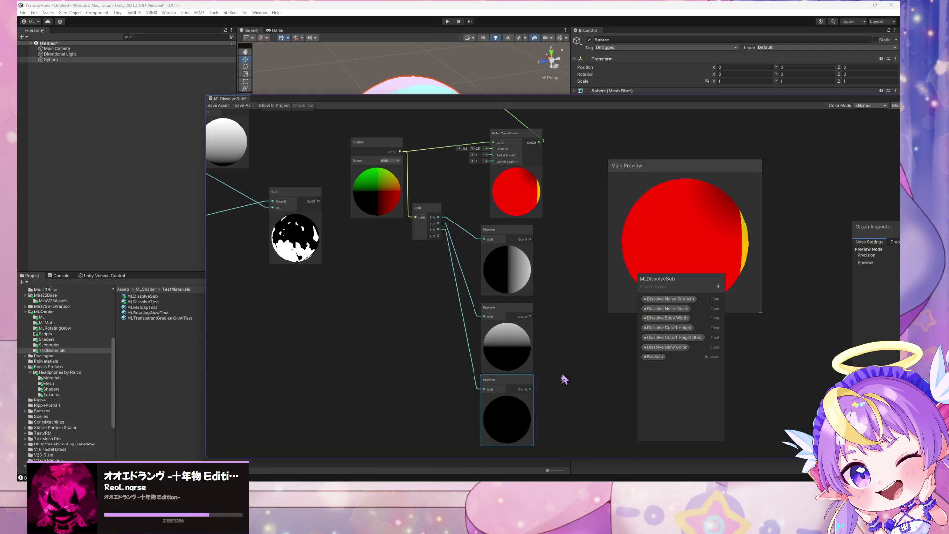
drag(510, 311, 510, 307)
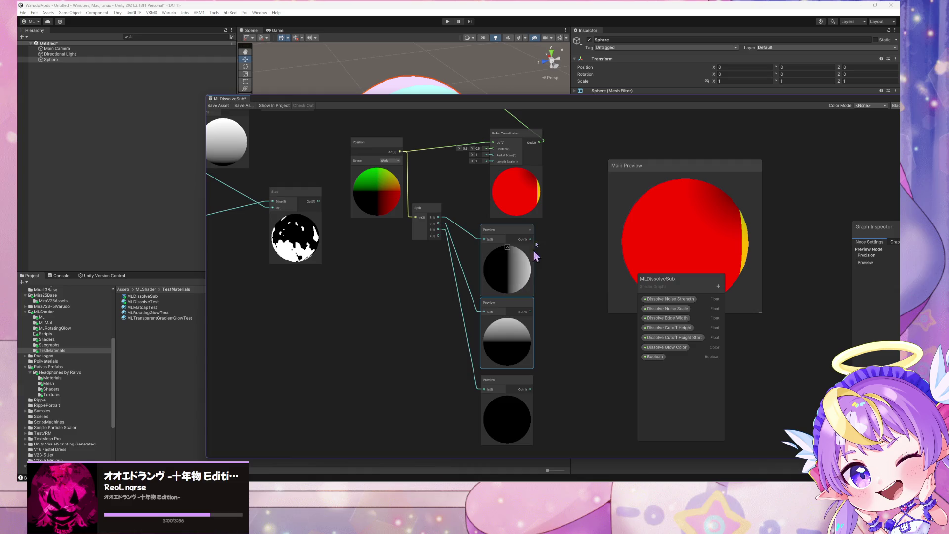
drag(533, 250, 530, 312)
click(438, 250)
key(space)
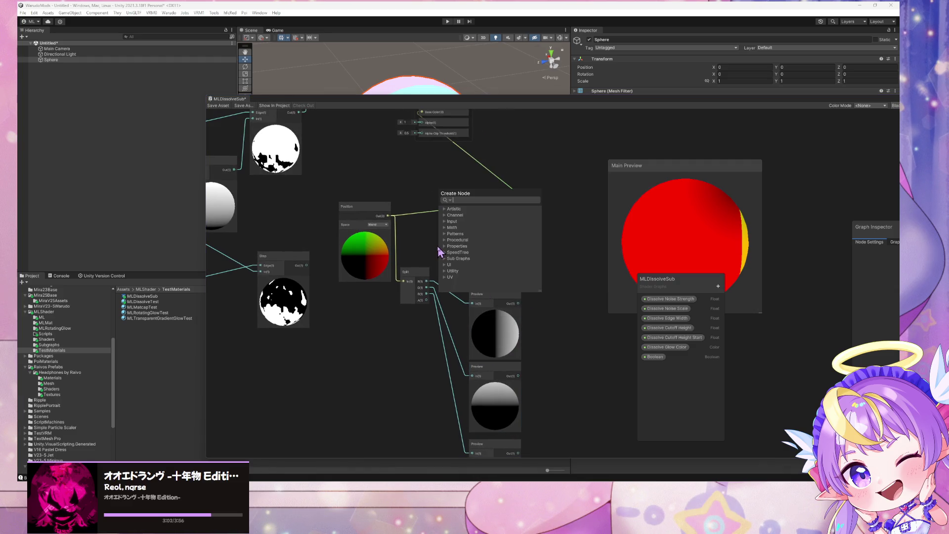
Step: Add a Swizzle node above Position and shift Polar Coordinates right to make room
key(Escape)
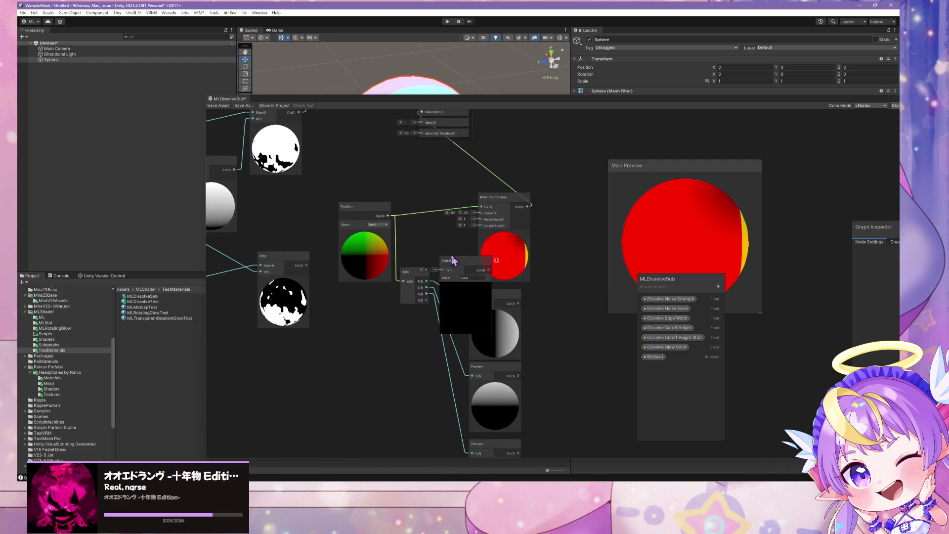
click(472, 278)
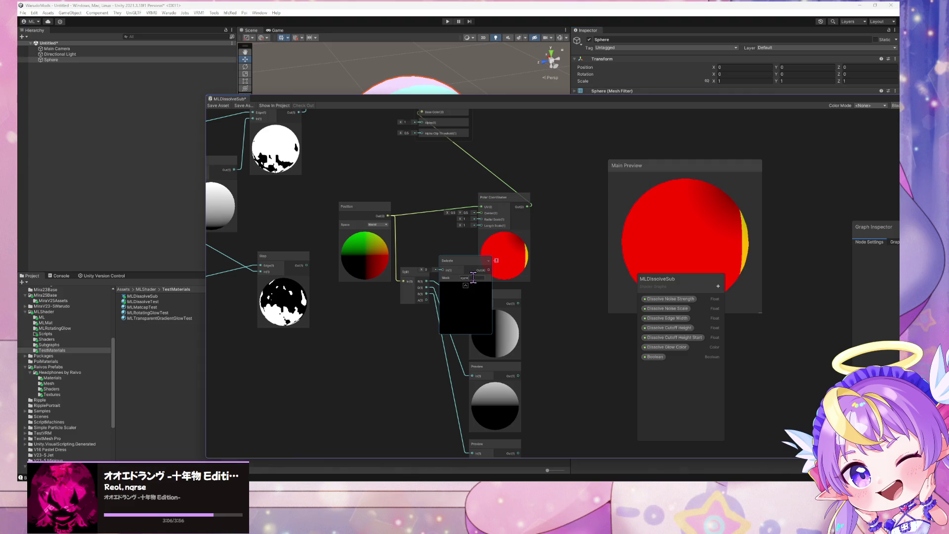
mouse_move(466, 276)
mouse_down()
mouse_move(410, 115)
mouse_move(431, 223)
mouse_up()
click(519, 239)
drag(519, 240, 570, 236)
mouse_move(461, 208)
drag(461, 208, 480, 217)
click(488, 229)
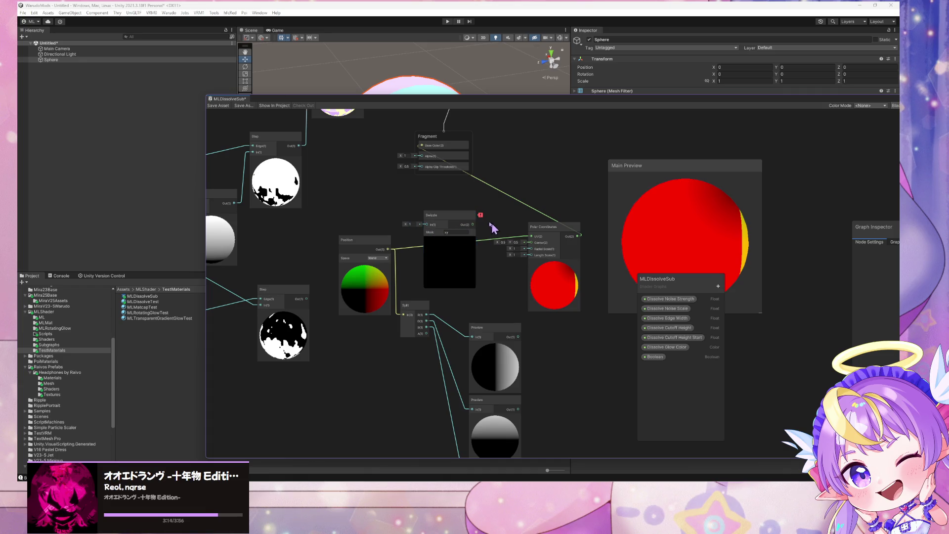
Step: Feed Position into the Swizzle node and set its mask to yz
mouse_move(388, 249)
mouse_down()
mouse_move(428, 223)
mouse_move(531, 237)
mouse_up()
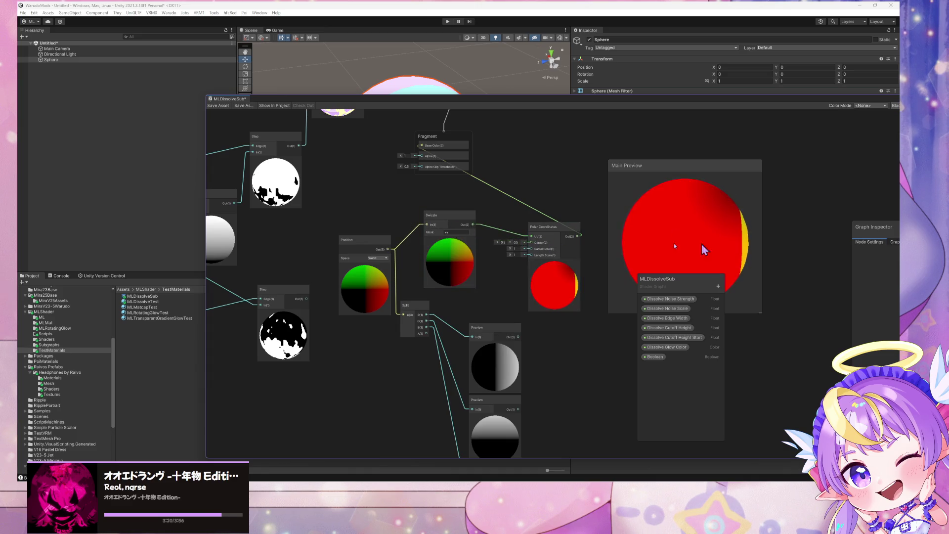
drag(556, 218, 484, 210)
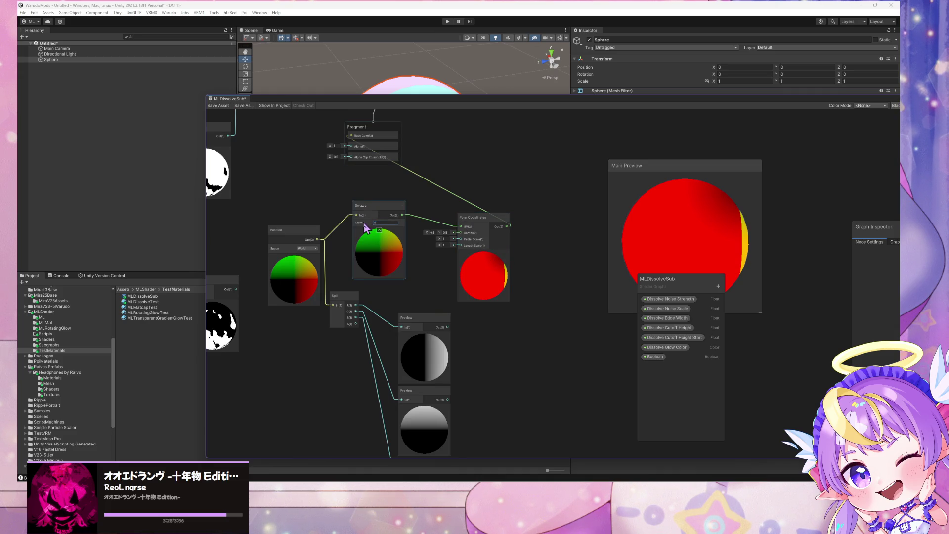
text(z)
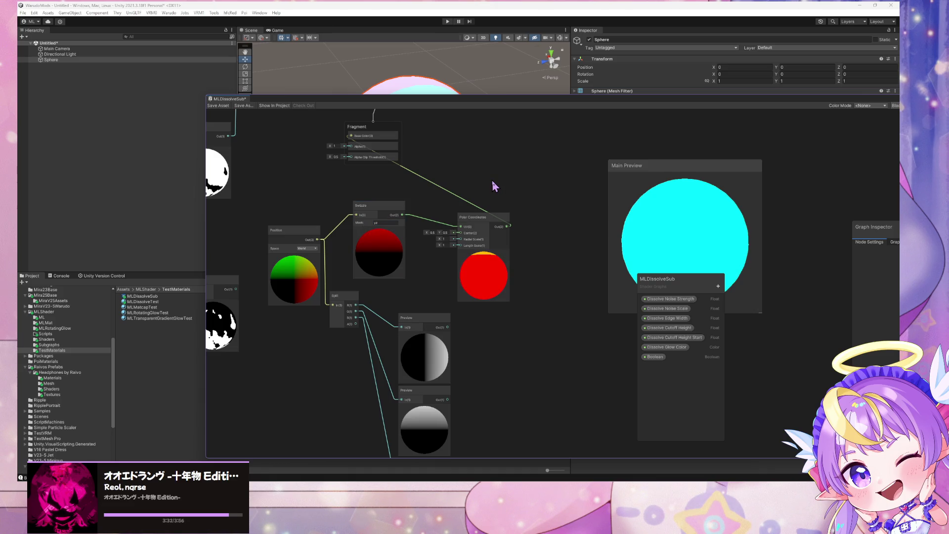
key(super)
Step: Launch Paint and arrange it beside the Unity shader graph window
text(paint)
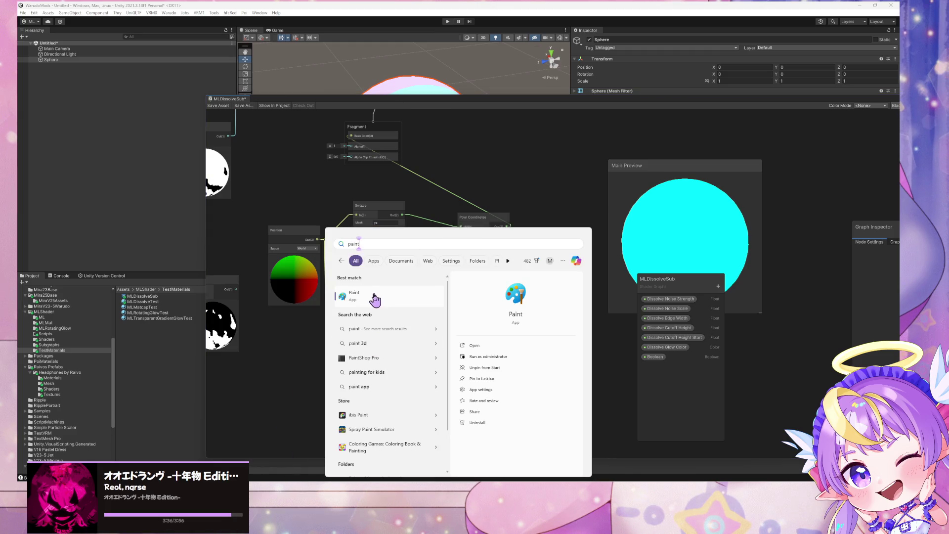
click(372, 296)
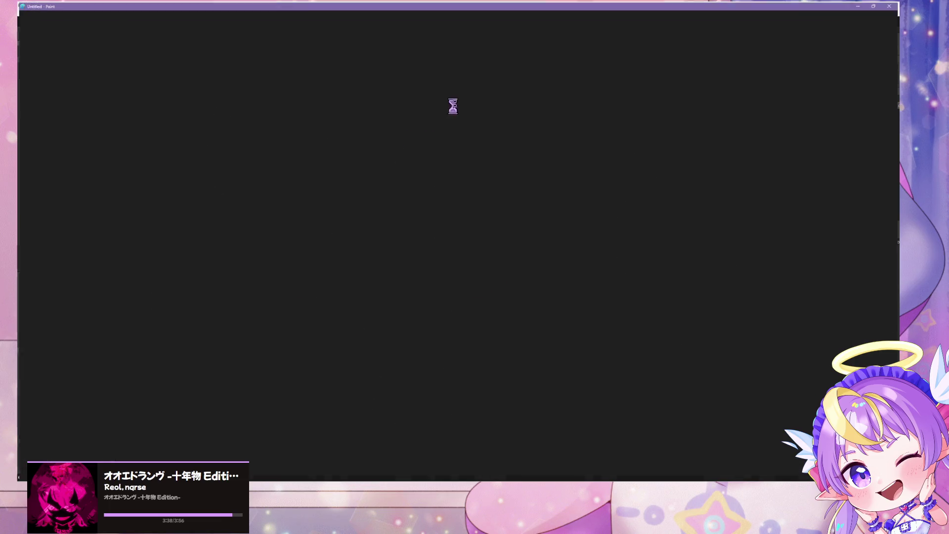
double_click(387, 6)
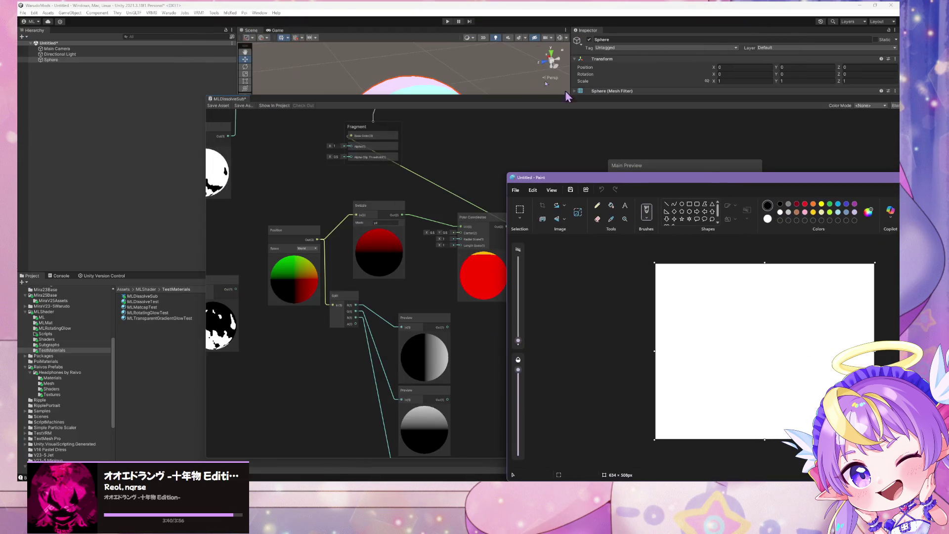
click(496, 105)
drag(496, 105, 211, 116)
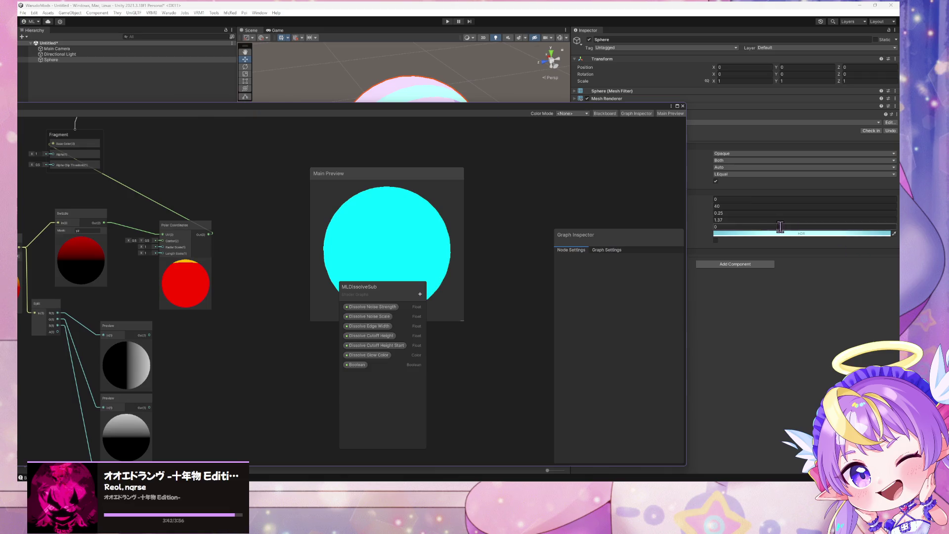
key(alt+Tab)
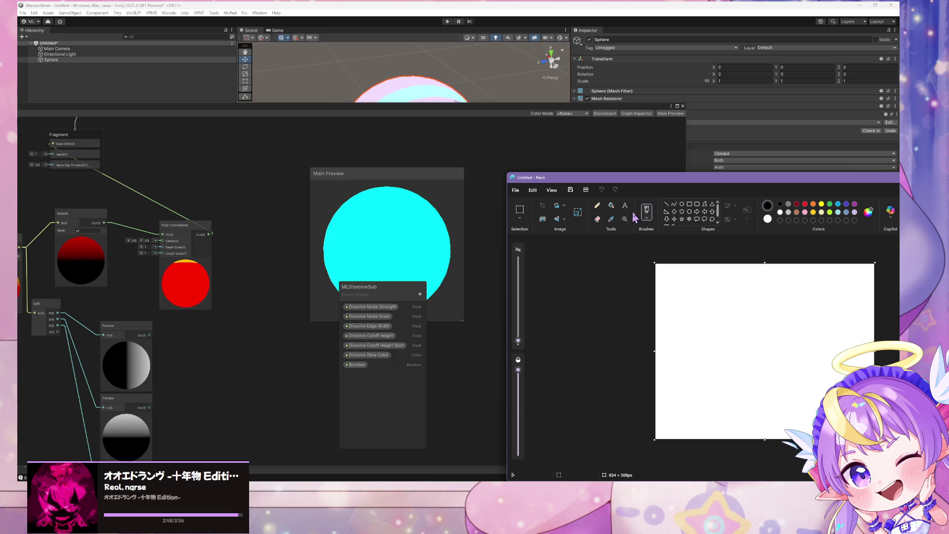
Step: Draw a few red freehand lines on the Paint canvas
click(805, 204)
drag(765, 312, 722, 356)
drag(753, 266, 753, 311)
drag(518, 342, 519, 339)
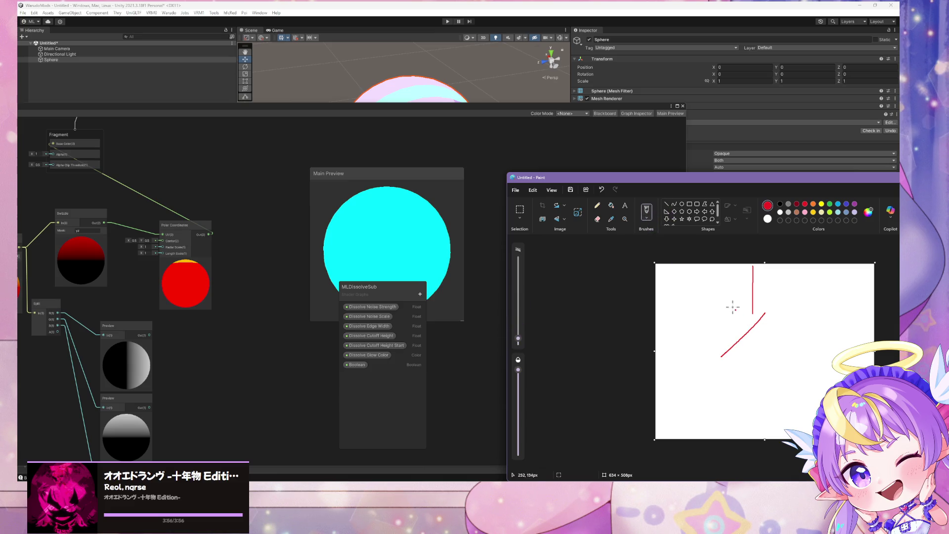
drag(734, 307, 844, 351)
Step: Start a new blank image, discarding the red sketch without saving
click(515, 190)
click(515, 190)
click(516, 190)
click(536, 392)
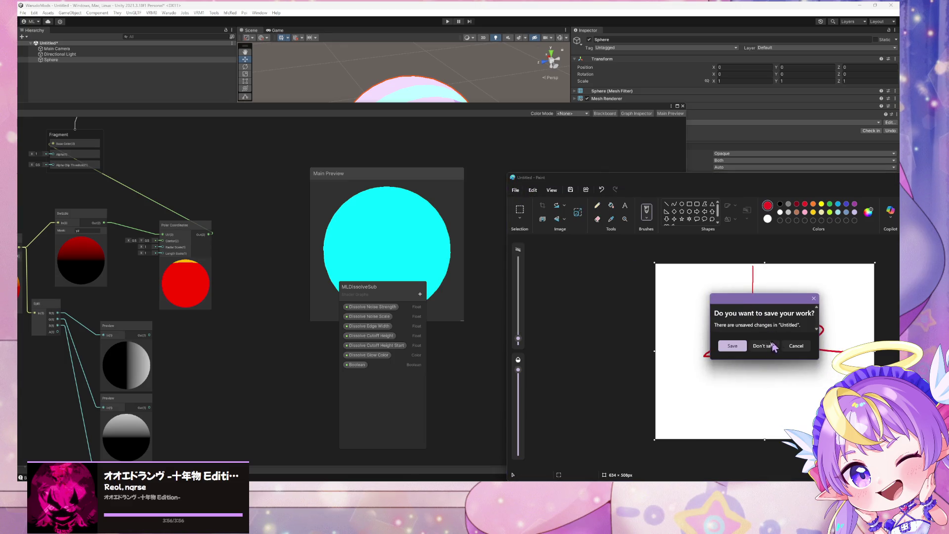
click(772, 344)
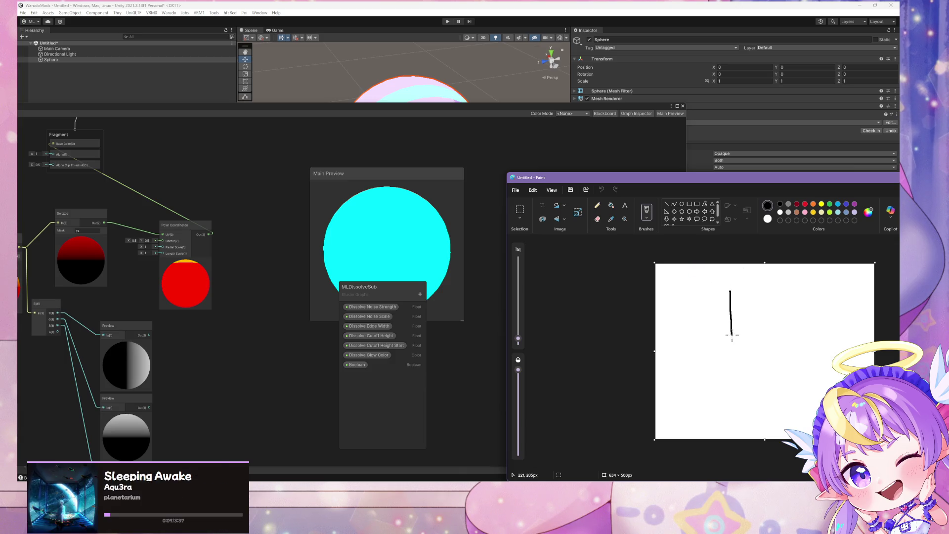
Step: Draw black axis lines and label their ends X, Y and Z, undoing one stray stroke
drag(731, 335, 774, 360)
drag(733, 277, 744, 285)
key(ctrl+z)
drag(686, 354, 705, 381)
drag(703, 369, 687, 379)
drag(780, 357, 797, 373)
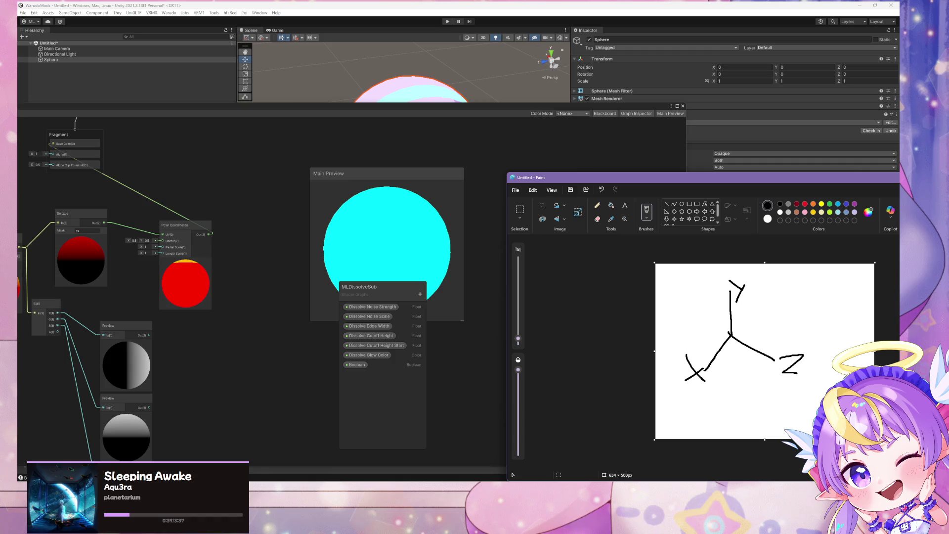
Step: Set the Swizzle node's mask to yzx and return the graph window to its docked size
click(83, 230)
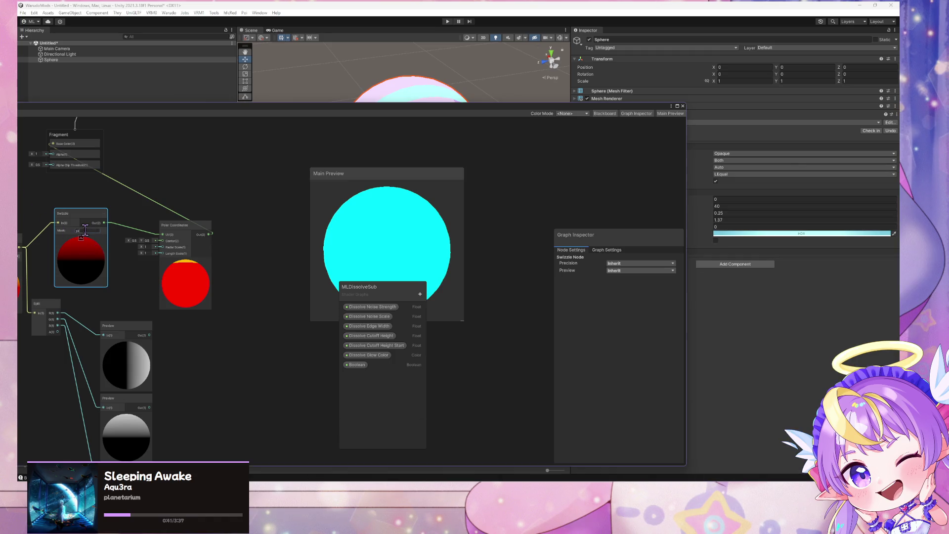
key(Return)
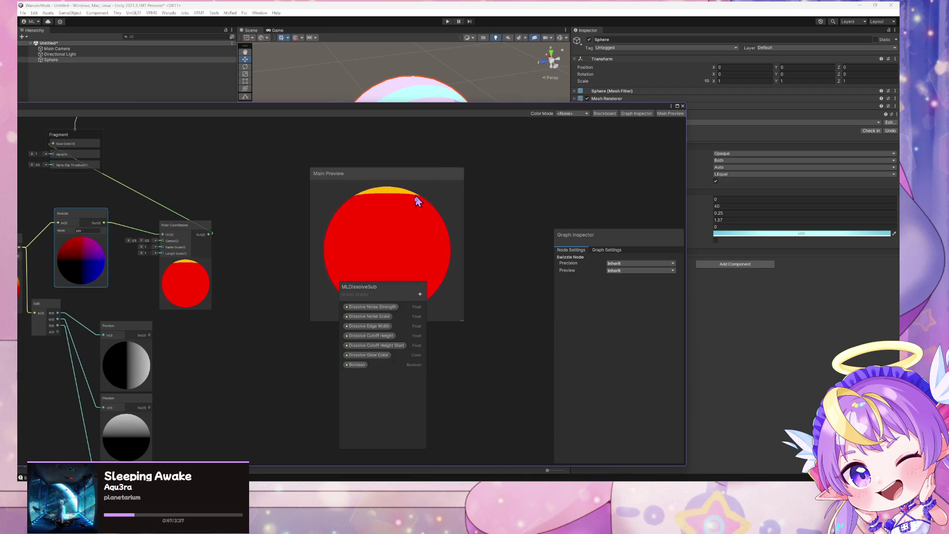
double_click(247, 108)
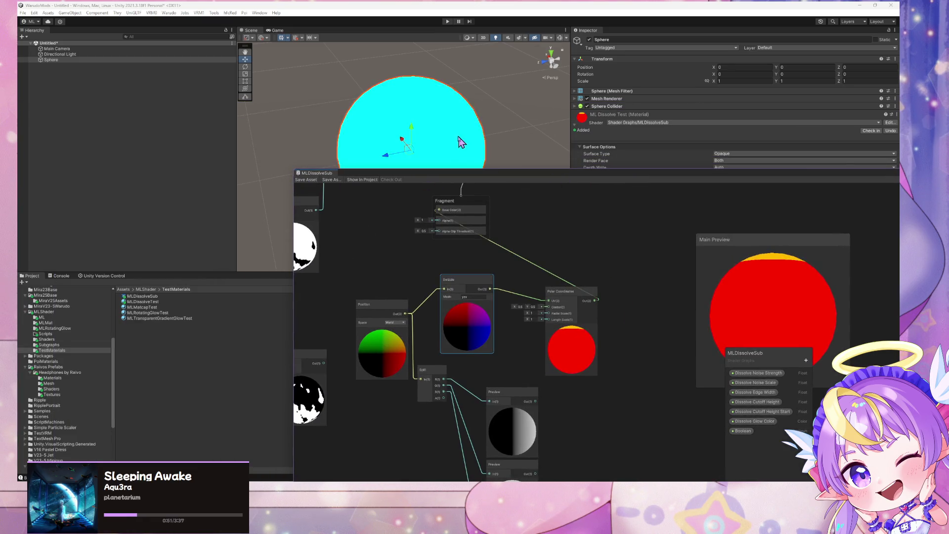
Step: Shorten the Swizzle mask to yz so it outputs two components
scroll(453, 142, up, 6)
mouse_move(451, 94)
mouse_down()
mouse_move(456, 68)
mouse_move(462, 144)
mouse_move(511, 164)
mouse_move(568, 168)
mouse_move(682, 144)
mouse_move(736, 157)
mouse_up()
click(469, 297)
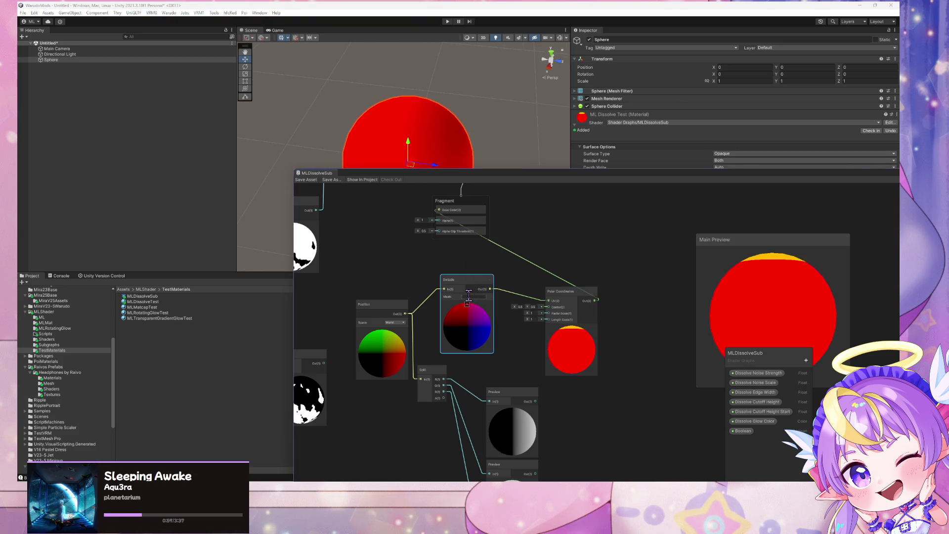
key(Return)
Step: Raise the sphere along Y to 0.214 and nudge the Polar Coordinates node down
mouse_move(435, 146)
mouse_down()
mouse_move(448, 140)
mouse_move(439, 146)
mouse_move(432, 60)
mouse_up()
mouse_move(413, 99)
mouse_down()
mouse_move(424, 144)
mouse_move(440, 63)
mouse_move(438, 126)
mouse_move(438, 94)
mouse_move(482, 55)
mouse_move(475, 147)
mouse_up()
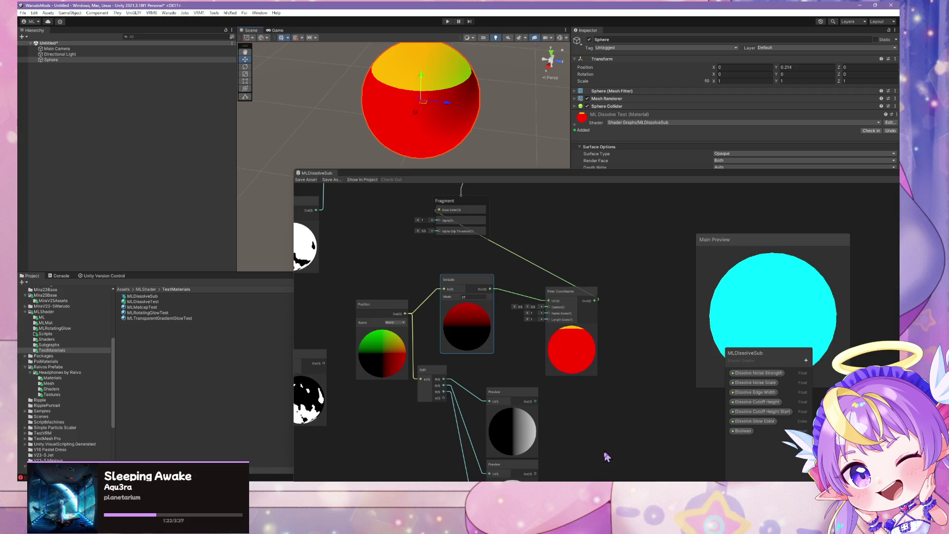
drag(603, 449, 598, 383)
mouse_move(560, 231)
mouse_down()
mouse_move(568, 362)
mouse_move(585, 352)
mouse_up()
Step: Add a Saturate node and connect its output to the Fragment Base Color
key(space)
text(dsy)
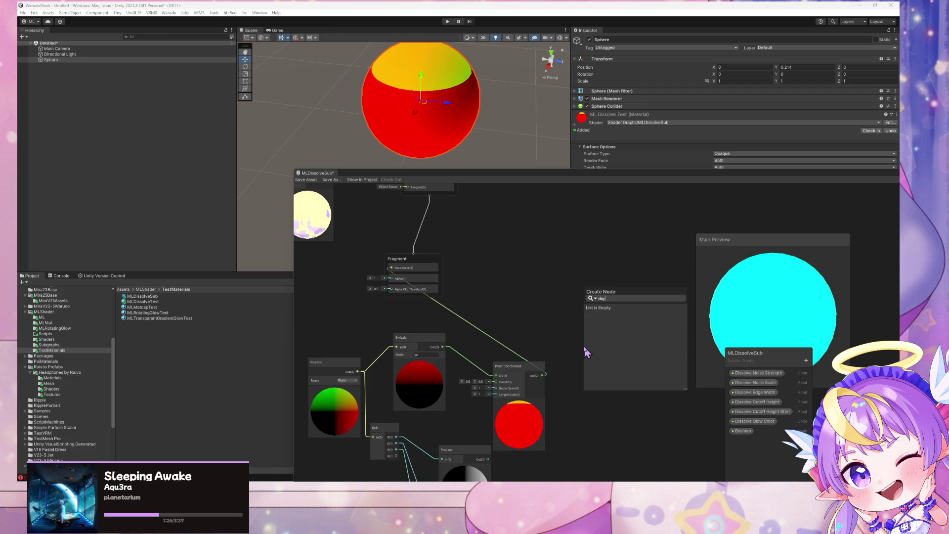
text(s)
key(BackSpace)
key(BackSpace)
text(sat)
key(Return)
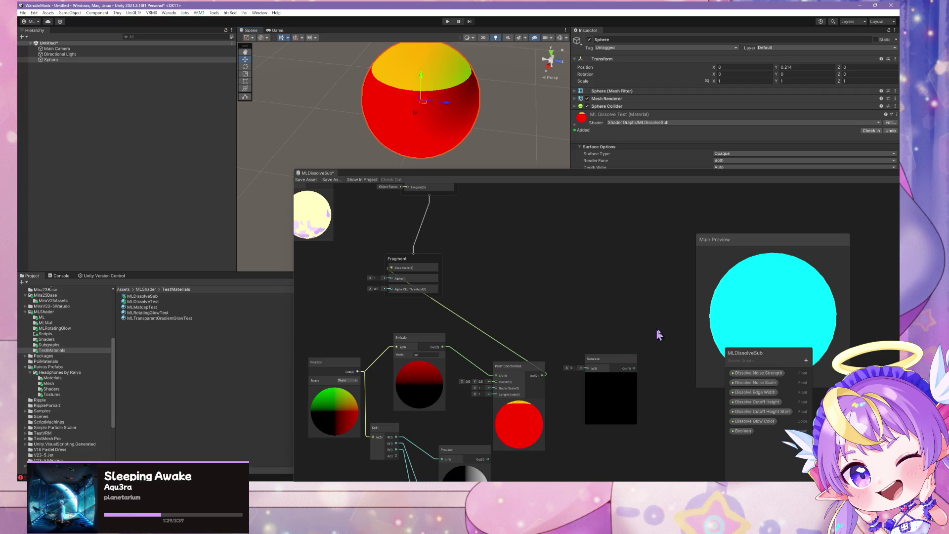
mouse_move(544, 375)
mouse_down()
mouse_move(591, 372)
mouse_move(416, 290)
mouse_up()
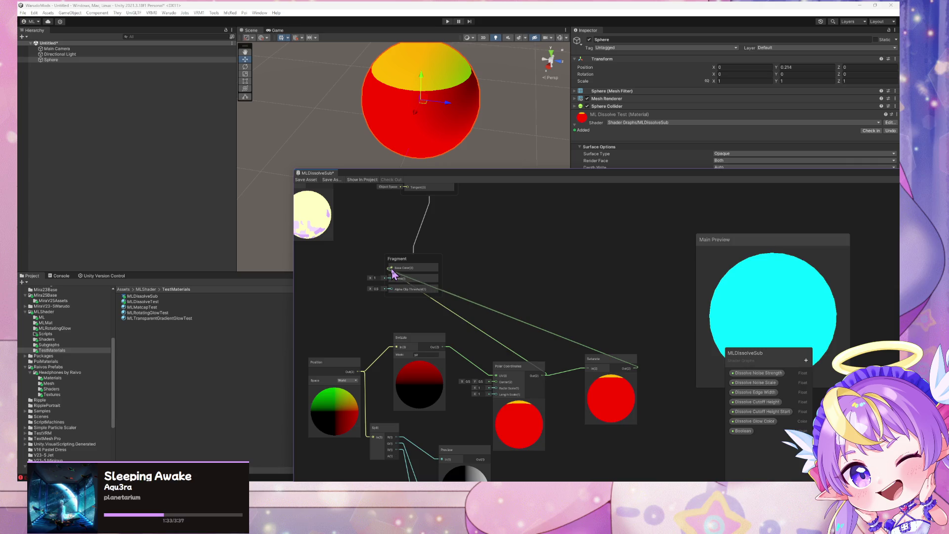
Step: Save the shader graph and deselect the sphere in the Scene
click(306, 180)
click(429, 111)
mouse_move(463, 122)
mouse_down()
mouse_move(439, 106)
mouse_move(447, 113)
mouse_move(238, 100)
mouse_move(102, 130)
mouse_up()
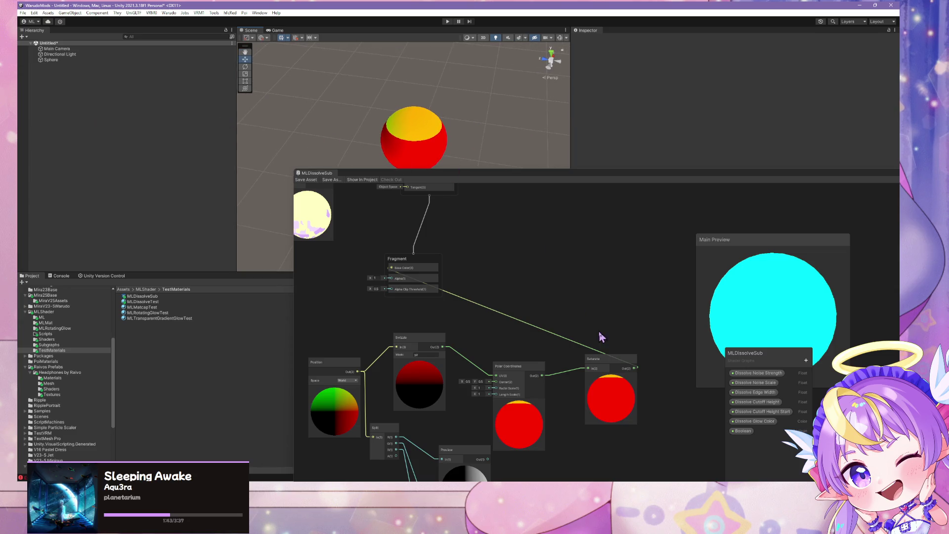
Step: Place Saturate between Swizzle and Polar Coordinates so the clamped swizzle feeds the UV input
drag(599, 369, 576, 314)
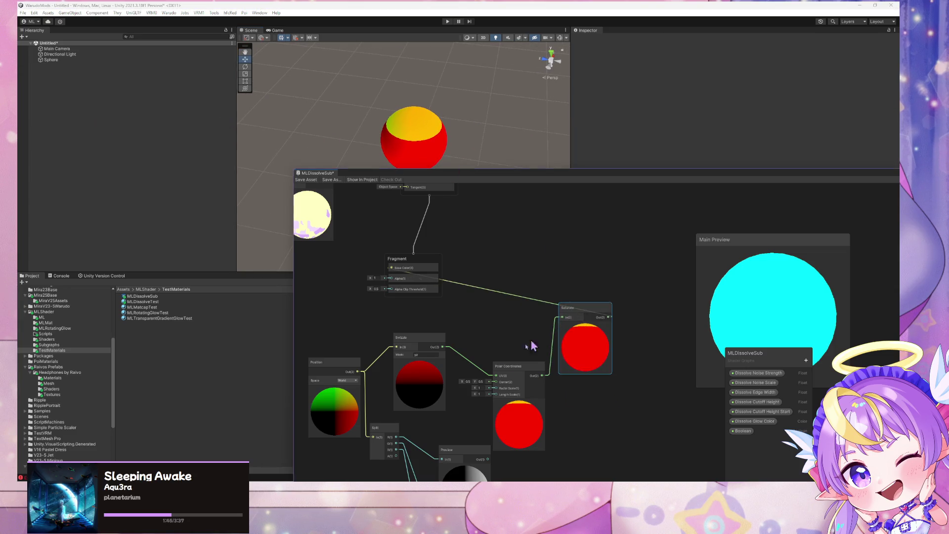
mouse_move(443, 347)
mouse_down()
mouse_move(560, 327)
mouse_move(562, 317)
mouse_move(504, 375)
mouse_move(391, 279)
mouse_up()
drag(602, 314, 571, 271)
mouse_move(518, 370)
mouse_down()
mouse_move(640, 345)
mouse_move(666, 312)
mouse_up()
drag(563, 268, 554, 348)
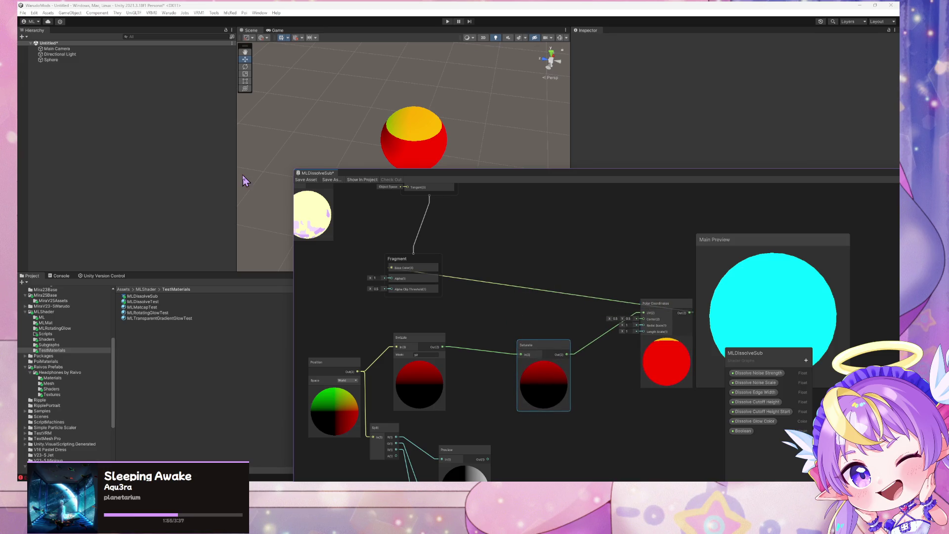
Step: Save the shader graph and recentre the sphere in the Scene view
click(302, 180)
mouse_move(447, 153)
mouse_down()
mouse_move(484, 158)
mouse_move(441, 155)
mouse_move(467, 144)
mouse_move(478, 153)
mouse_up()
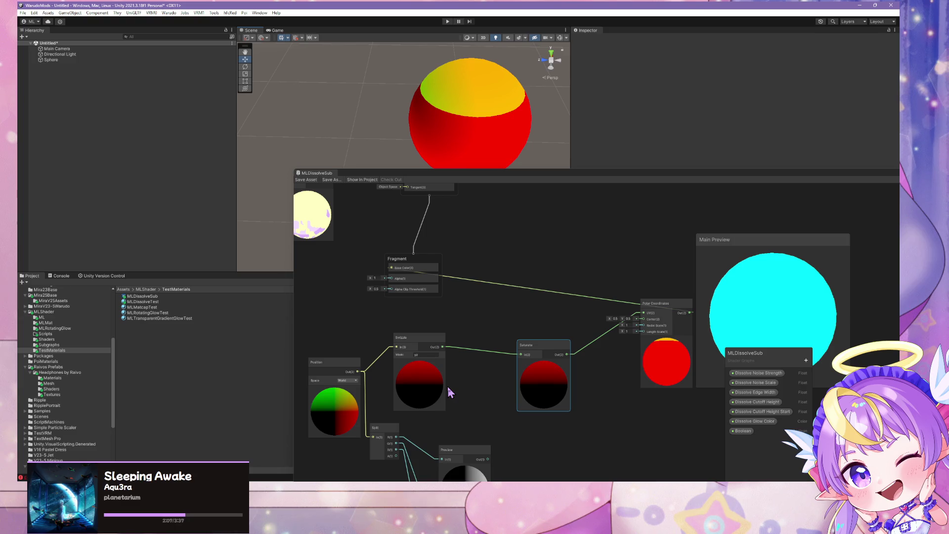
mouse_move(379, 179)
mouse_down()
mouse_move(351, 96)
mouse_move(389, 135)
mouse_up()
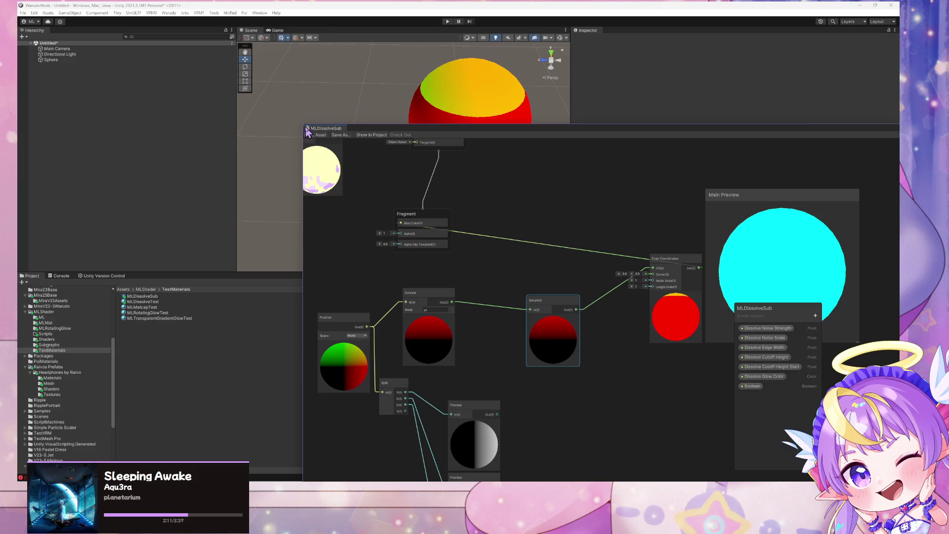
Step: Enlarge the Shader Graph window and move it up-left
drag(299, 122, 424, 198)
drag(611, 206, 341, 70)
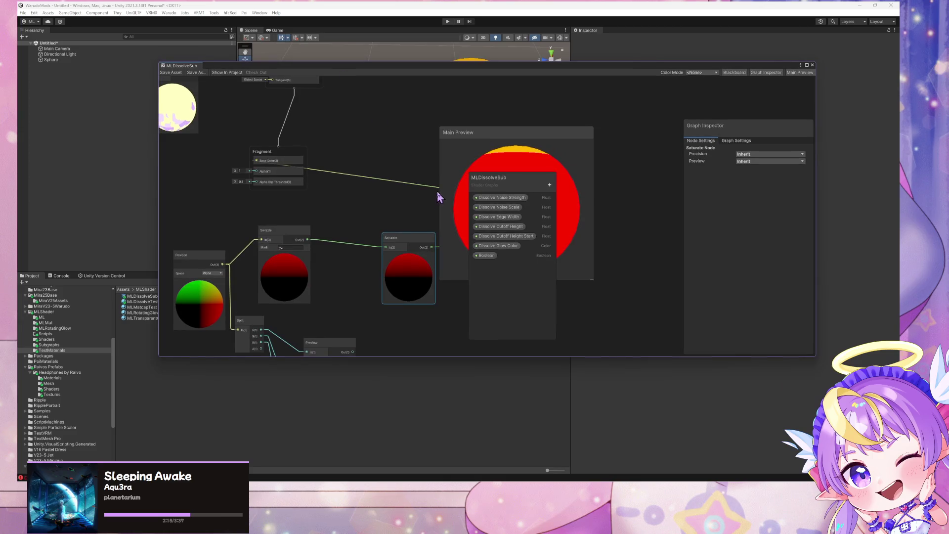
scroll(292, 170, down, 3)
scroll(396, 187, up, 1)
scroll(395, 187, down, 2)
scroll(307, 182, up, 2)
scroll(322, 195, down, 2)
Step: Delete the three Preview nodes and pan to show Saturate, Polar Coordinates, Fragment and Swizzle
mouse_move(371, 329)
mouse_down()
mouse_move(300, 193)
mouse_move(303, 179)
mouse_up()
key(Delete)
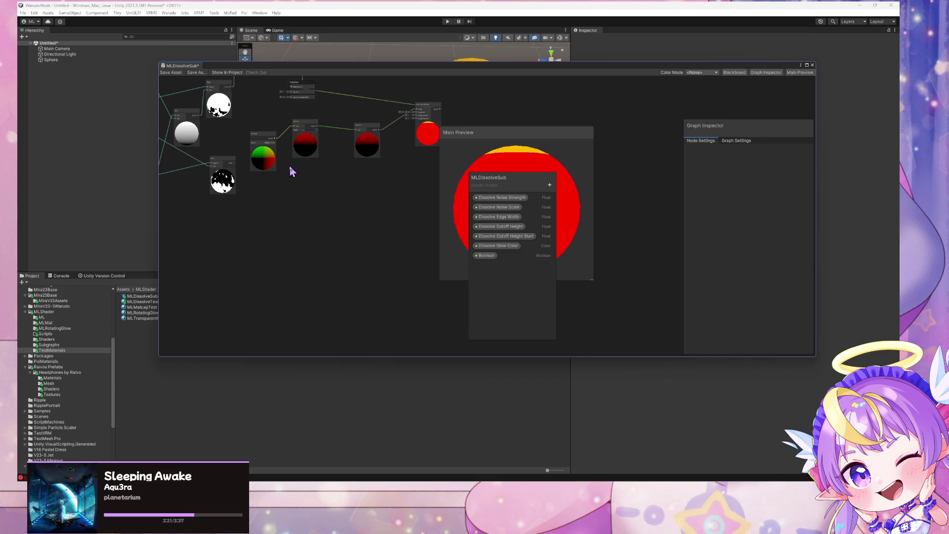
scroll(340, 239, up, 4)
drag(367, 209, 174, 324)
drag(215, 271, 279, 277)
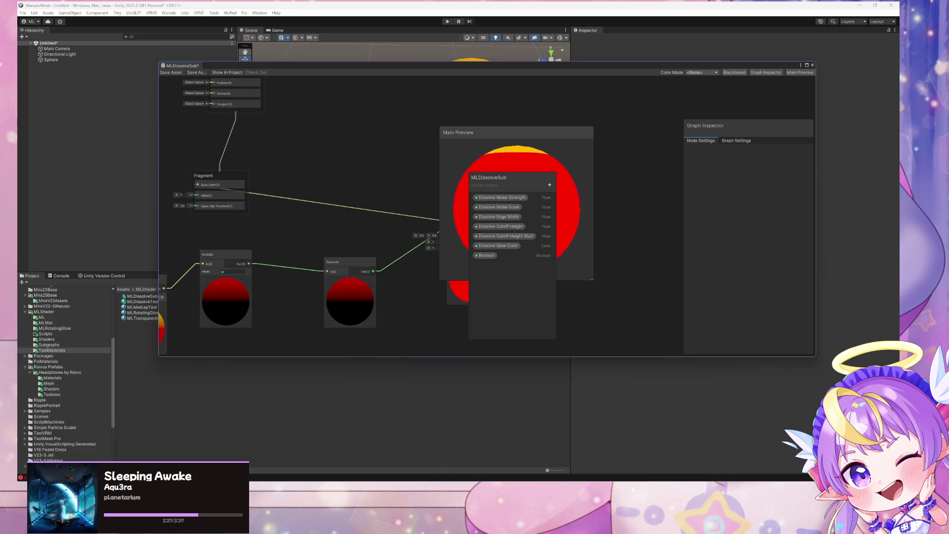
mouse_move(422, 479)
mouse_move(497, 465)
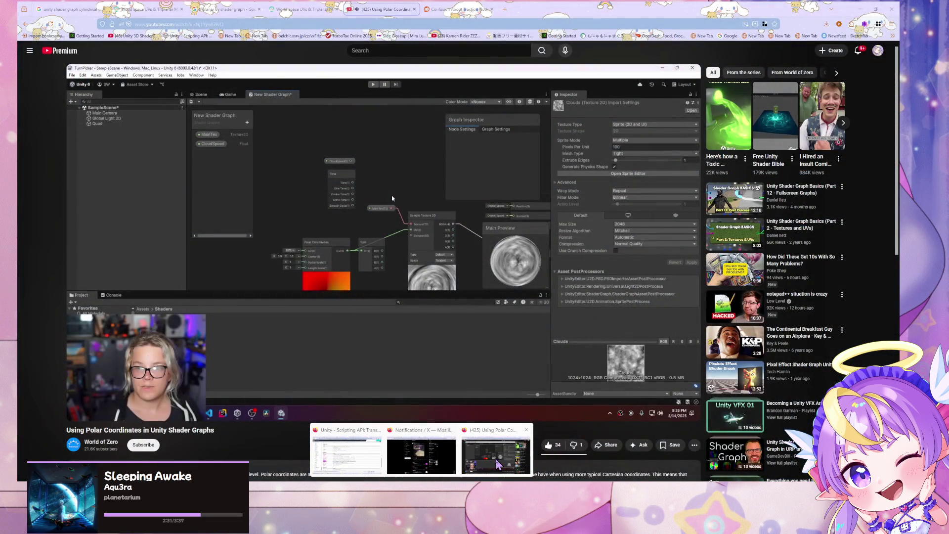
Step: Resume the polar coordinates tutorial video and skip ahead to 8:05
click(497, 464)
click(282, 329)
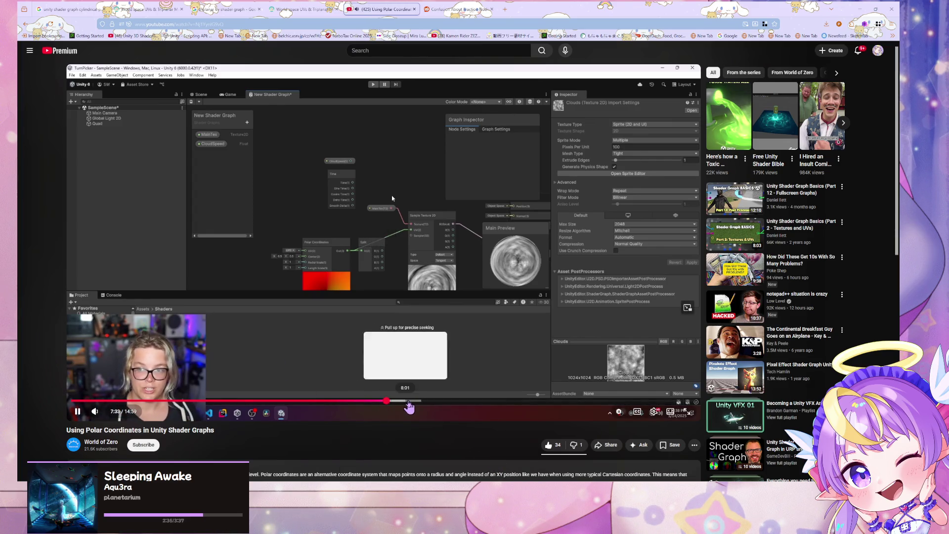
click(410, 401)
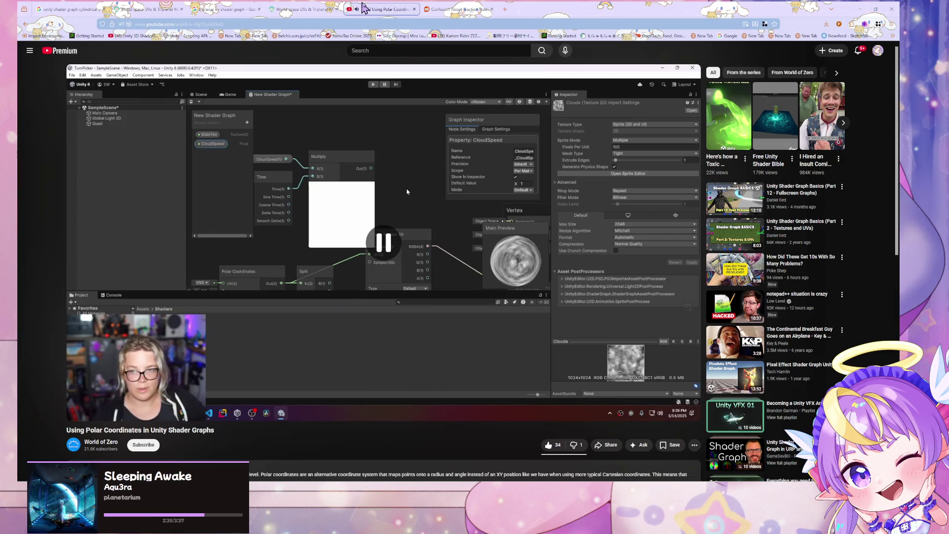
Step: Search Google for 'polar coordinate uv visualization'
click(455, 9)
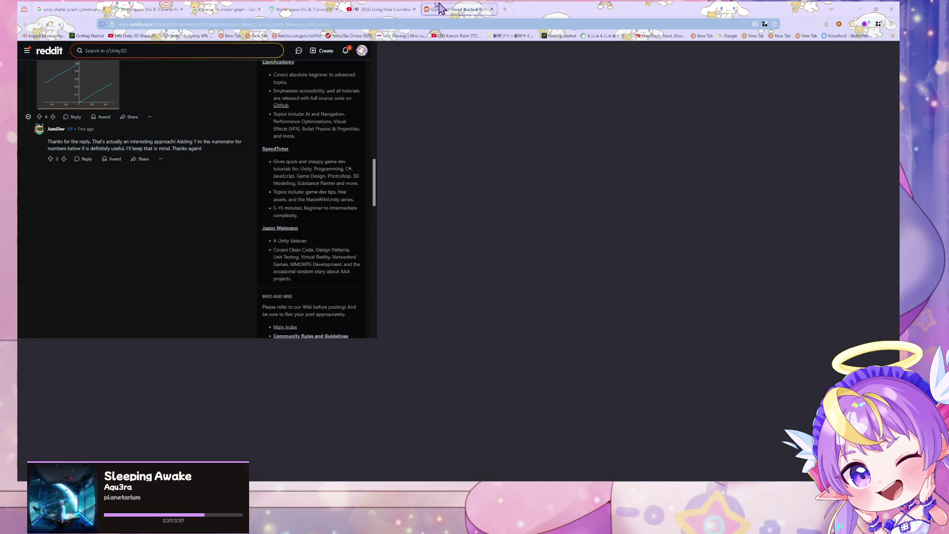
click(291, 9)
click(288, 23)
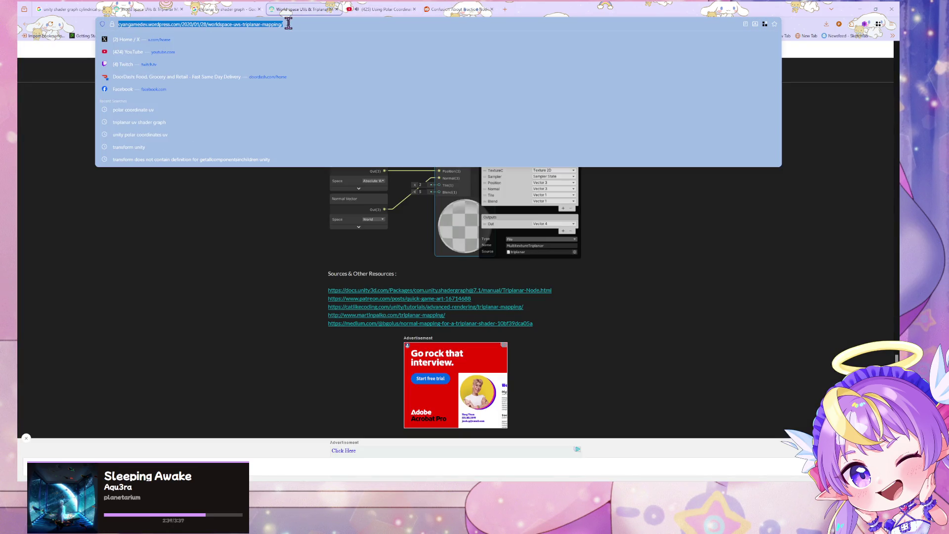
text(polar coordinate uv visuali)
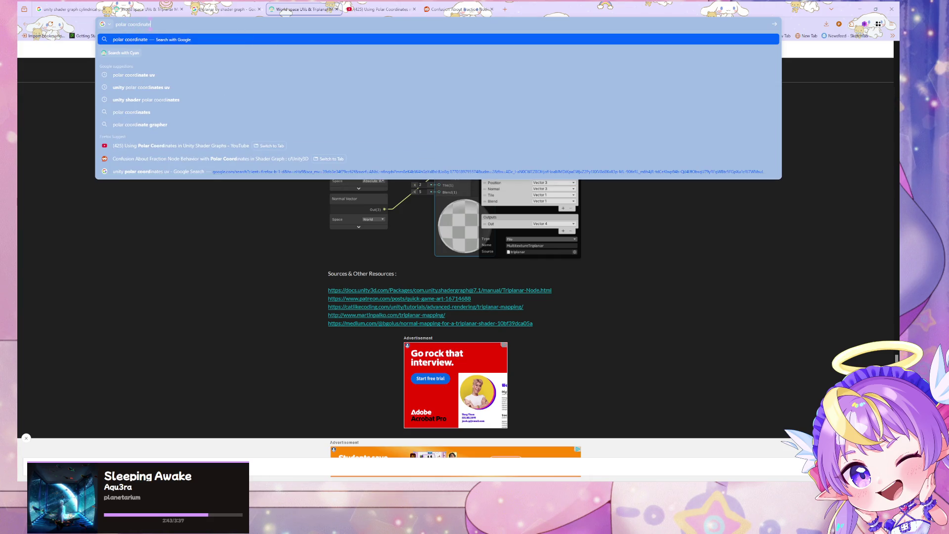
text(zation)
key(Return)
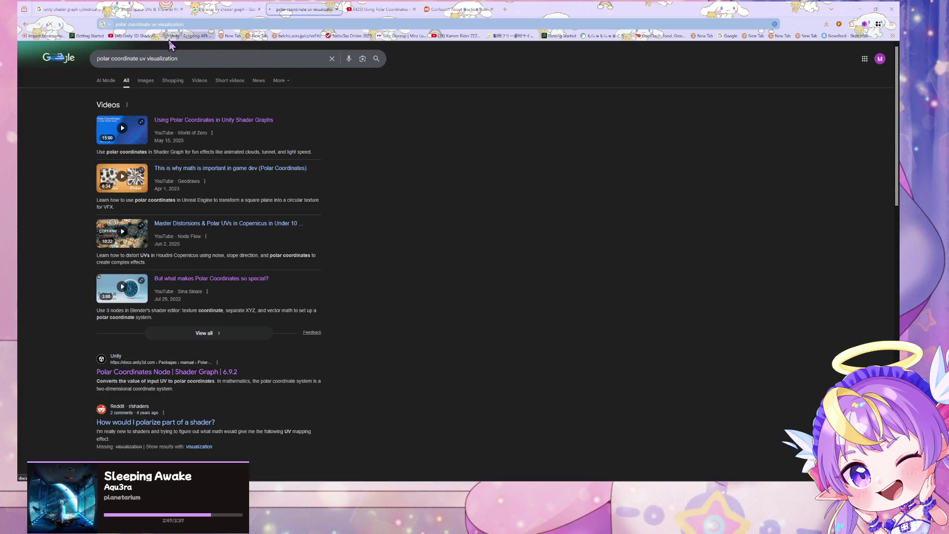
Step: Open the globe cylindrical-projection image result's Stack Exchange page on sphere UV coordinates
click(150, 83)
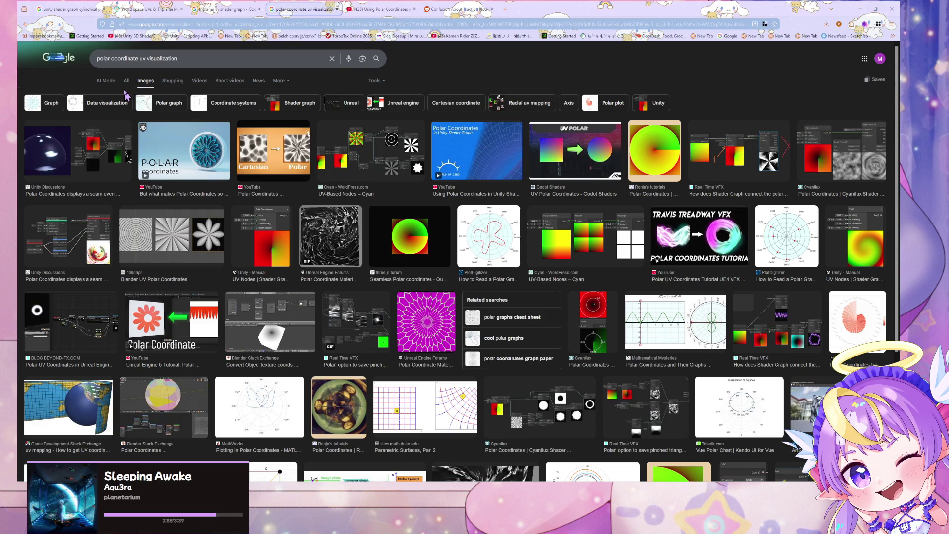
scroll(168, 148, down, 3)
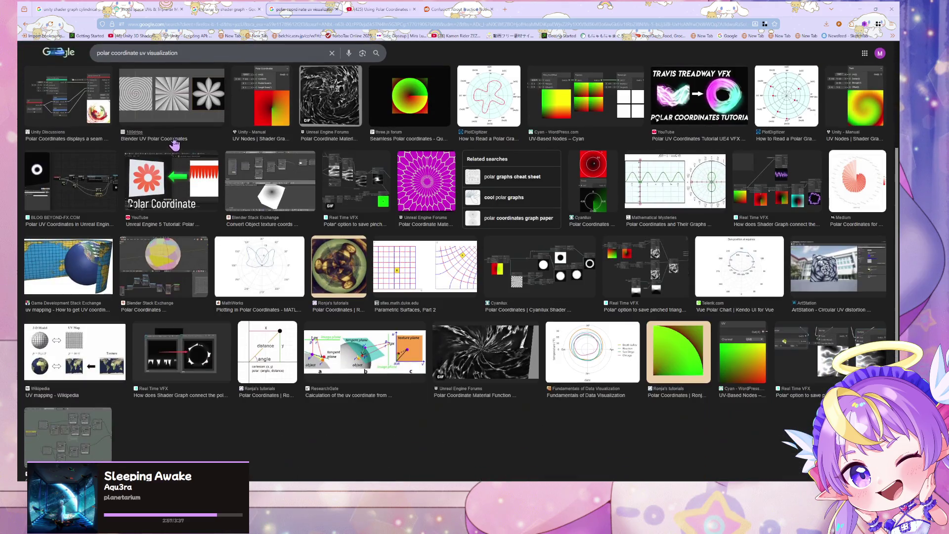
click(78, 293)
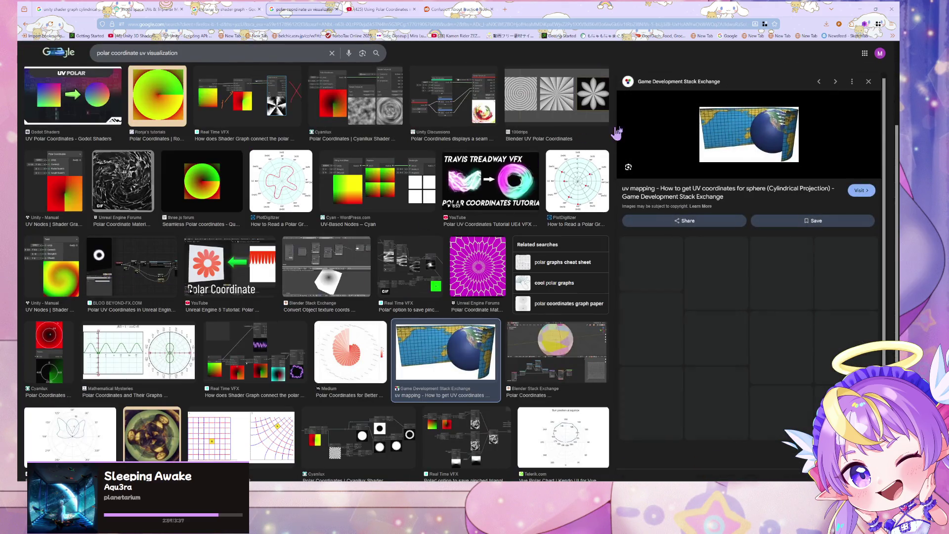
click(772, 193)
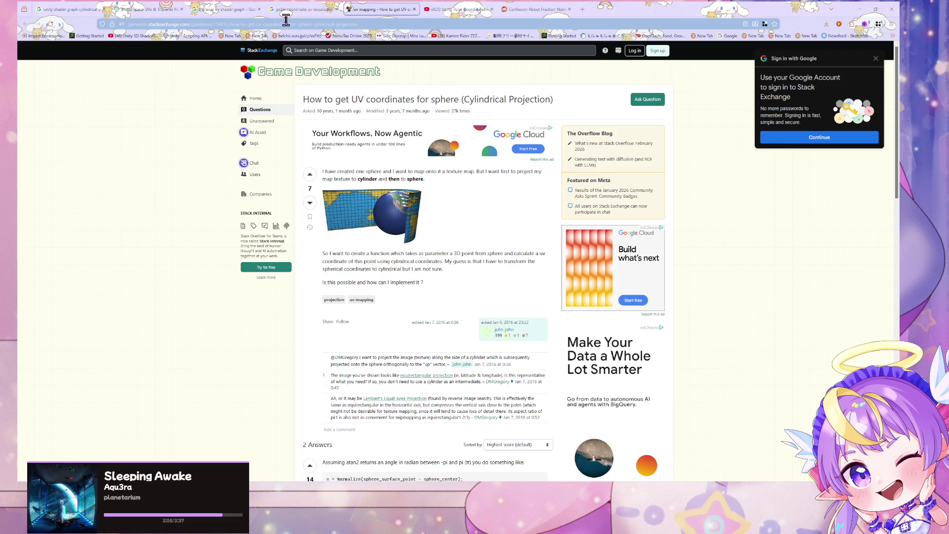
Step: Read through the atan2-based sphere UV answers, then return to the Google Images tab
scroll(482, 146, down, 5)
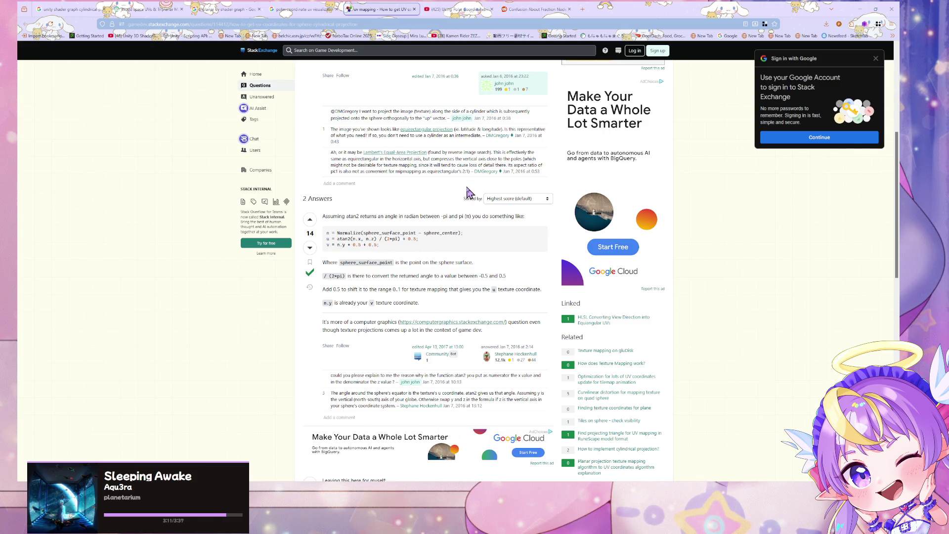
scroll(468, 192, down, 5)
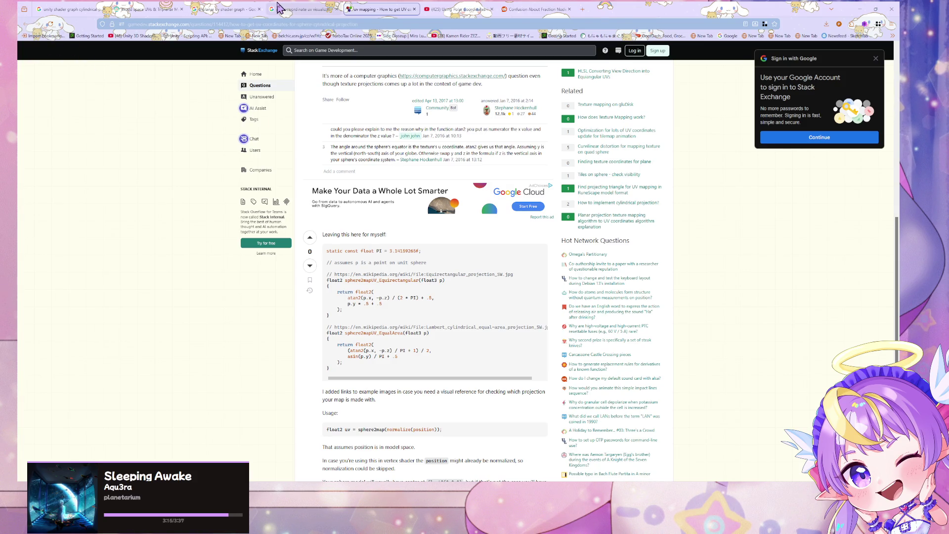
click(304, 9)
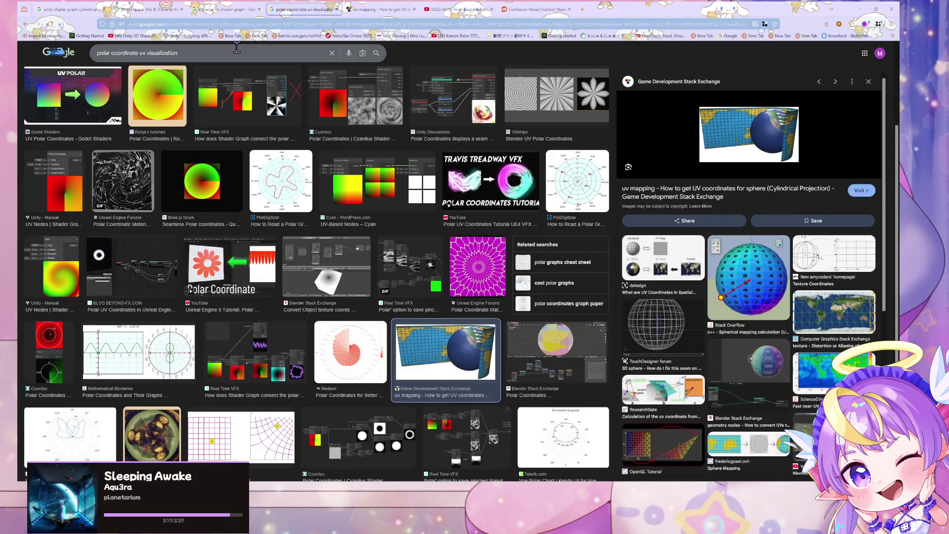
Step: Preview the PlotDigitizer polar graph and Cyan UV-Based Nodes images
click(564, 168)
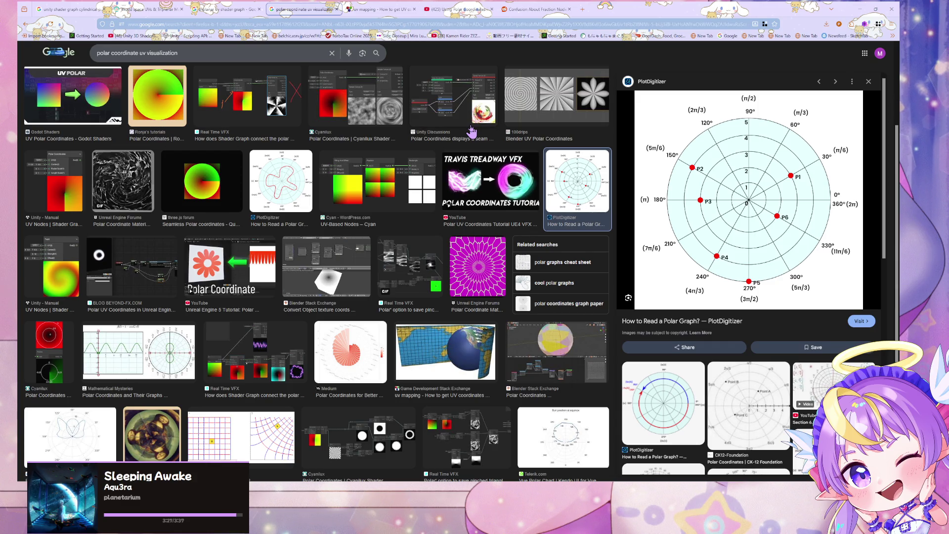
scroll(410, 129, up, 3)
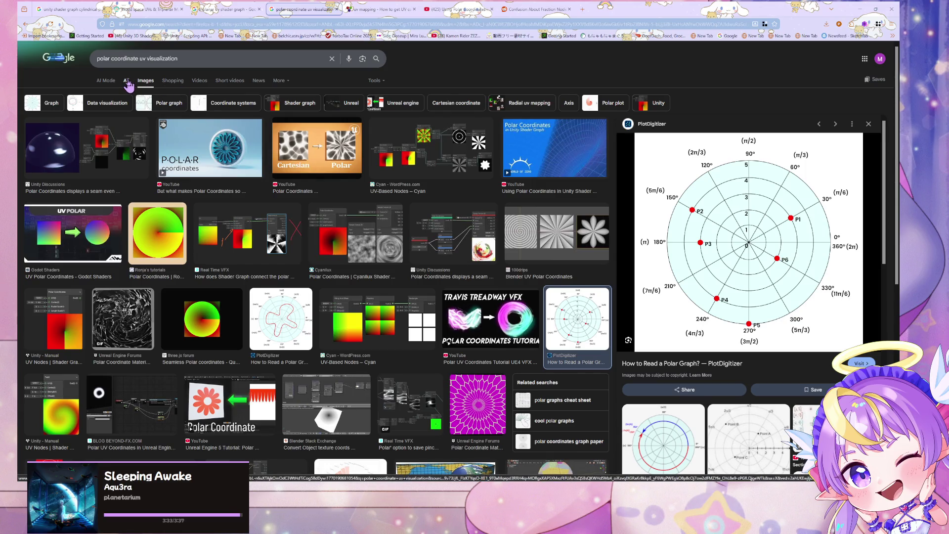
click(439, 133)
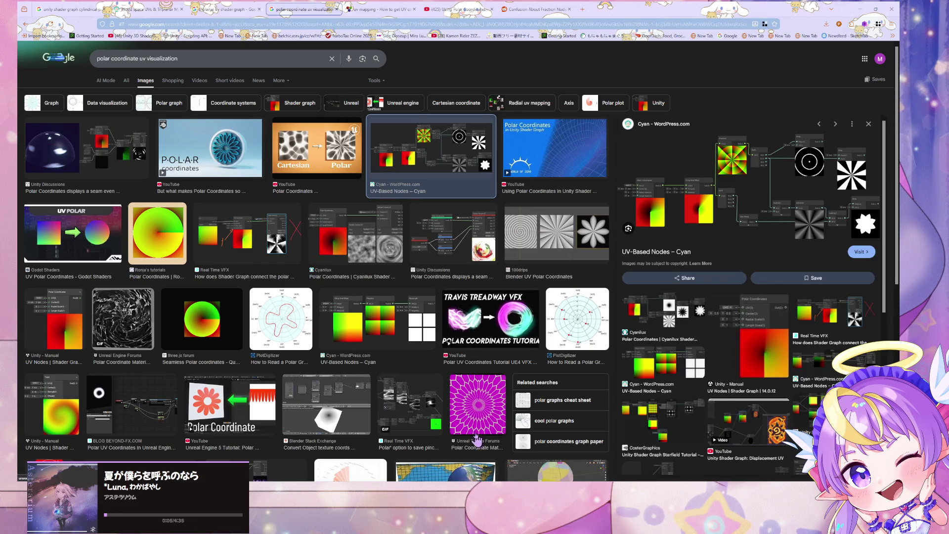
Step: Switch back to the MLDissolveSub Shader Graph in Unity
key(alt+Tab)
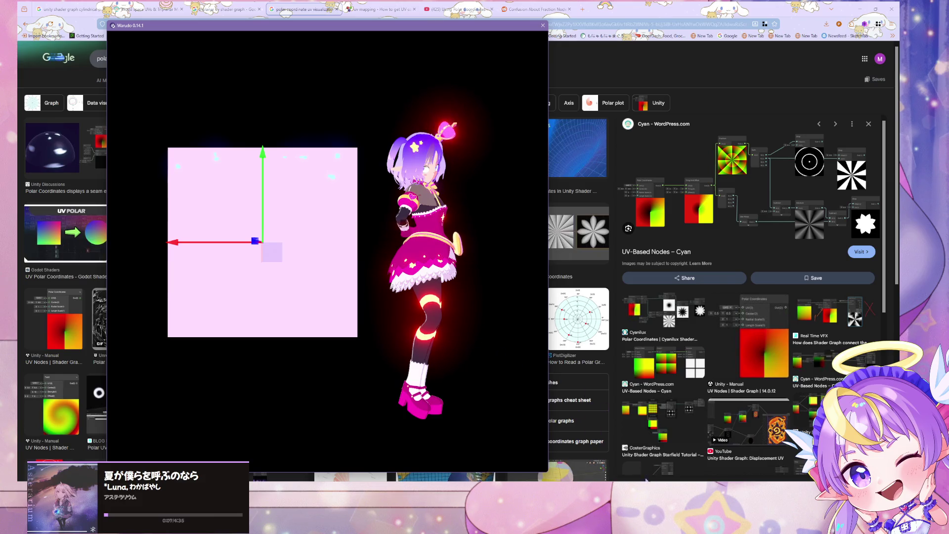
key(alt+Tab)
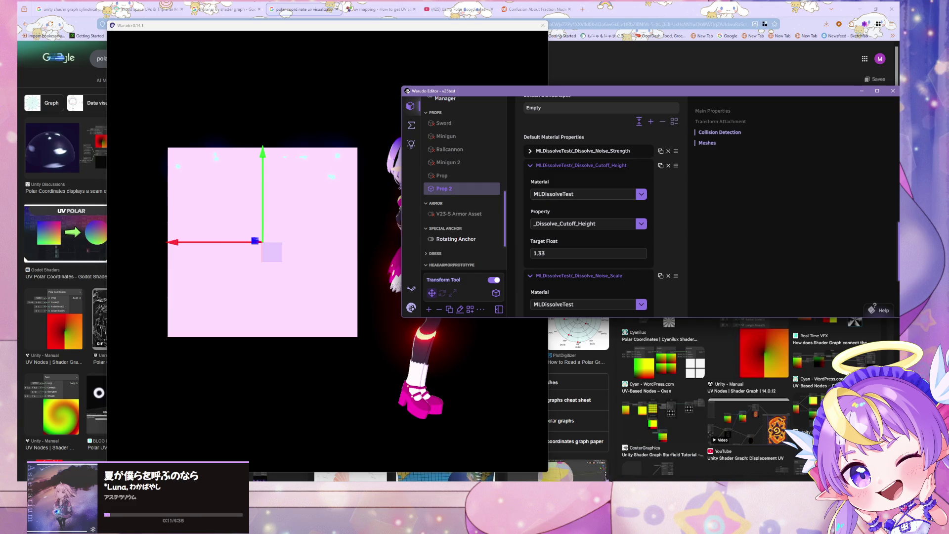
key(alt+Tab)
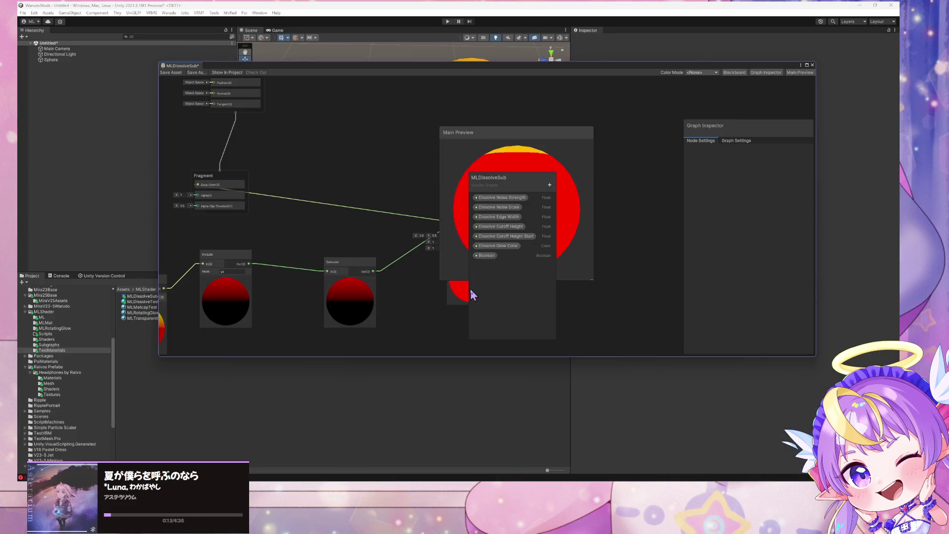
Step: Move the main preview, property list and Polar Coordinates node to clear graph space
mouse_move(485, 133)
mouse_down()
mouse_move(464, 92)
mouse_move(494, 89)
mouse_up()
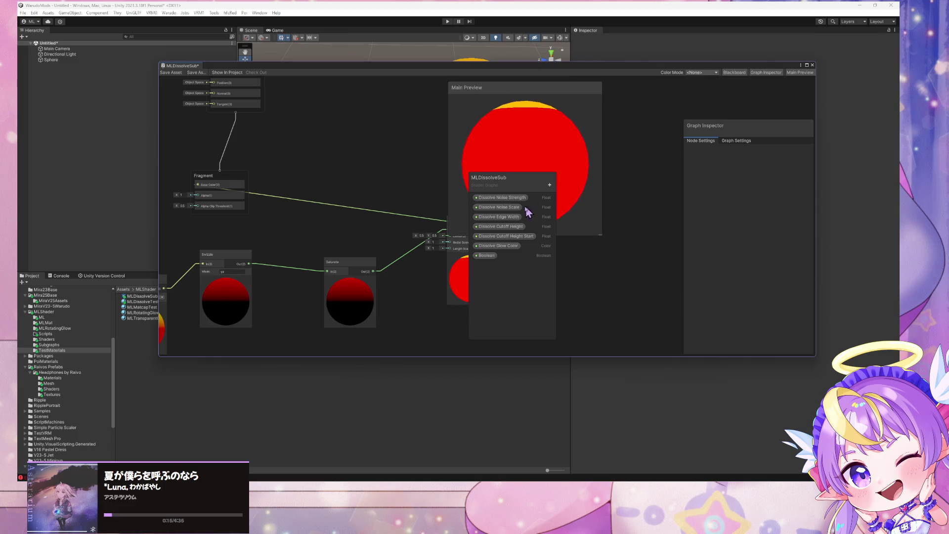
drag(518, 188, 706, 175)
mouse_move(556, 185)
mouse_down()
mouse_move(333, 297)
mouse_move(350, 244)
mouse_move(377, 228)
mouse_up()
drag(459, 265, 435, 278)
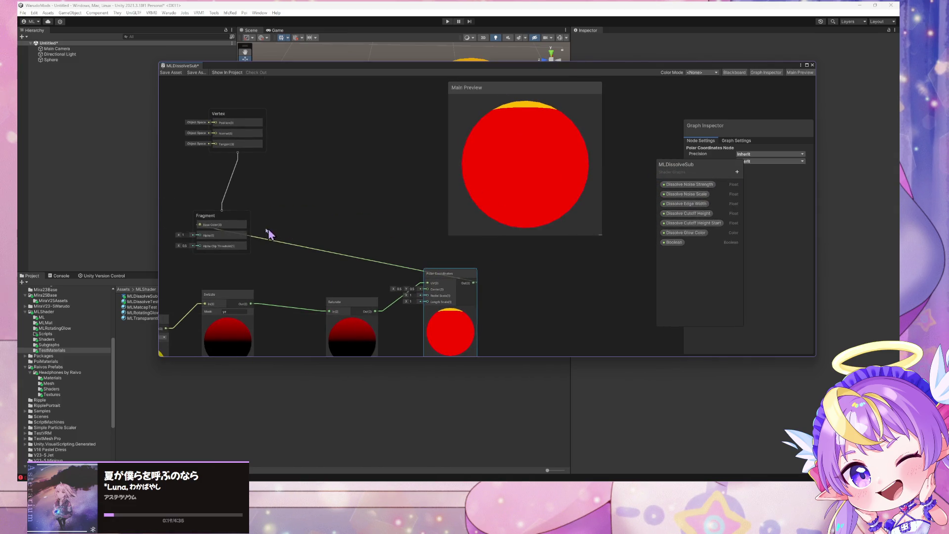
click(530, 281)
Step: Add a Simple Noise node with Polar Coordinates feeding its UV, placed beside Fragment
key(space)
text(noise)
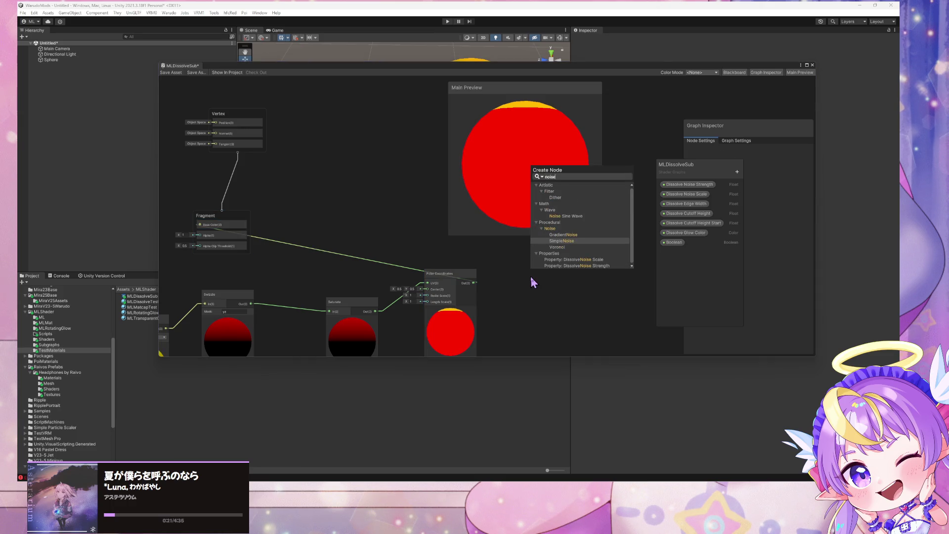
key(Return)
mouse_move(474, 283)
mouse_down()
mouse_move(534, 299)
mouse_move(388, 254)
mouse_move(200, 225)
mouse_move(412, 186)
mouse_up()
drag(439, 274, 437, 294)
mouse_move(543, 288)
mouse_down()
mouse_move(534, 272)
mouse_move(492, 263)
mouse_up()
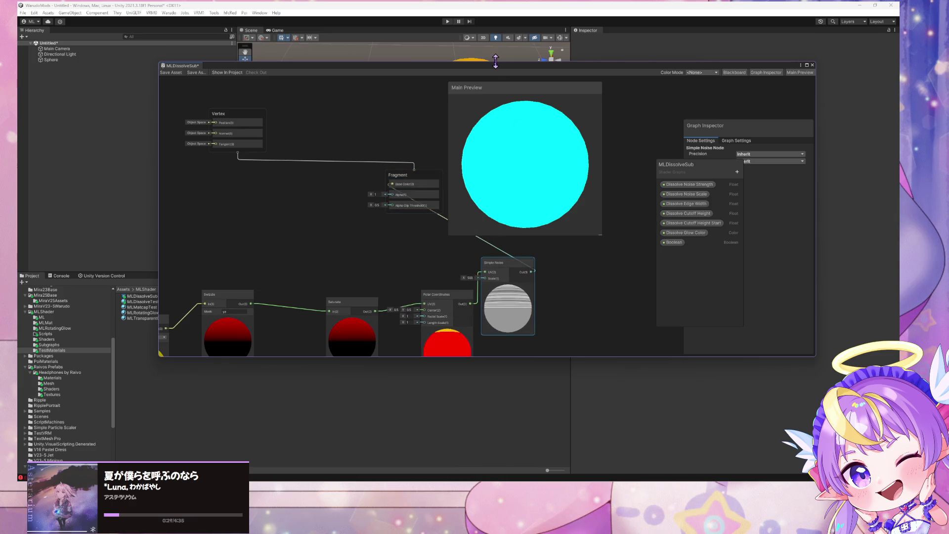
Step: Set the Simple Noise scale to 25 and save the shader graph
drag(500, 94, 613, 128)
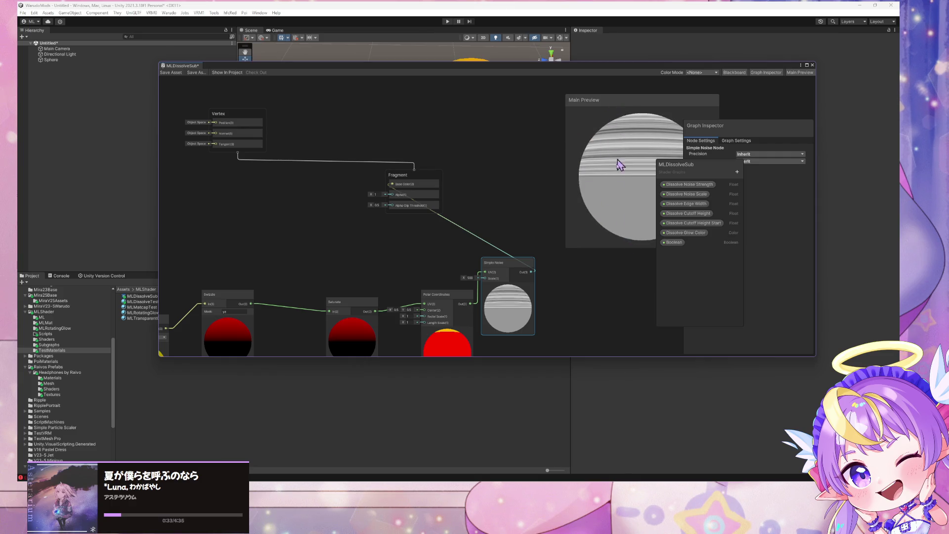
mouse_move(402, 65)
mouse_down()
mouse_move(444, 82)
mouse_move(535, 91)
mouse_up()
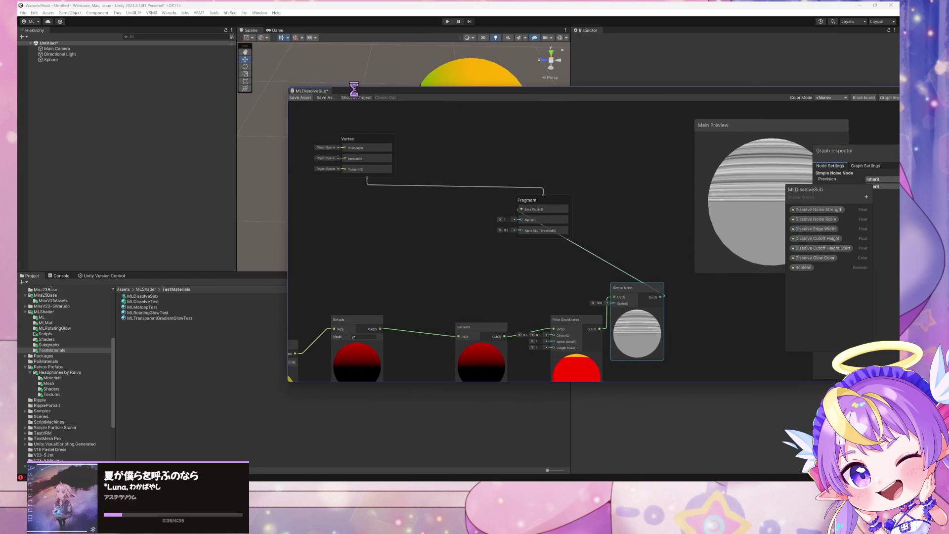
drag(376, 97, 534, 138)
mouse_move(474, 109)
mouse_down()
mouse_move(426, 51)
mouse_move(579, 60)
mouse_move(588, 82)
mouse_move(398, 85)
mouse_move(359, 93)
mouse_move(361, 106)
mouse_move(347, 111)
mouse_move(402, 106)
mouse_move(436, 116)
mouse_up()
mouse_move(447, 179)
mouse_down()
mouse_move(377, 187)
mouse_move(498, 165)
mouse_move(534, 192)
mouse_move(409, 184)
mouse_move(426, 183)
mouse_up()
click(760, 343)
text(25)
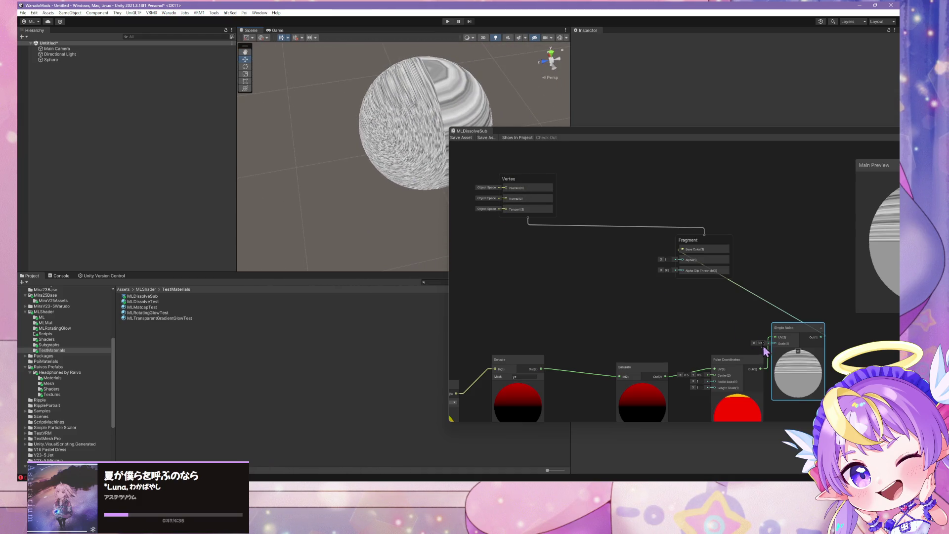
key(Return)
click(460, 137)
Step: Inspect the noisy sphere, move Saturate up and select the Position node
mouse_move(377, 184)
mouse_down()
mouse_move(394, 180)
mouse_move(369, 154)
mouse_up()
scroll(369, 154, down, 4)
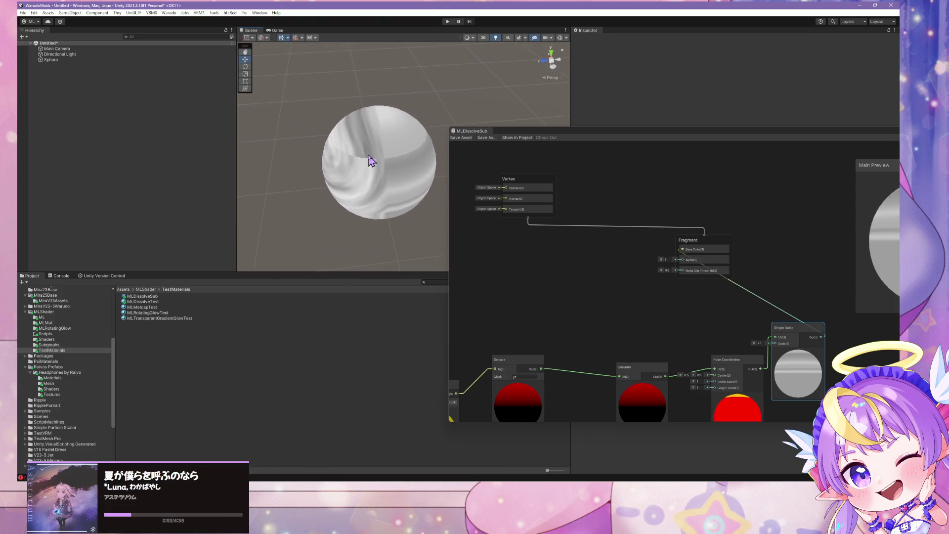
scroll(368, 154, up, 2)
scroll(368, 155, up, 1)
drag(629, 362, 622, 336)
drag(551, 303, 611, 222)
click(503, 287)
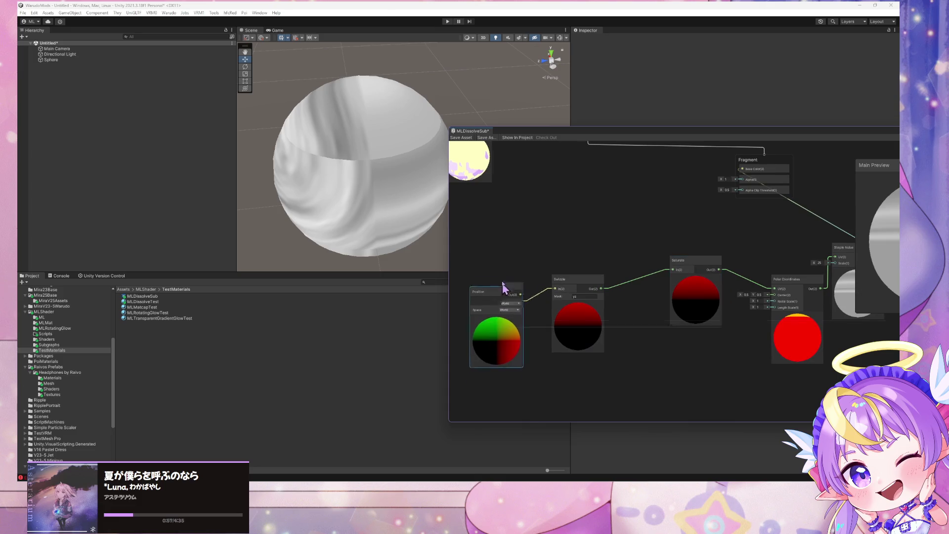
Step: Set the Swizzle mask to xy and save the graph
drag(504, 287, 503, 235)
text(y)
key(Return)
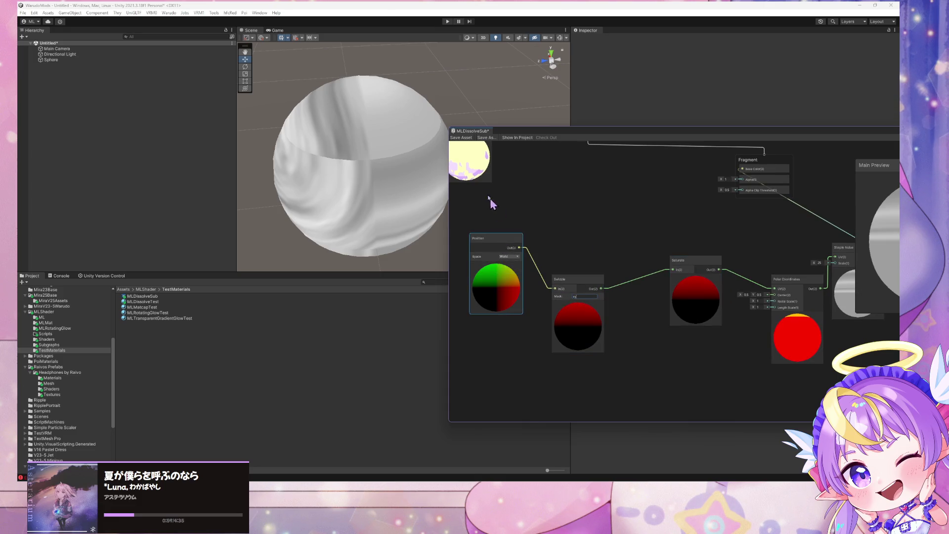
key(ctrl+s)
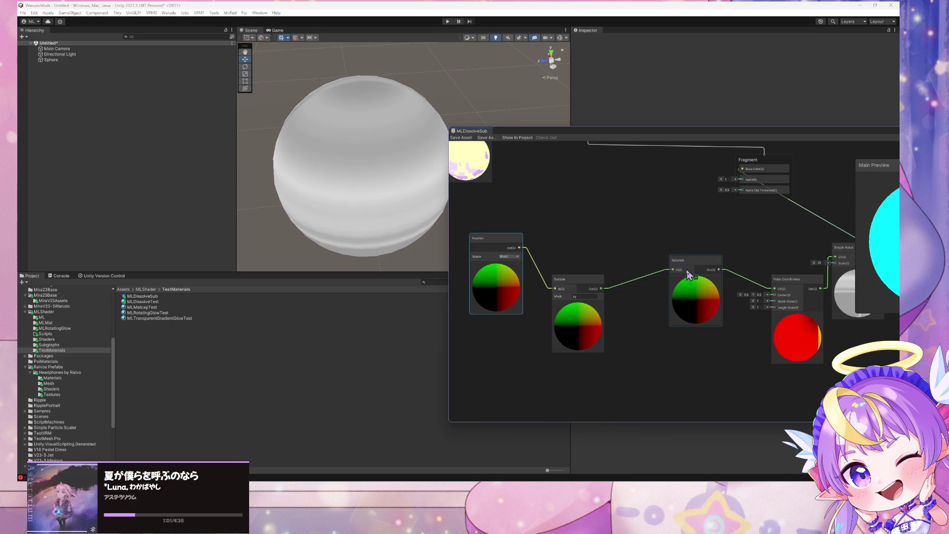
Step: Remove the Saturate node so the Swizzle output wires straight into Polar Coordinates UV
drag(689, 275, 676, 301)
mouse_move(367, 238)
mouse_down()
mouse_move(371, 269)
mouse_move(344, 119)
mouse_move(365, 176)
mouse_up()
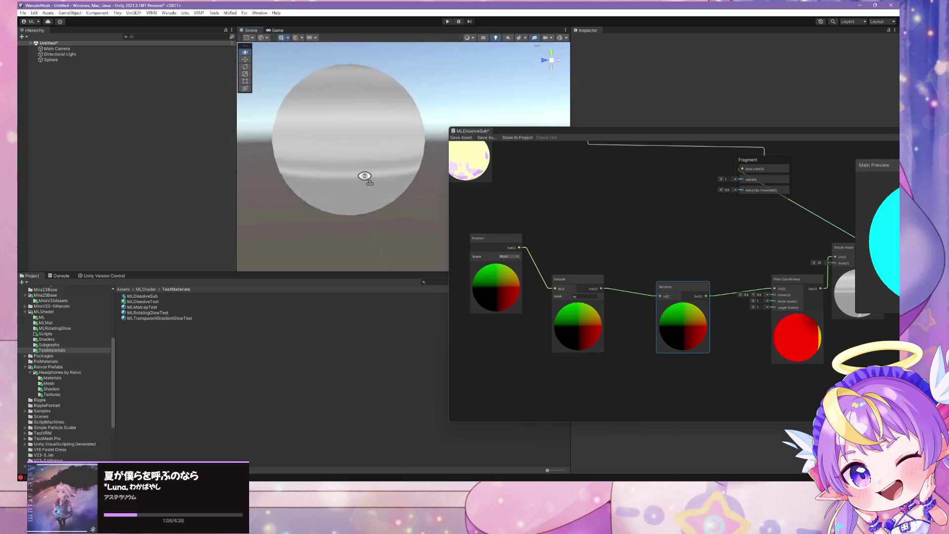
scroll(365, 176, down, 3)
scroll(364, 176, up, 2)
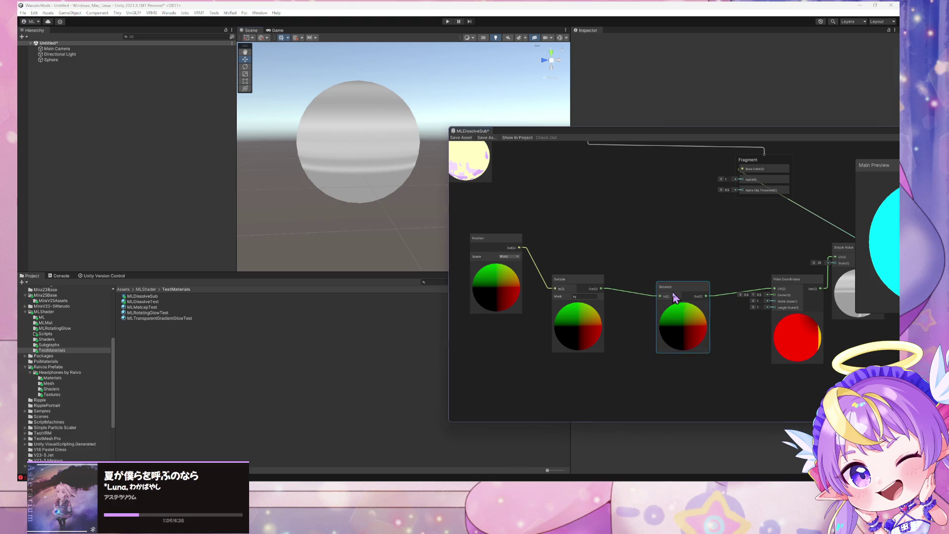
drag(602, 289, 794, 289)
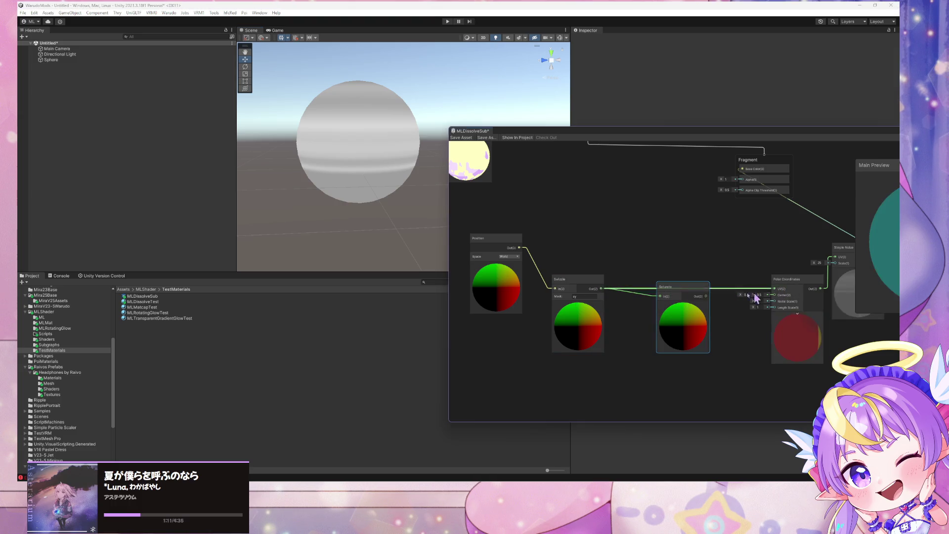
key(Delete)
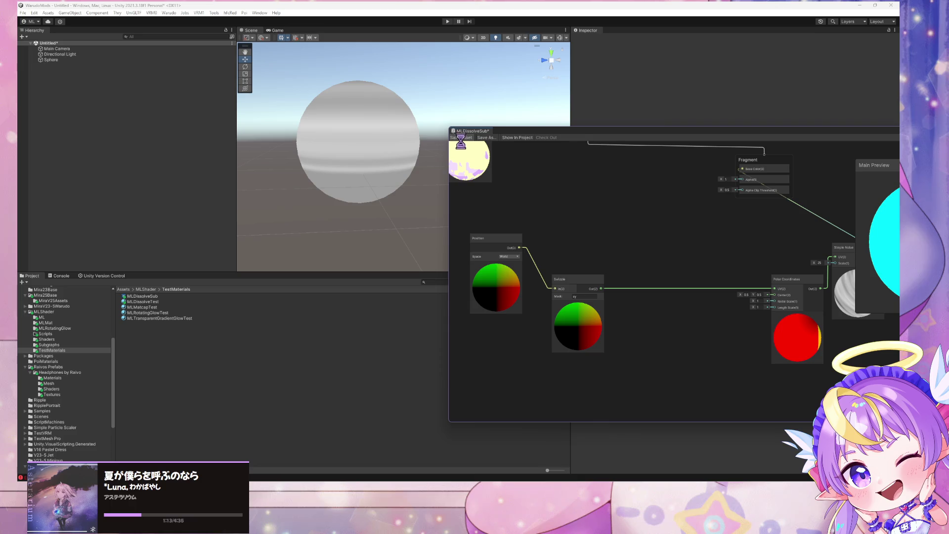
Step: Change the Swizzle mask to yz, save, and rearrange the Polar Coordinates and Simple Noise nodes
mouse_move(396, 152)
mouse_down()
mouse_move(409, 140)
mouse_move(509, 139)
mouse_move(526, 159)
mouse_up()
click(586, 296)
text(z)
click(457, 144)
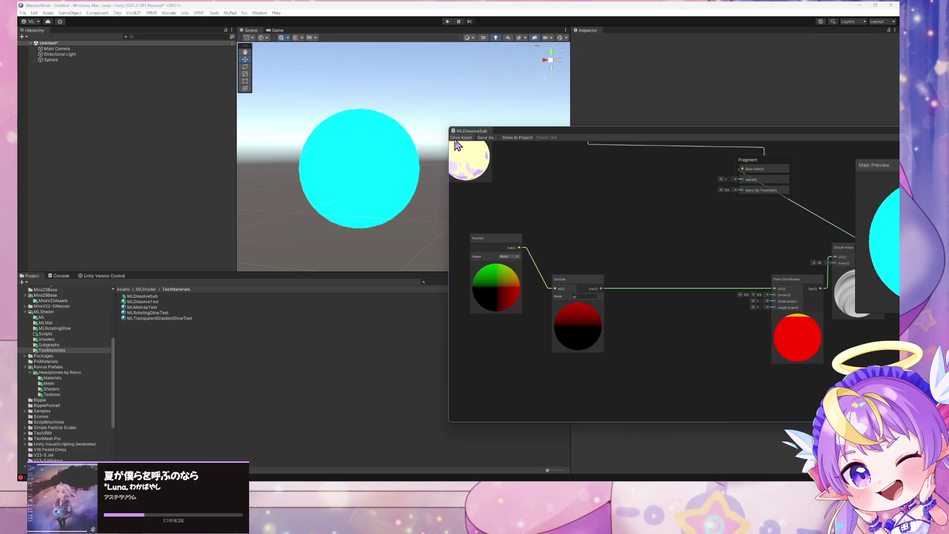
drag(393, 171, 264, 156)
drag(783, 279, 729, 275)
drag(837, 257, 816, 259)
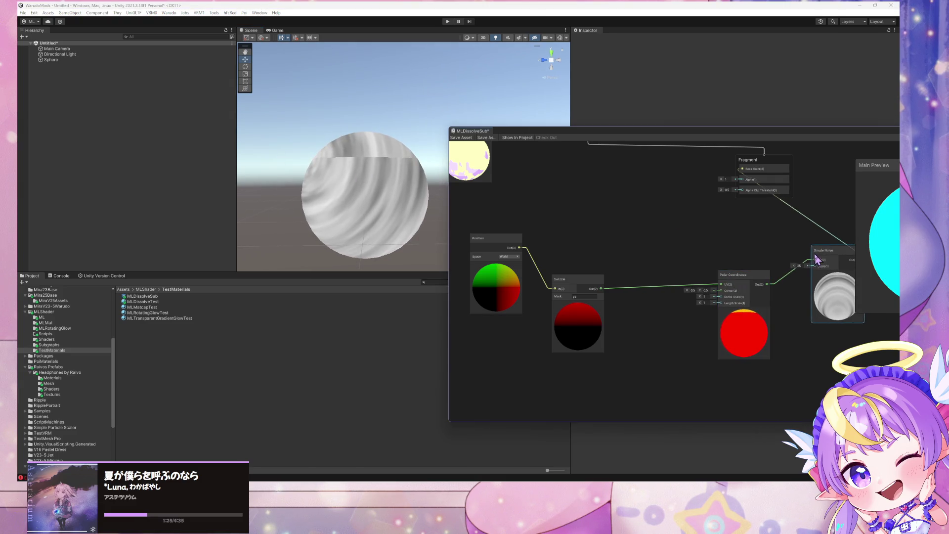
Step: Lower the Polar Coordinates radial scale X to 0.13 and shift the Shader Graph window aside
mouse_move(701, 296)
mouse_down()
mouse_move(690, 296)
mouse_move(707, 301)
mouse_move(693, 304)
mouse_up()
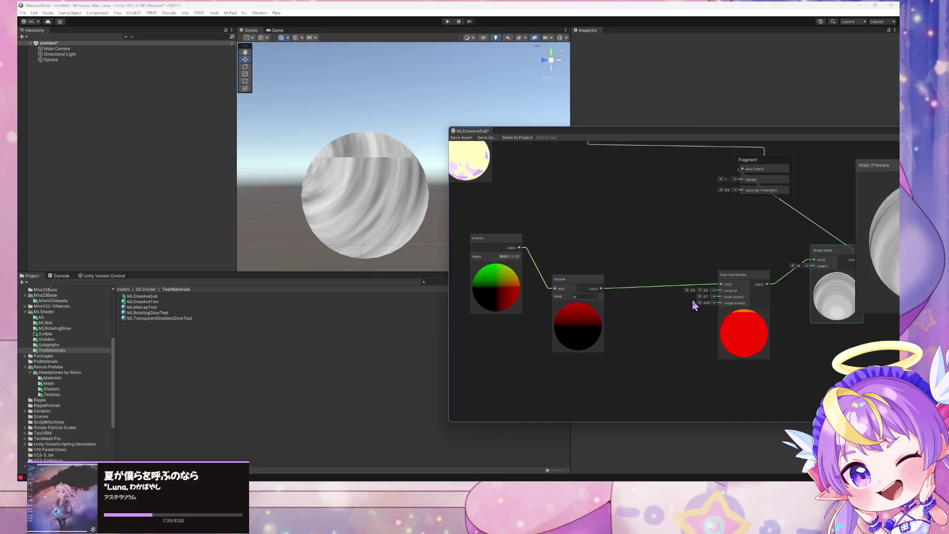
drag(732, 140, 626, 127)
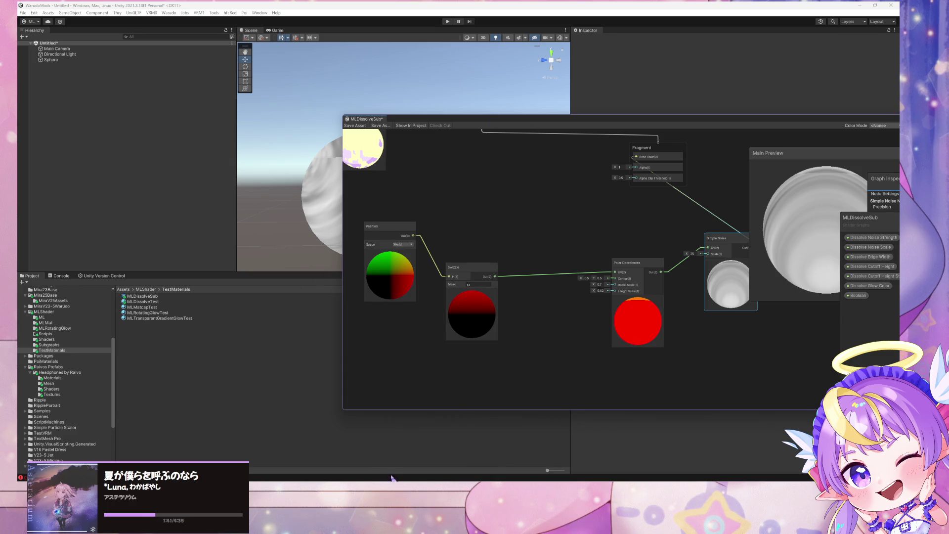
Step: Skim the polar coordinate image results, then return to the 'triplanar uv shader graph' results
mouse_move(422, 480)
mouse_move(419, 446)
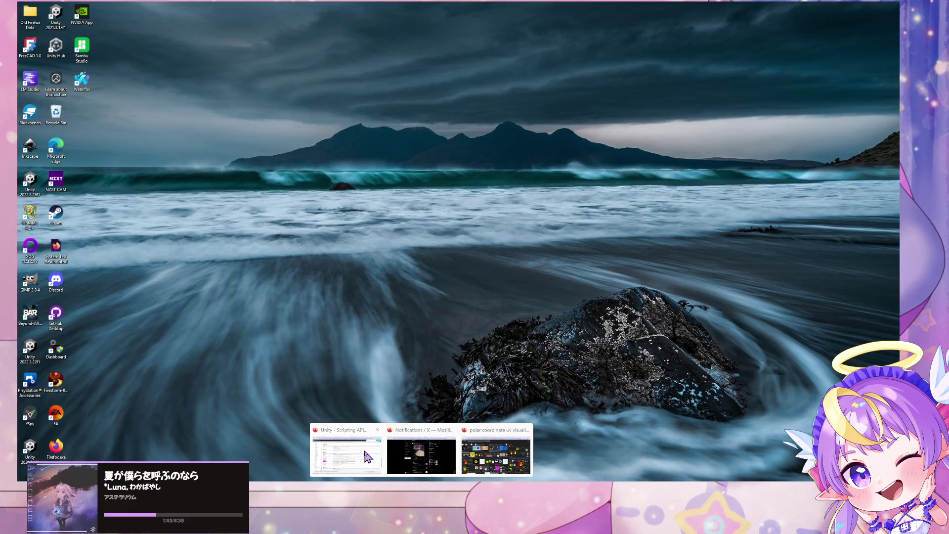
click(478, 456)
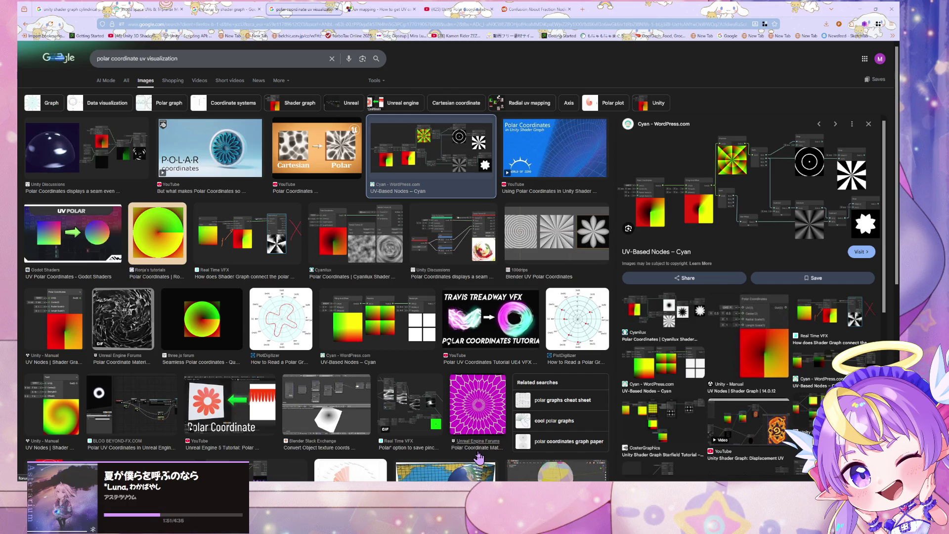
scroll(225, 296, down, 5)
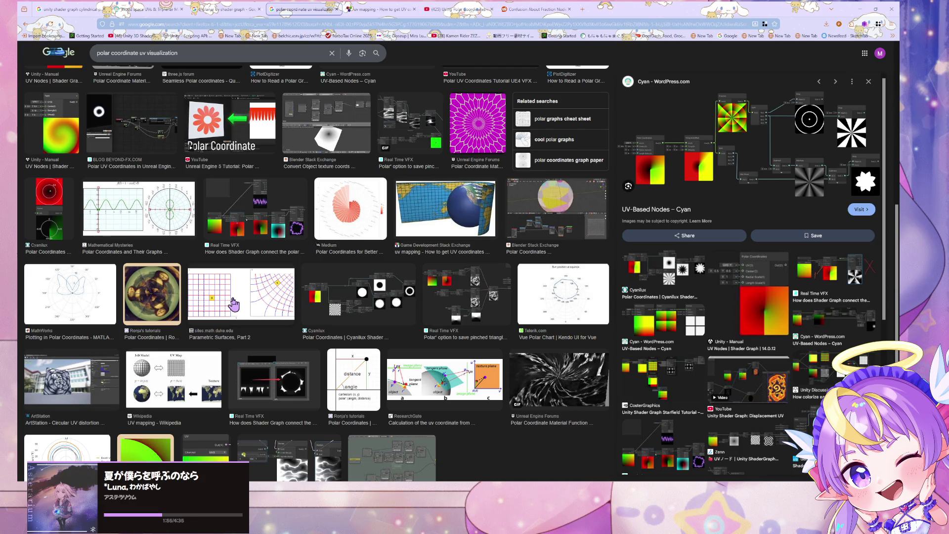
scroll(234, 305, down, 1)
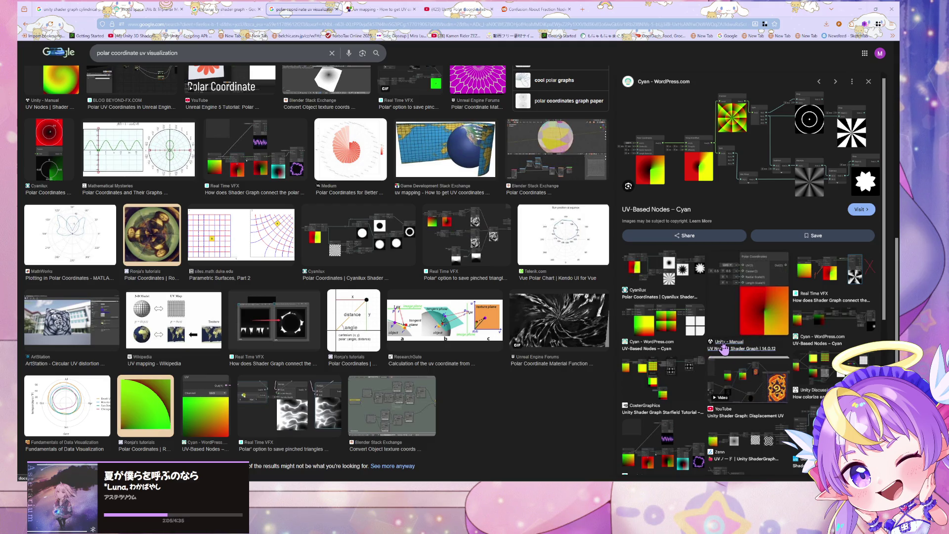
click(233, 9)
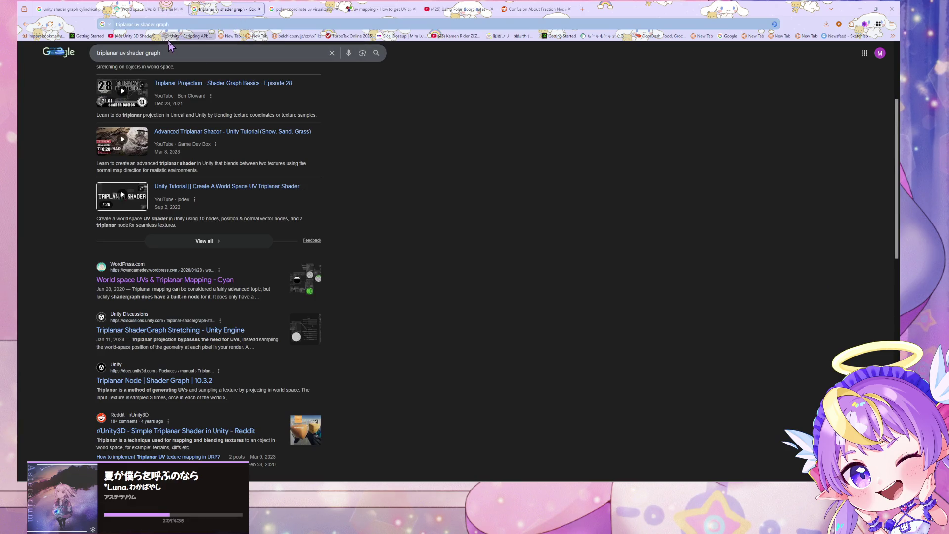
Step: Search 'polar coordinate uv shader graph' and open Unity's Polar Coordinates Node docs in a new tab
click(172, 51)
key(ctrl+a)
text(polar)
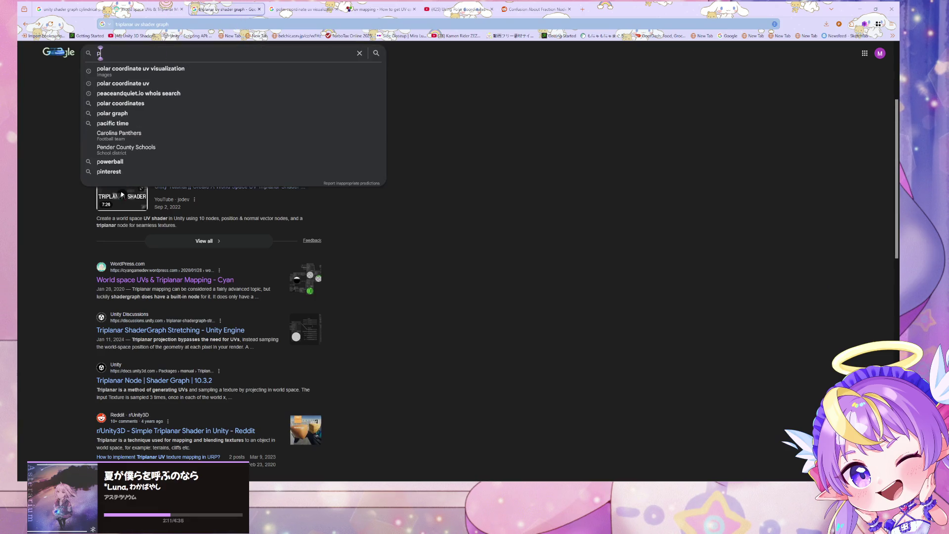
key(Down)
key(Down)
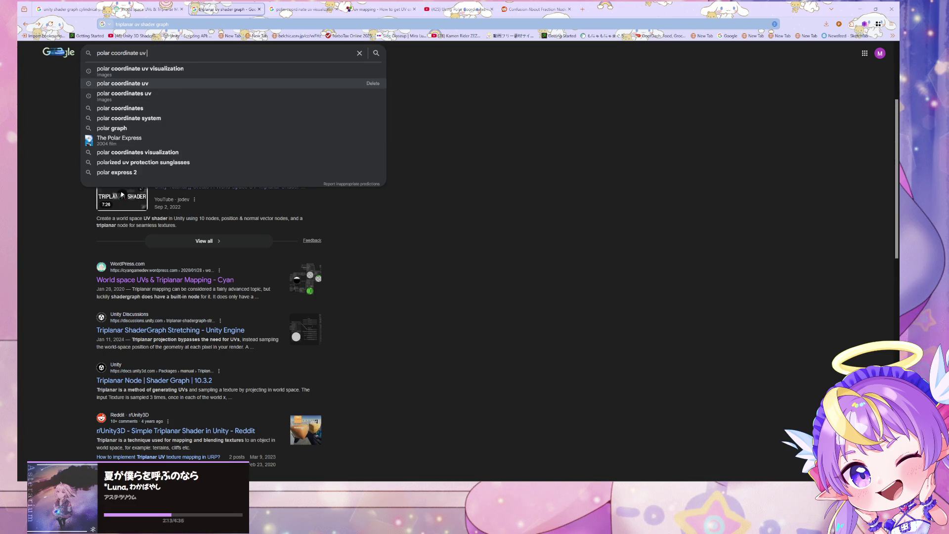
text(shader)
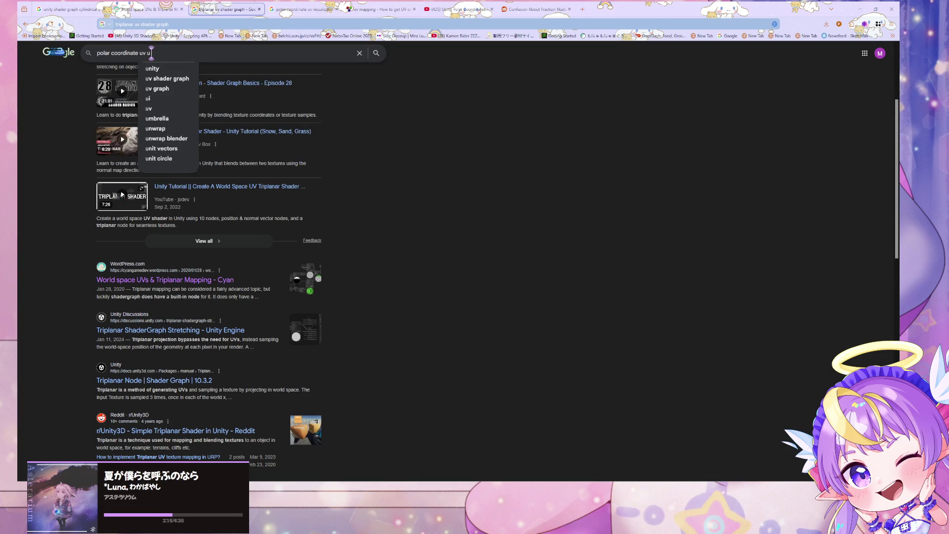
text( graph)
key(Return)
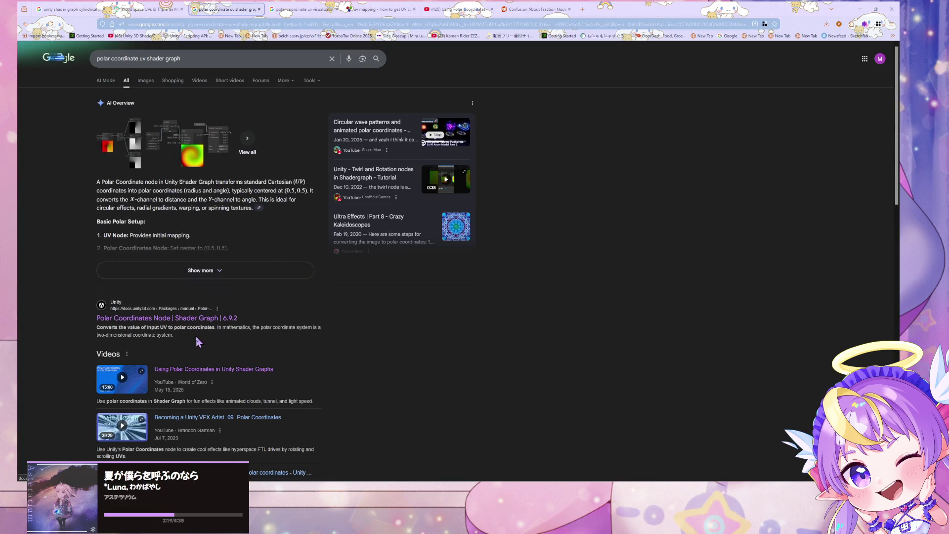
middle_click(230, 319)
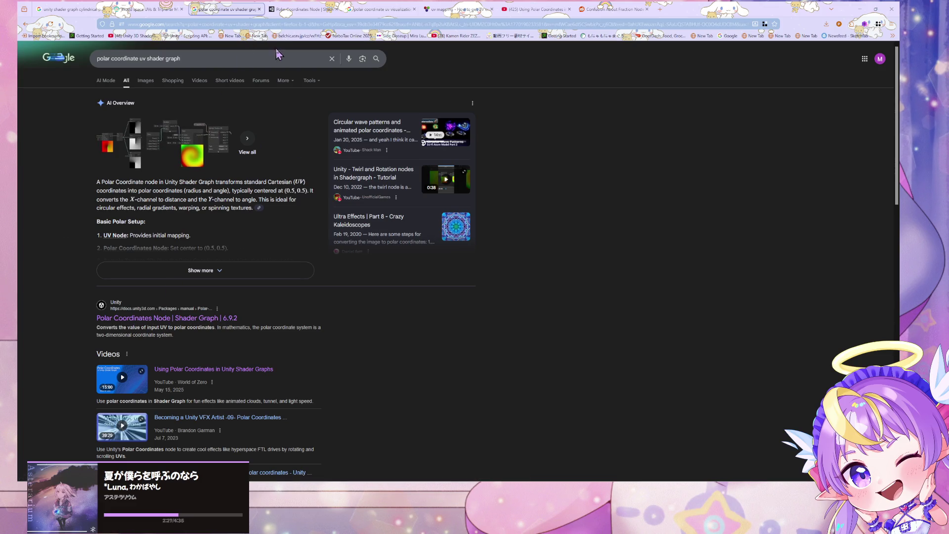
click(296, 14)
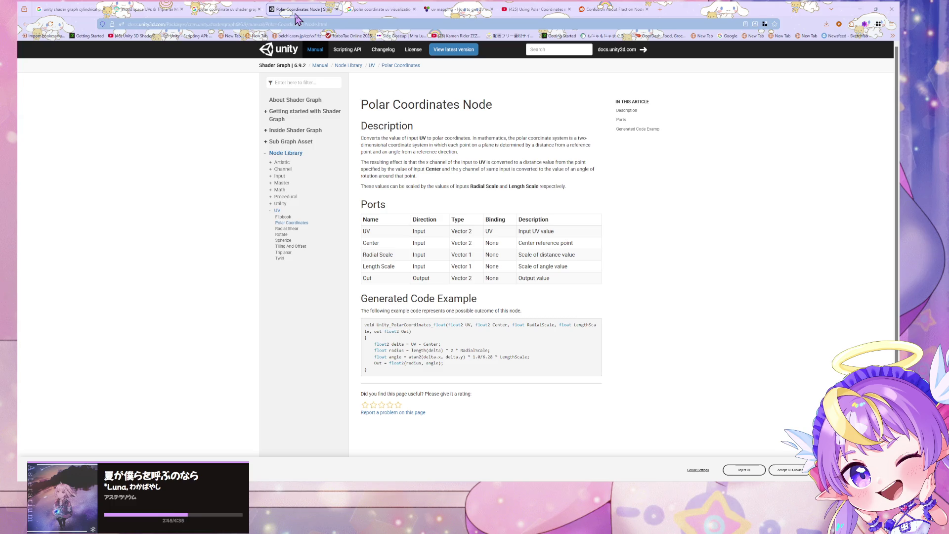
Step: Bring the XYZ axes sketch forward, centre it, and enlarge the canvas to 1142×587 px
click(662, 477)
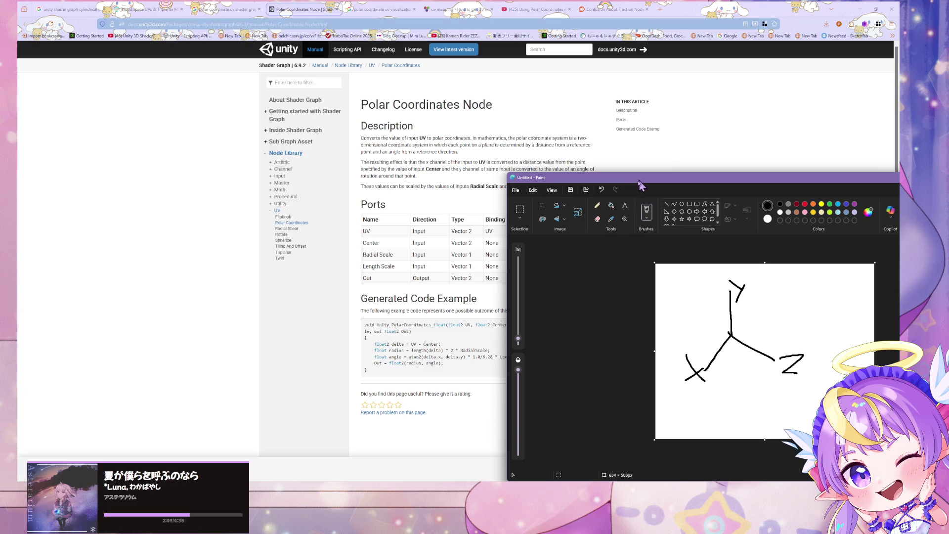
drag(640, 179, 371, 86)
drag(608, 350, 744, 357)
Step: Sketch a black circle right of the axes and a red circle around their origin
mouse_move(526, 185)
mouse_down()
mouse_move(487, 203)
mouse_move(519, 222)
mouse_move(528, 189)
mouse_up()
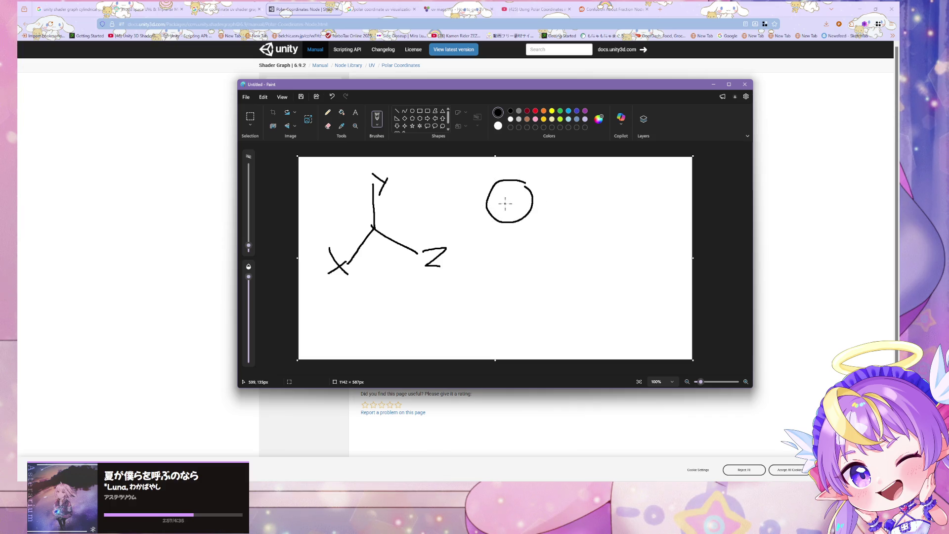
click(536, 111)
mouse_move(385, 204)
mouse_down()
mouse_move(360, 207)
mouse_move(347, 227)
mouse_move(357, 248)
mouse_move(386, 253)
mouse_move(401, 229)
mouse_move(383, 204)
mouse_up()
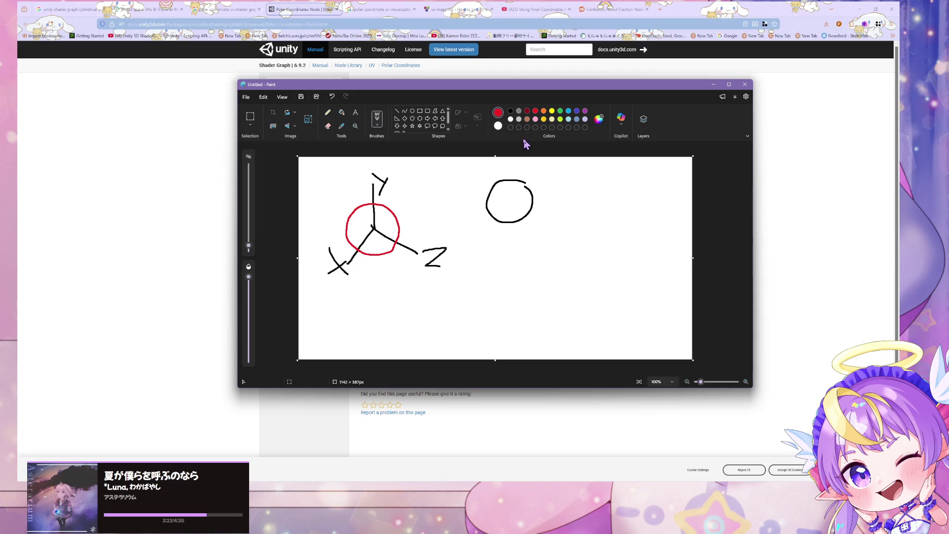
click(560, 119)
click(511, 111)
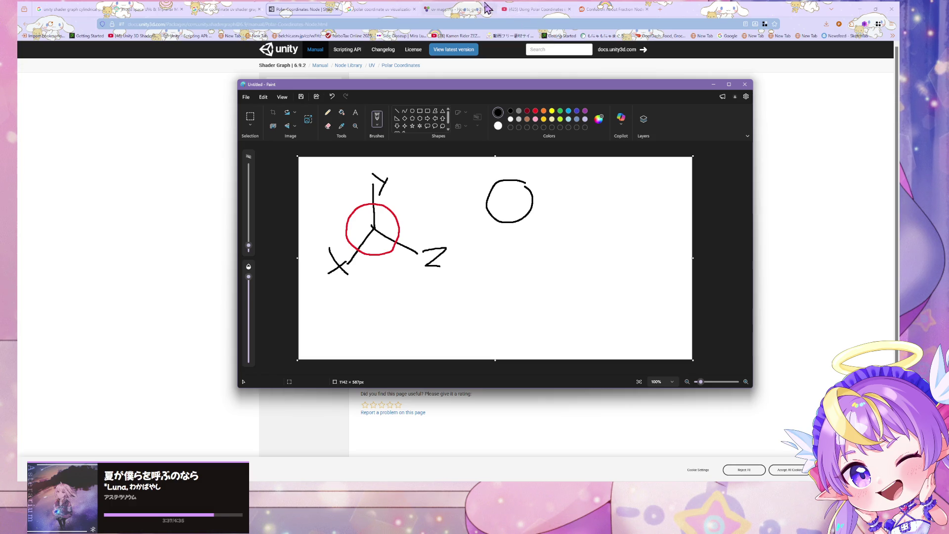
click(486, 7)
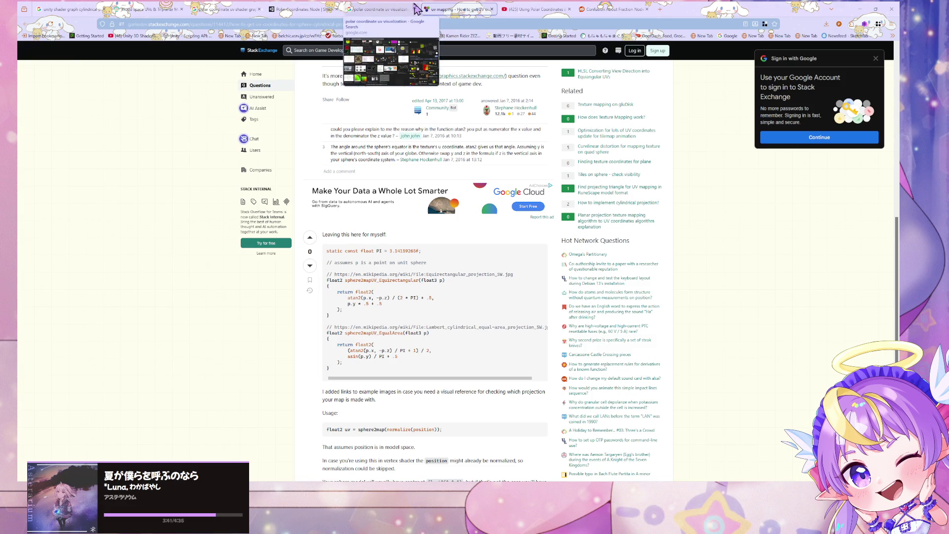
Step: Return to the polar coordinate uv visualization image results
click(383, 9)
click(385, 24)
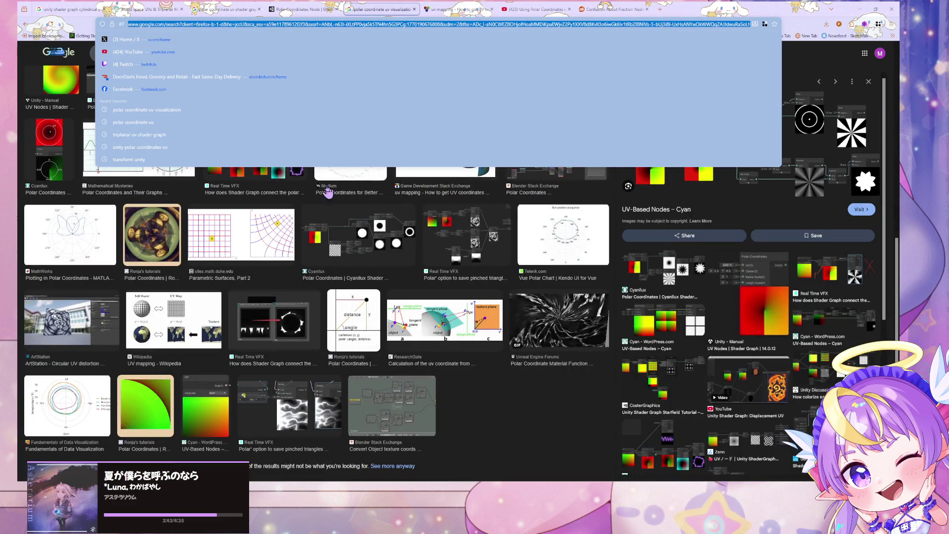
click(517, 377)
scroll(517, 296, up, 10)
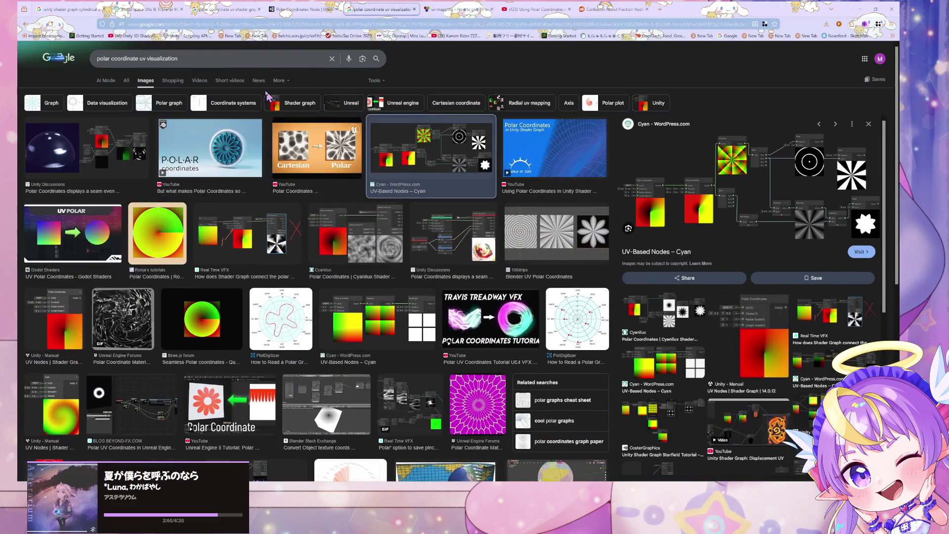
Step: Search images for 'xyz coordinate system to polar', preview the sphere diagram, and return to Unity
triple_click(272, 59)
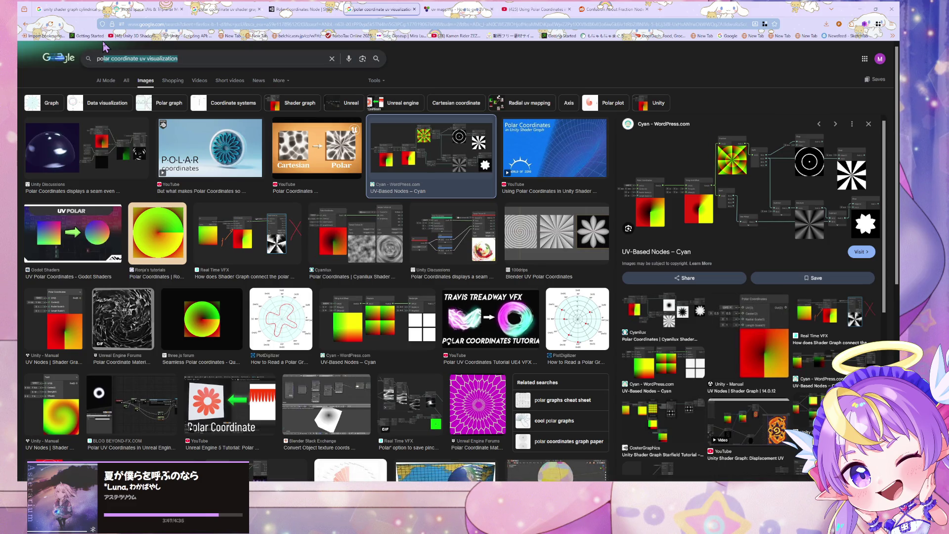
text(p)
key(BackSpace)
text(xyz)
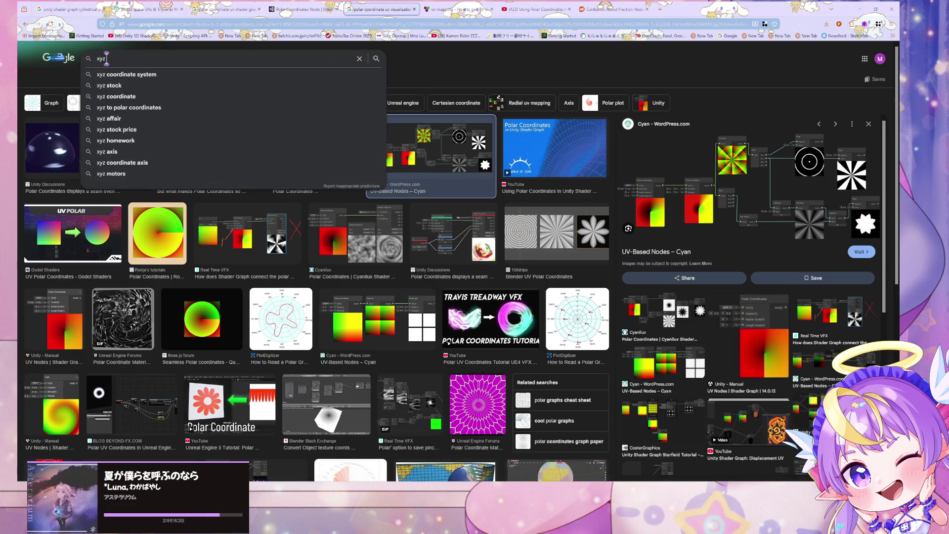
text( stock)
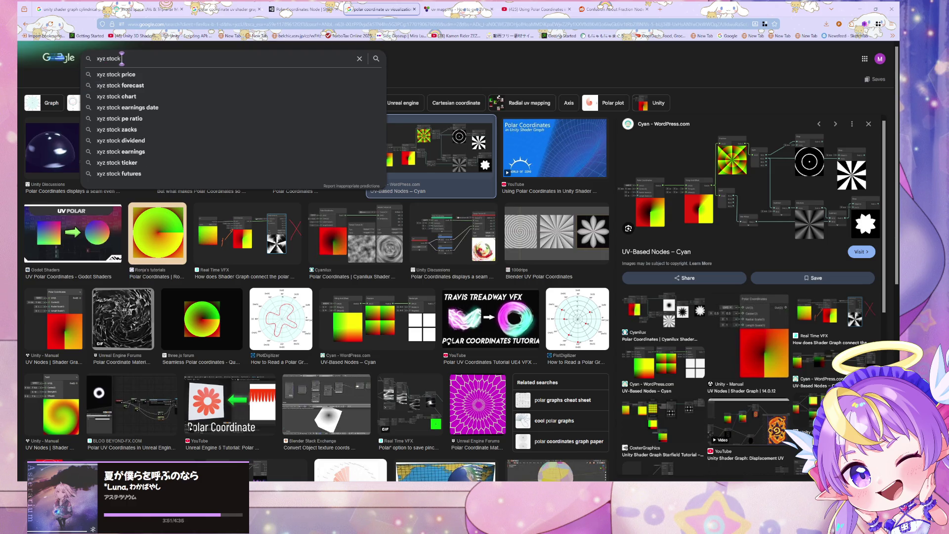
key(BackSpace)
key(BackSpace)
key(BackSpace)
key(BackSpace)
key(BackSpace)
text(coordinate system to pl)
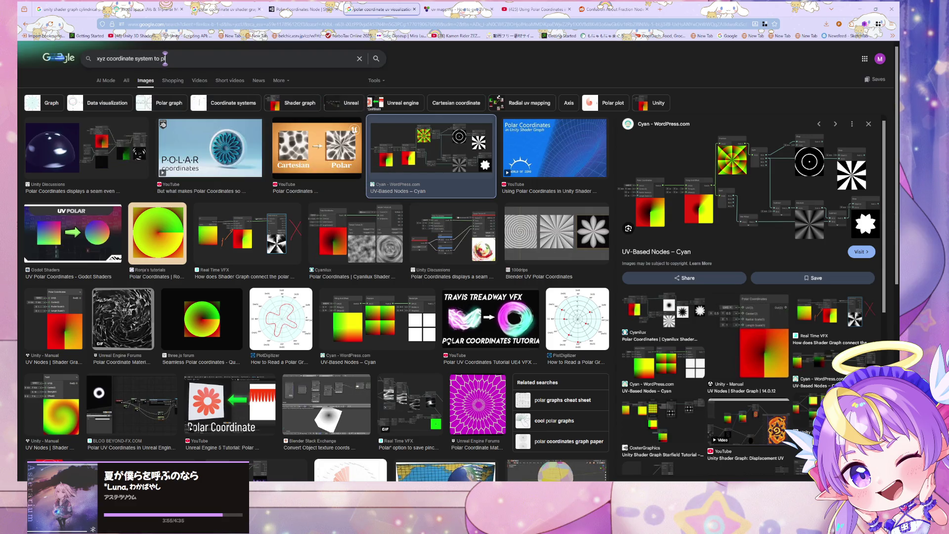
key(BackSpace)
text(olar)
key(Return)
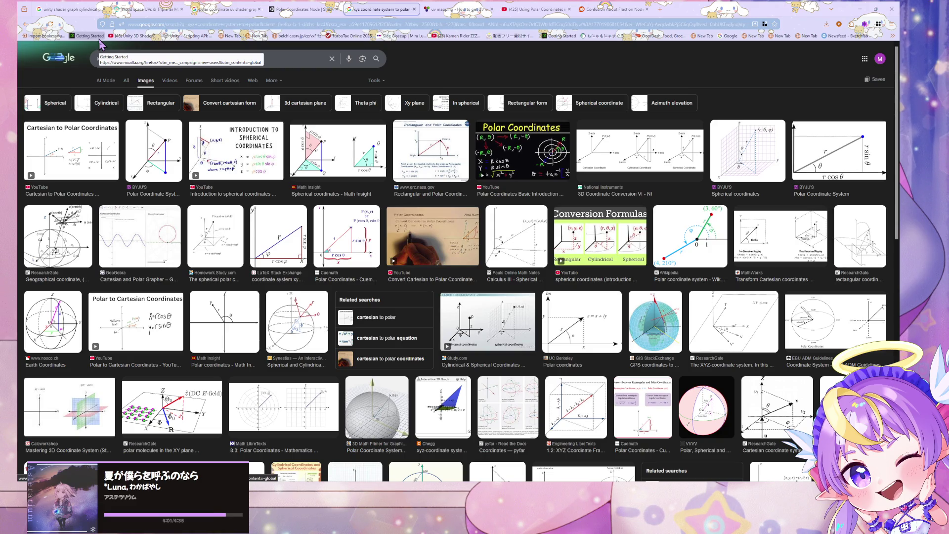
click(388, 405)
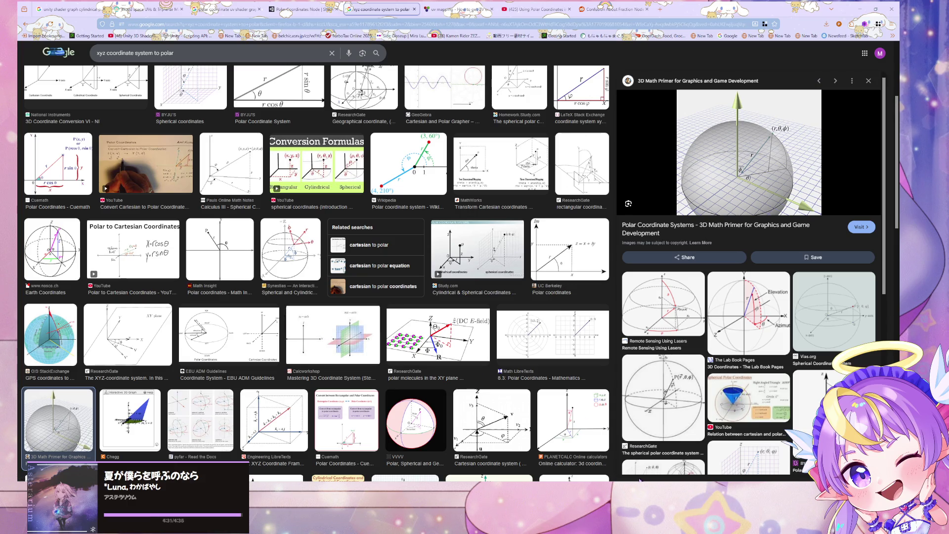
key(alt+Tab)
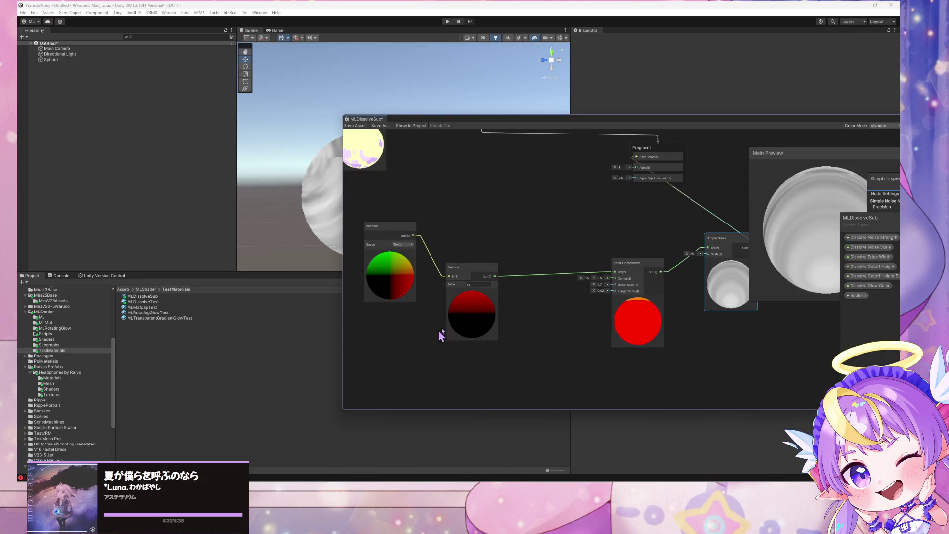
Step: Delete the Swizzle node, wire Position straight into Polar Coordinates UV, and save
click(457, 275)
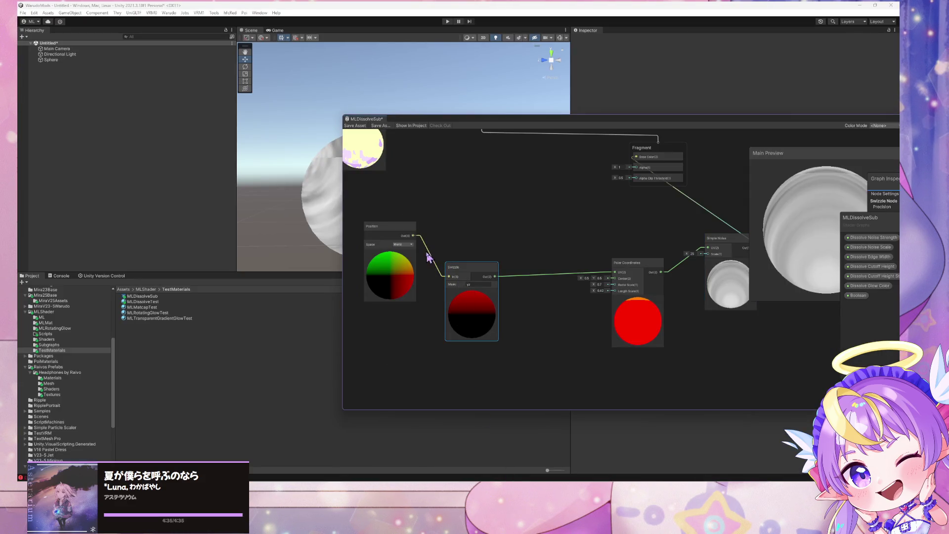
mouse_move(413, 235)
mouse_down()
mouse_move(523, 265)
mouse_move(614, 272)
mouse_up()
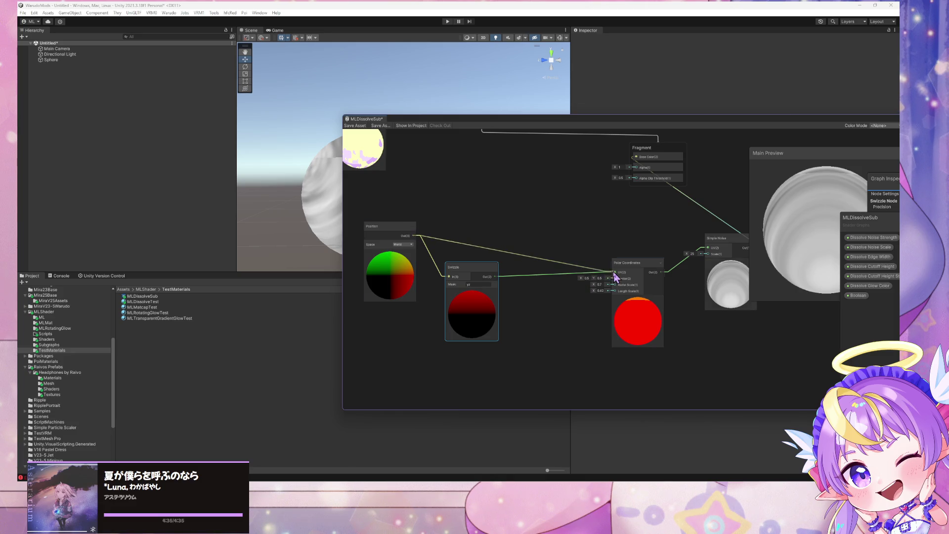
key(Delete)
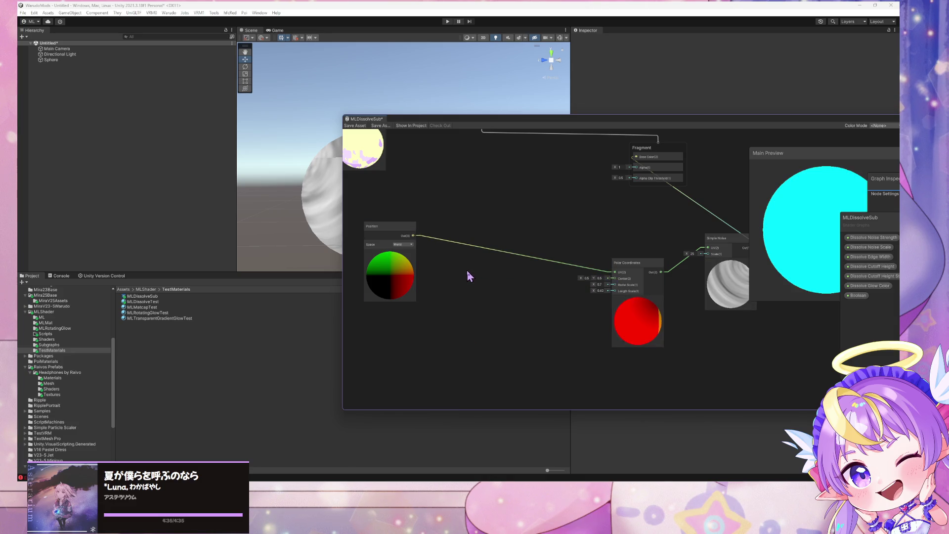
drag(621, 263, 570, 256)
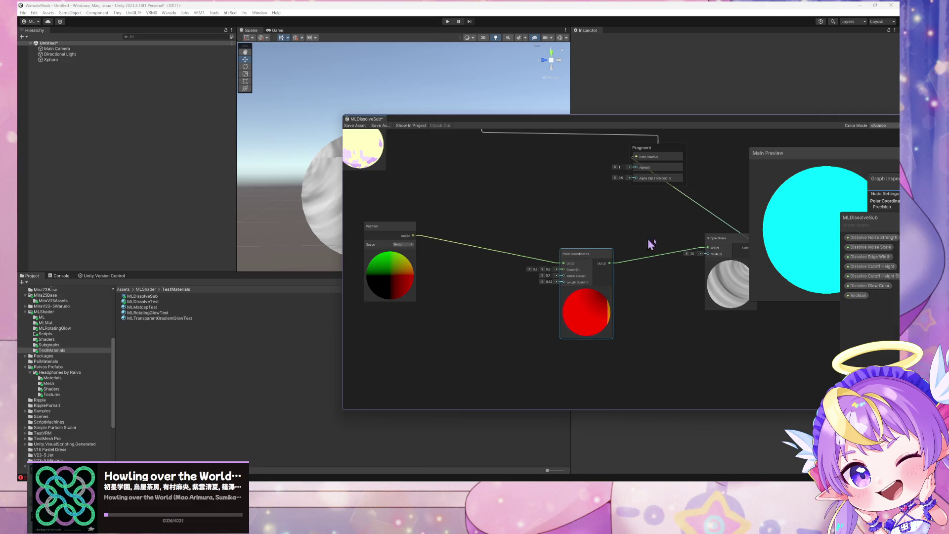
drag(714, 247, 684, 276)
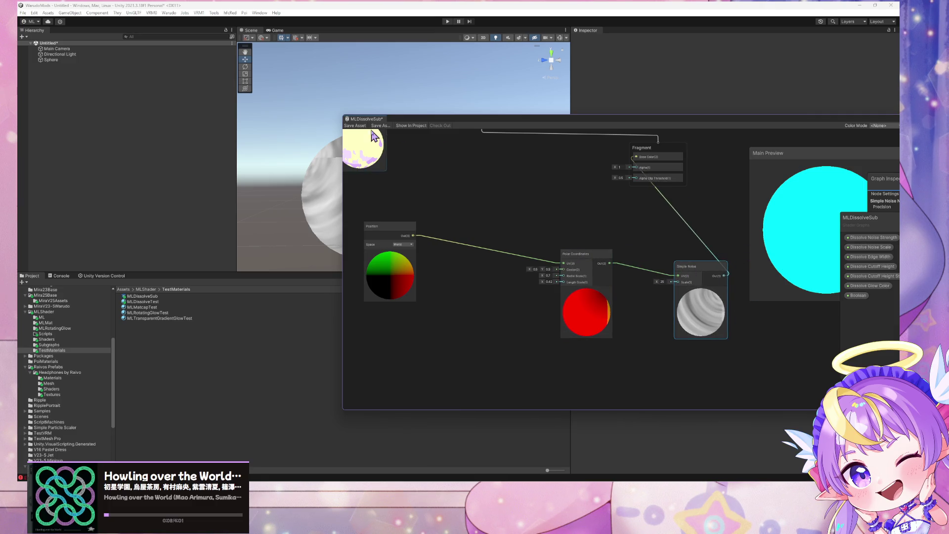
click(355, 126)
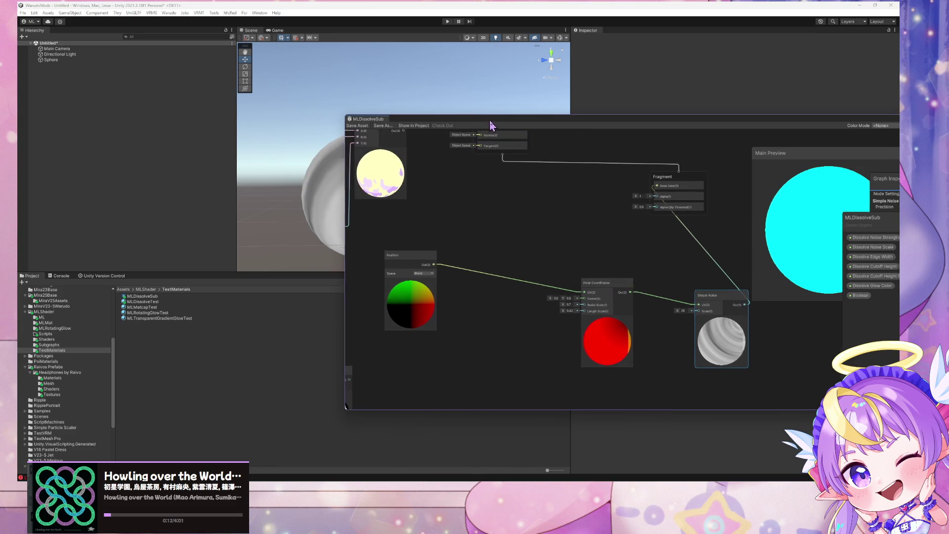
Step: Check the sphere in the Scene view, then set the Position node's Space to Object
drag(490, 119, 658, 125)
mouse_move(383, 196)
mouse_down()
mouse_move(18, 205)
mouse_move(261, 220)
mouse_move(272, 235)
mouse_move(253, 237)
mouse_up()
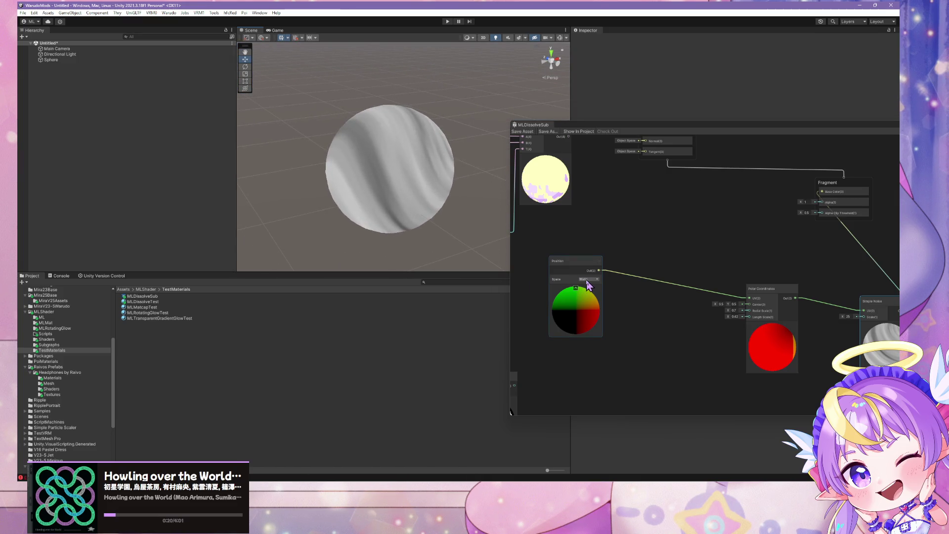
drag(690, 126, 385, 97)
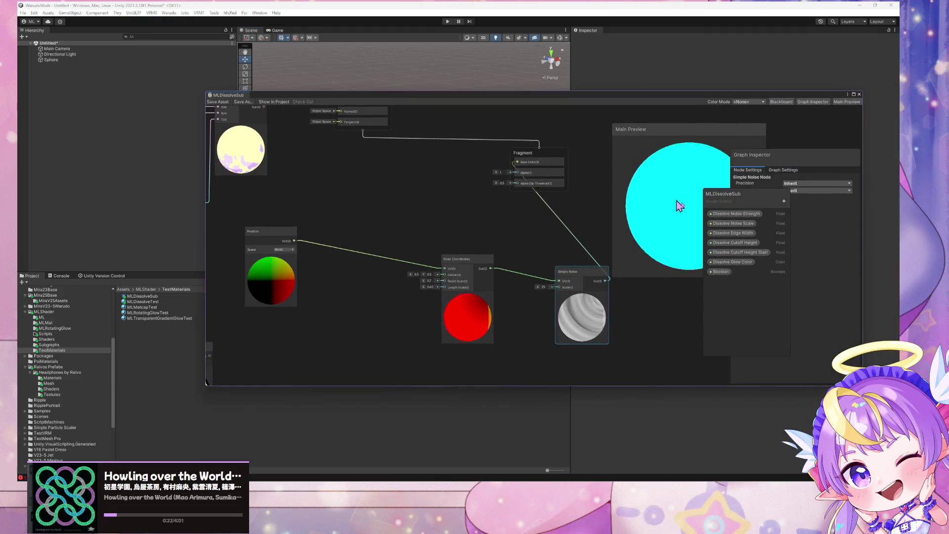
click(291, 250)
click(304, 262)
mouse_move(665, 184)
mouse_down()
mouse_move(640, 241)
mouse_move(628, 178)
mouse_move(685, 153)
mouse_move(672, 134)
mouse_move(689, 194)
mouse_move(643, 126)
mouse_move(571, 188)
mouse_move(575, 225)
mouse_move(470, 185)
mouse_move(447, 204)
mouse_move(474, 215)
mouse_up()
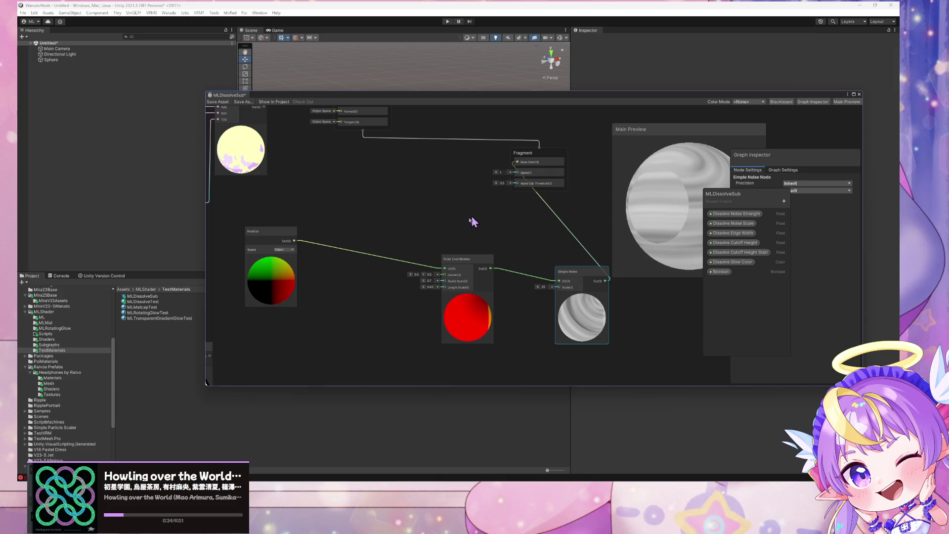
click(366, 268)
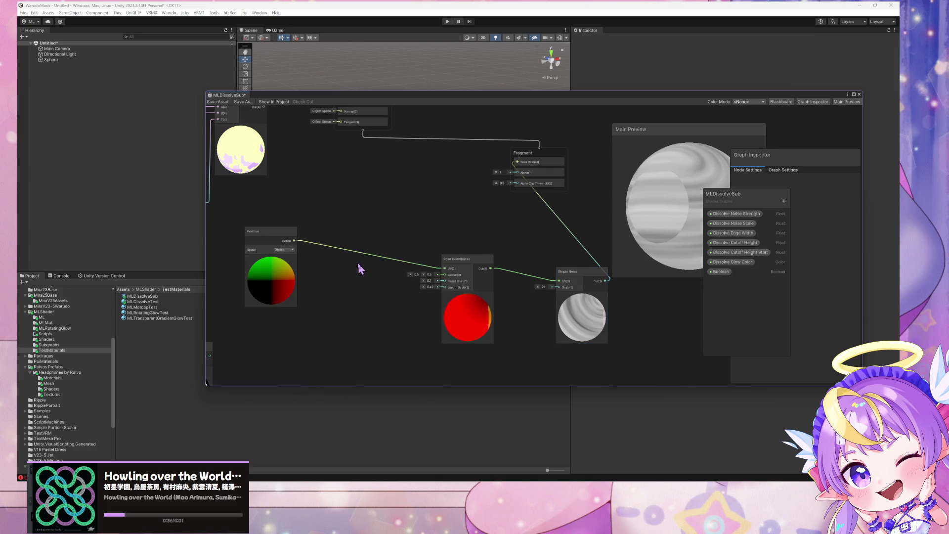
Step: Add a Swizzle node with the 'sw' node search and edit its channel mask
key(space)
text(swi)
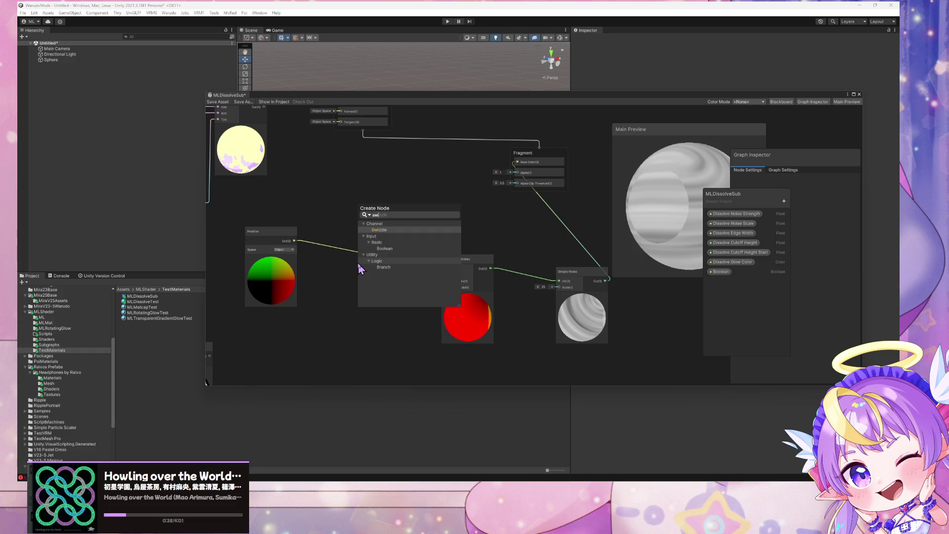
key(Return)
click(391, 292)
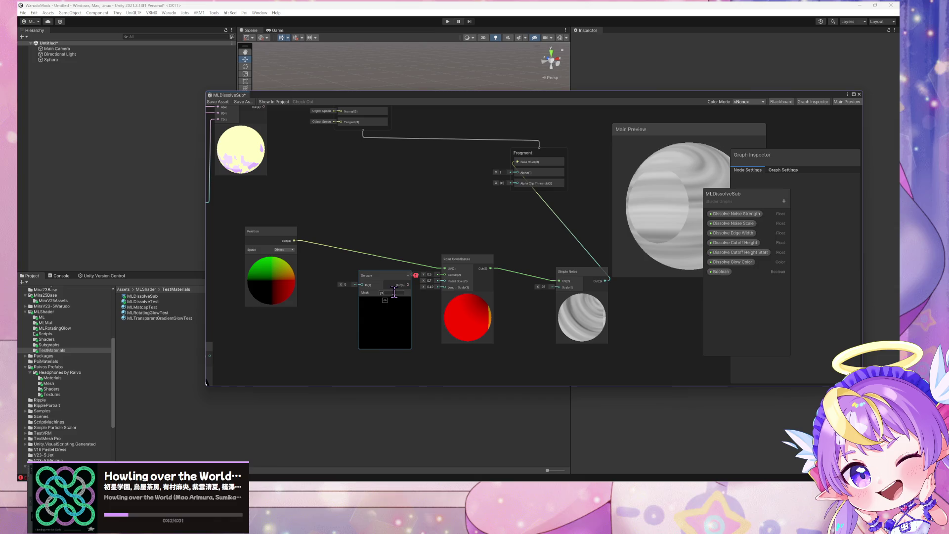
click(346, 285)
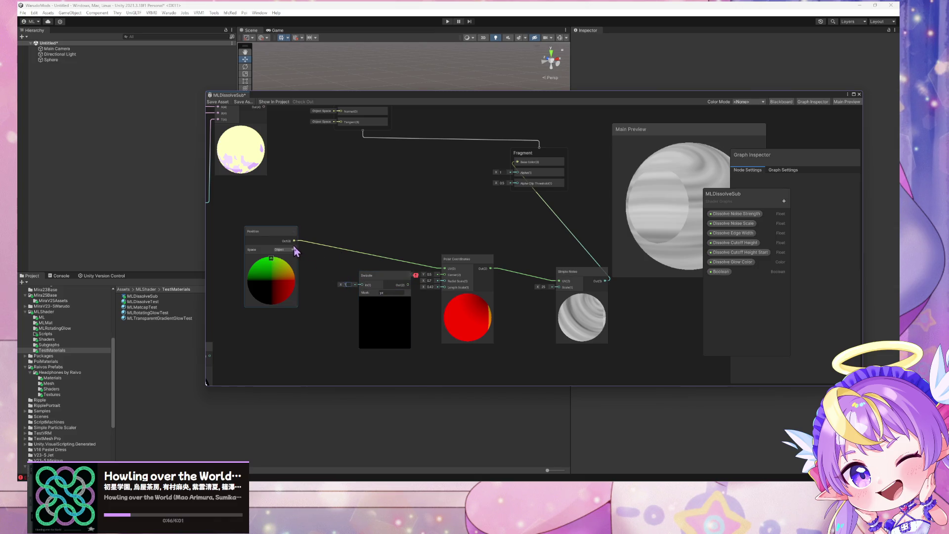
Step: Wire Position through the Swizzle into Polar Coordinates UV, then bring up the coordinate-system image search
mouse_move(294, 241)
mouse_down()
mouse_move(362, 285)
mouse_move(445, 269)
mouse_up()
click(575, 315)
drag(576, 316, 562, 300)
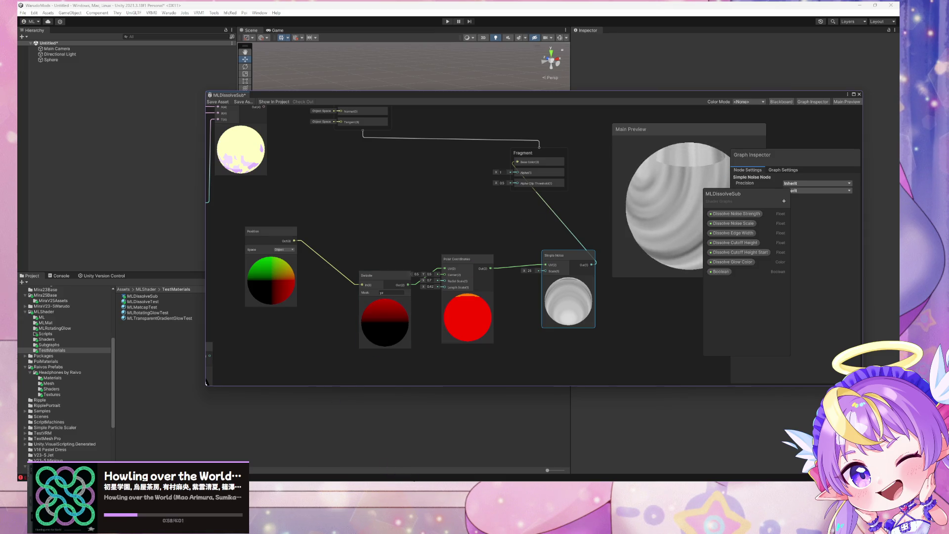
mouse_move(423, 480)
click(494, 465)
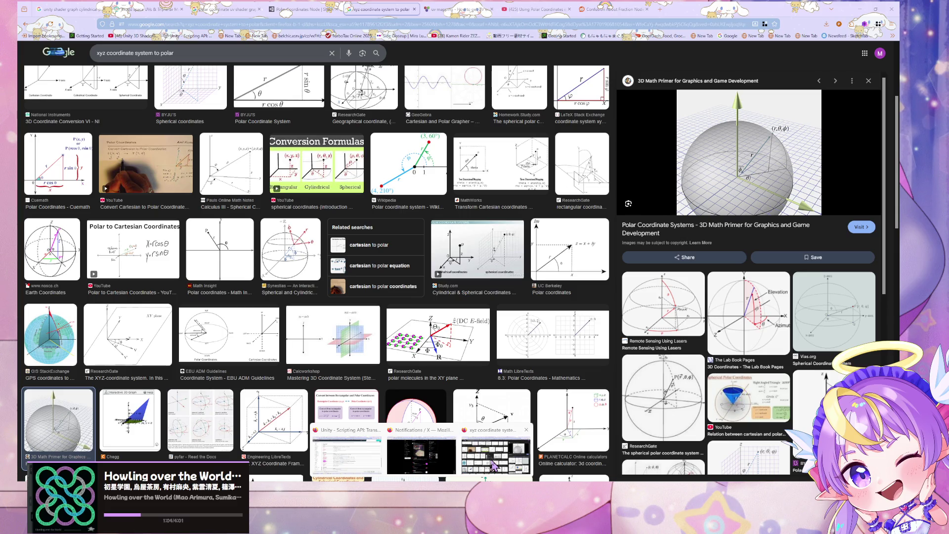
Step: Leave the coordinate-system image results for the Polar Coordinates Node documentation tab
right_click(492, 462)
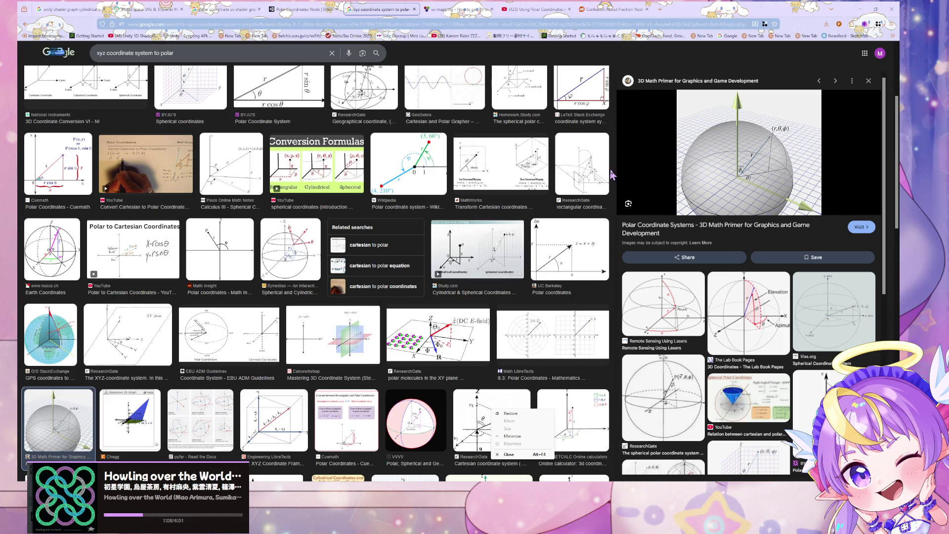
click(620, 139)
key(ctrl+a)
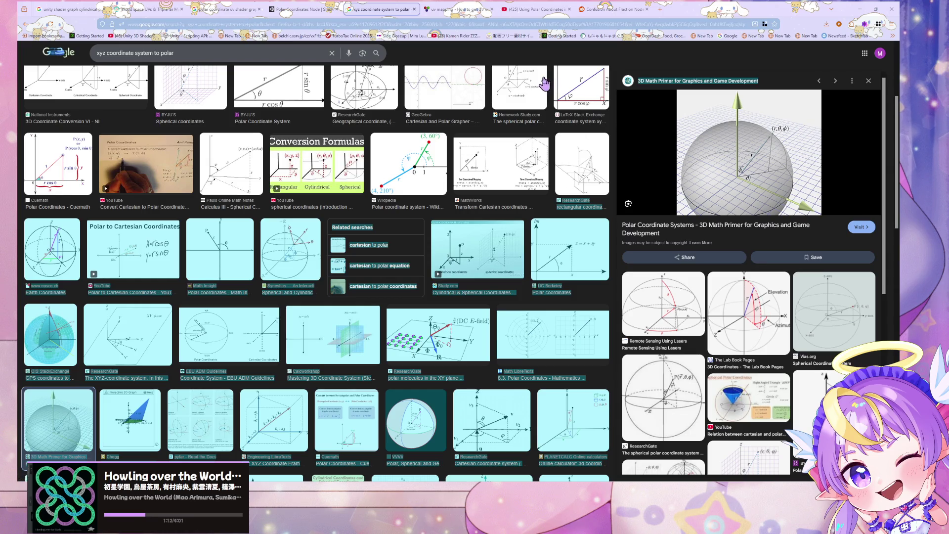
click(457, 9)
click(303, 9)
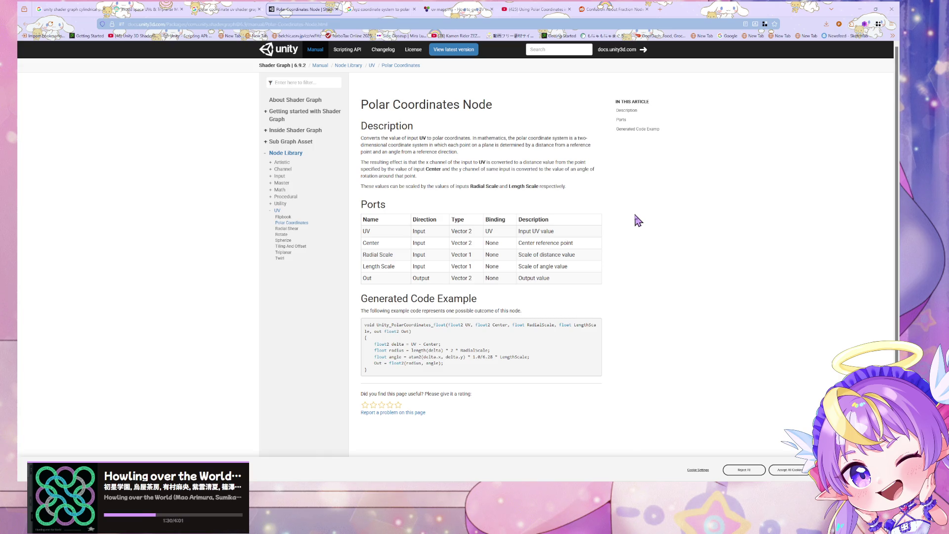
Step: Read the Description on x becoming distance and y becoming angle, then return to Unity
drag(419, 162, 527, 162)
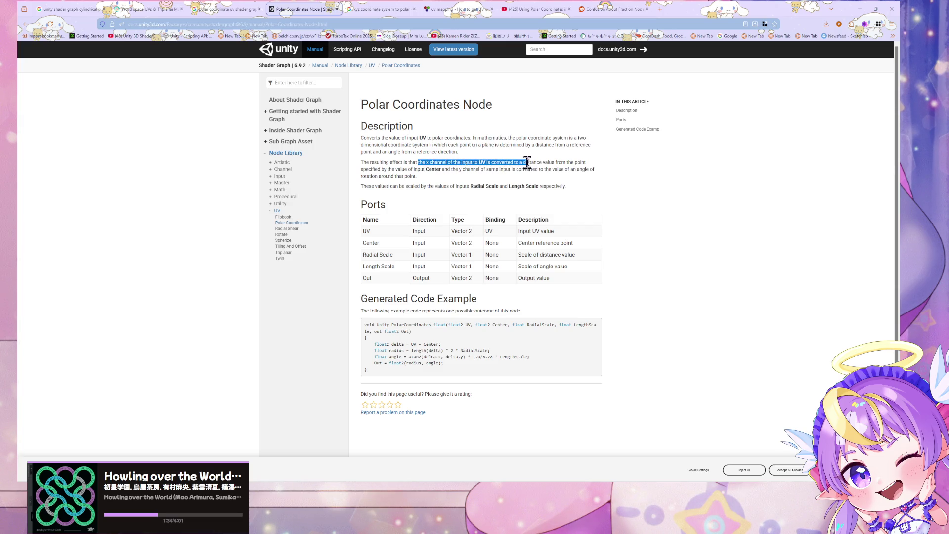
mouse_move(404, 170)
mouse_down()
mouse_move(468, 171)
mouse_move(388, 205)
mouse_move(470, 163)
mouse_up()
click(430, 168)
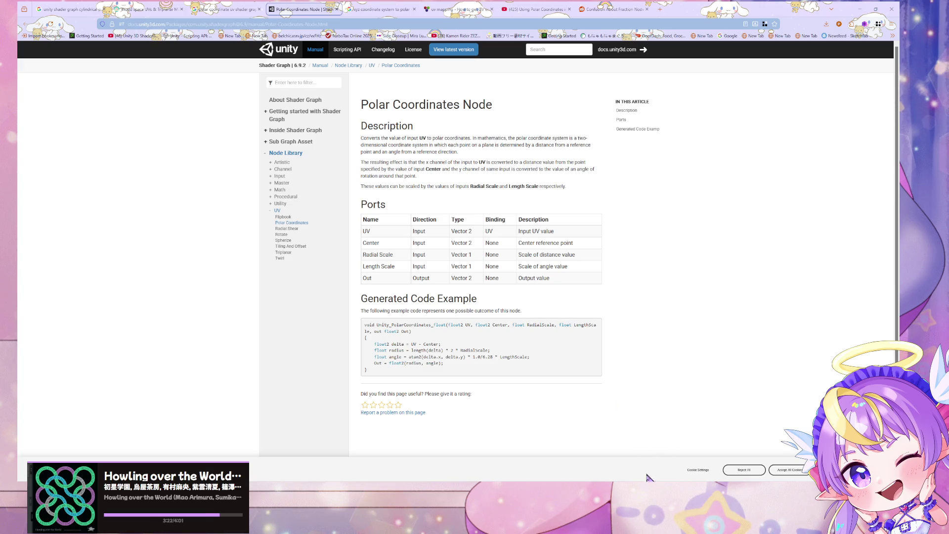
mouse_move(618, 524)
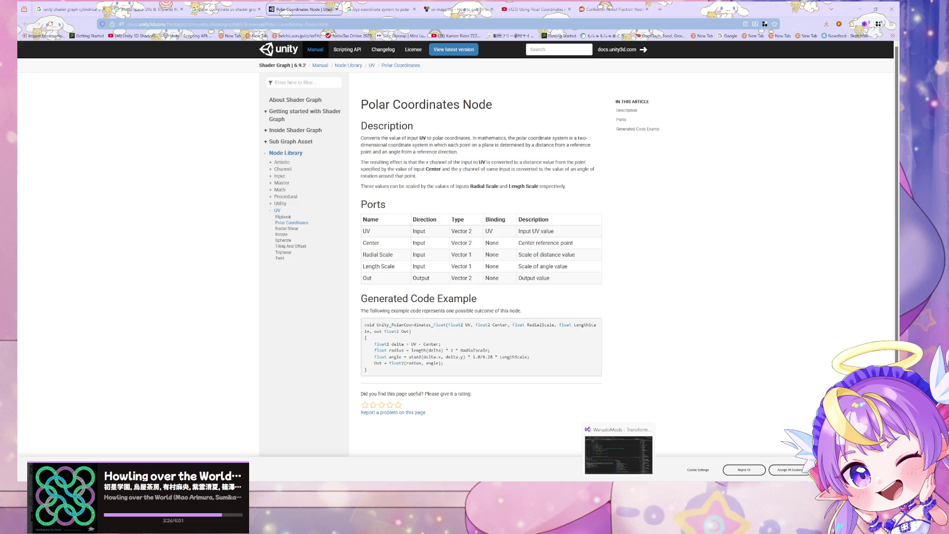
click(618, 452)
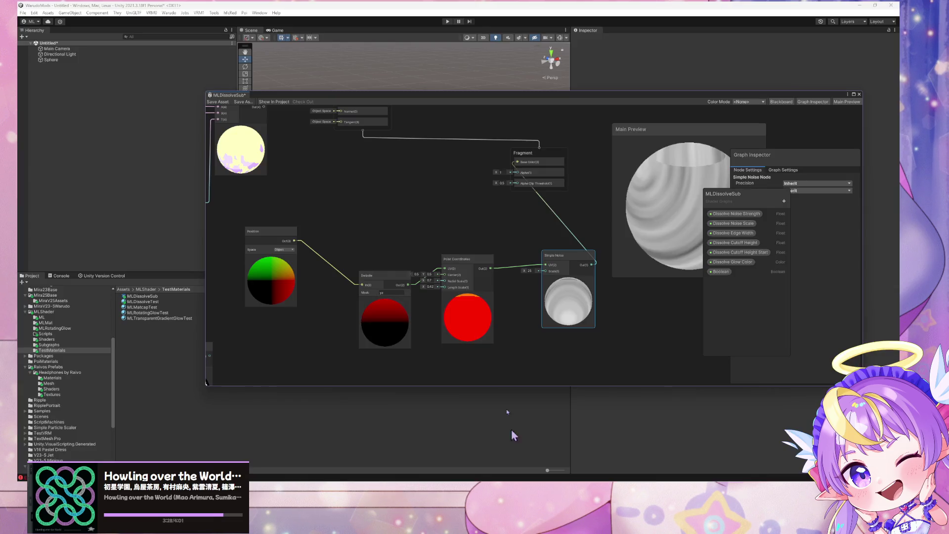
Step: Change the Swizzle node's mask to 'x' and nudge the node left
click(382, 292)
key(Return)
drag(388, 271, 364, 268)
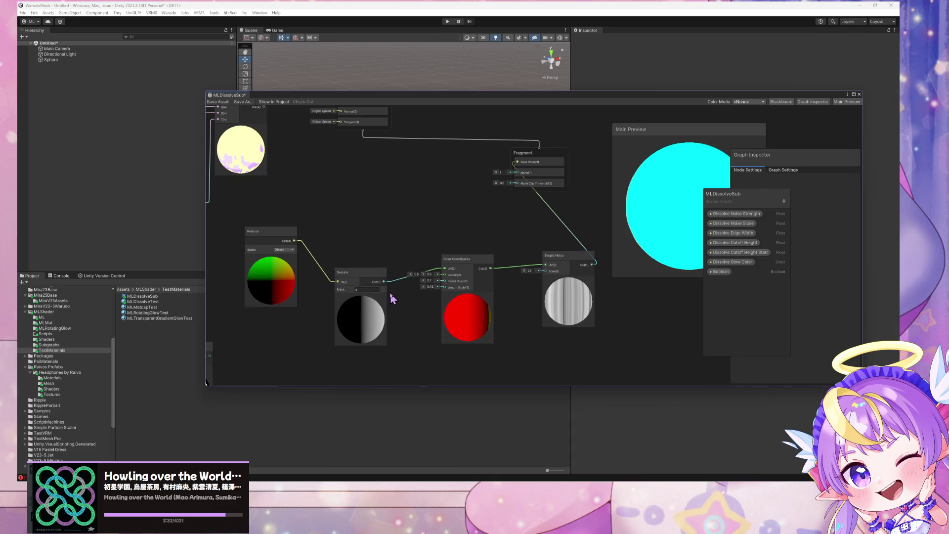
Step: Connect the Position output directly to Polar Coordinates' UV input, then reposition the Swizzle node
key(space)
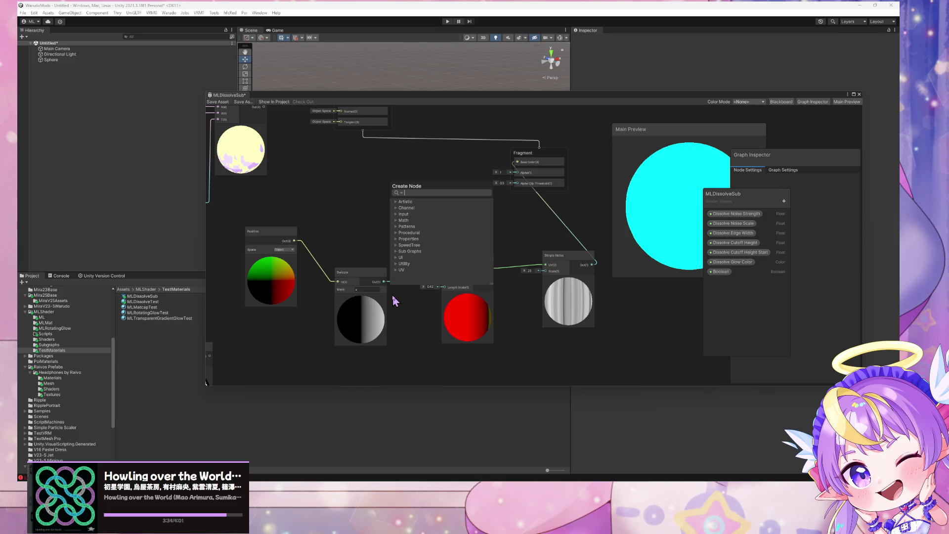
text(vect)
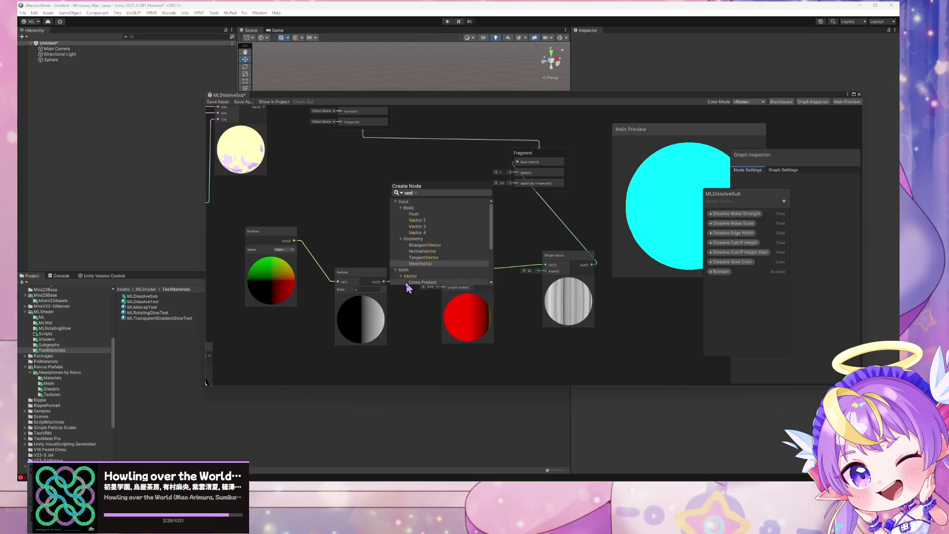
click(411, 325)
drag(459, 260, 450, 270)
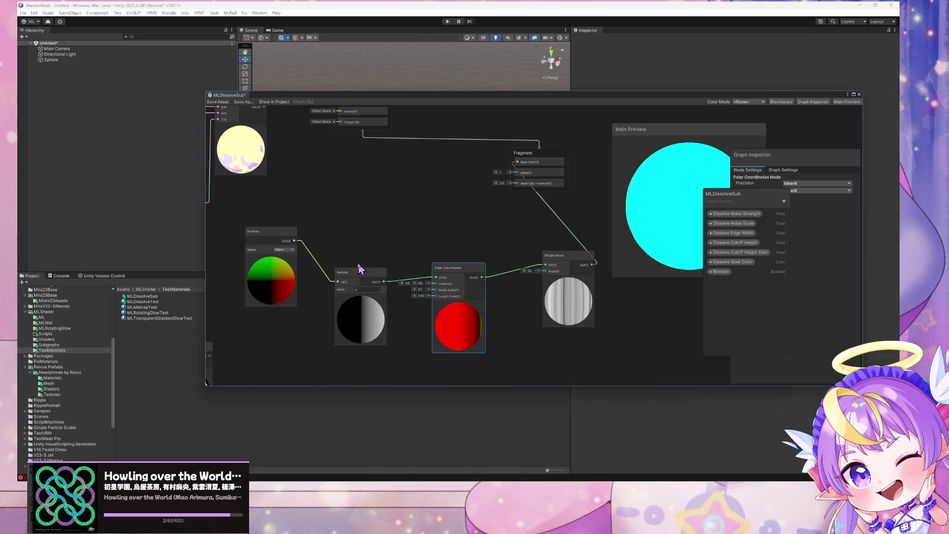
drag(295, 240, 429, 279)
drag(363, 277, 468, 223)
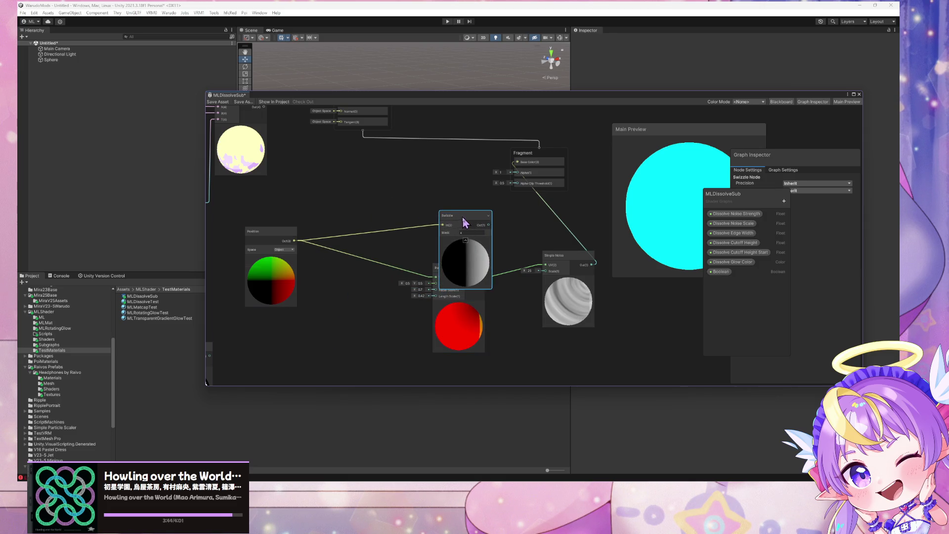
Step: Rearrange the graph: Polar Coordinates below the Swizzle, Simple Noise shifted right
click(433, 274)
drag(433, 273, 437, 319)
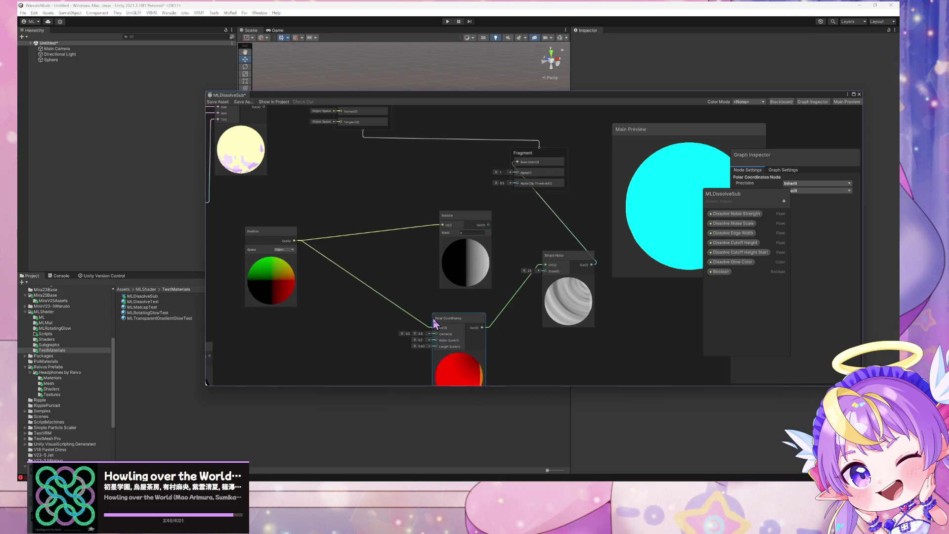
drag(450, 214, 427, 207)
drag(545, 254, 561, 258)
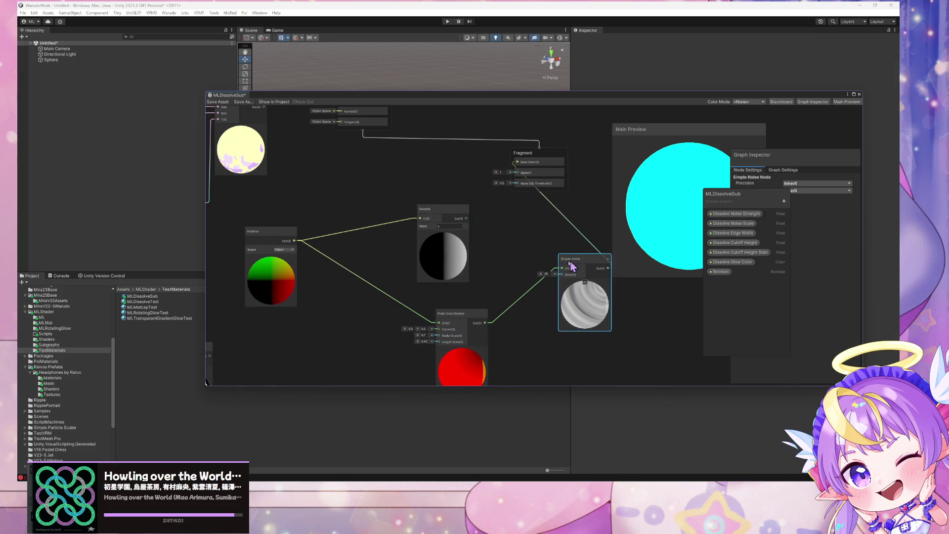
Step: Add a Vector 2 node and place it beside the Swizzle
key(space)
text(vector)
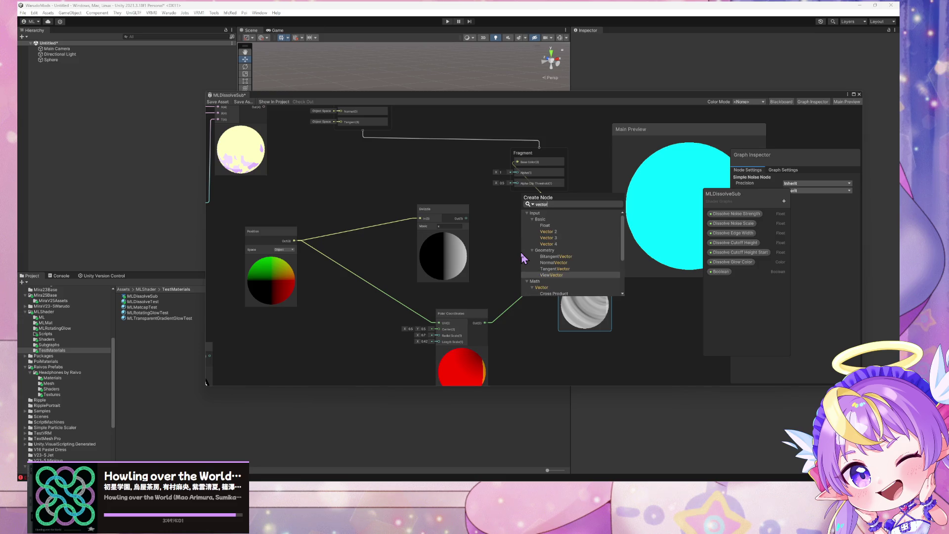
key(Up)
key(Up)
key(Return)
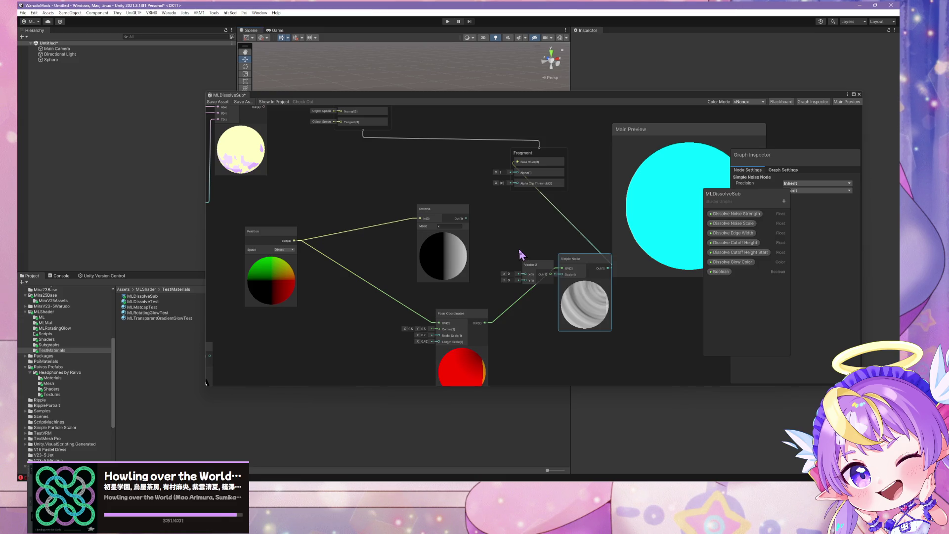
mouse_move(520, 260)
mouse_down()
mouse_move(495, 217)
mouse_move(502, 231)
mouse_up()
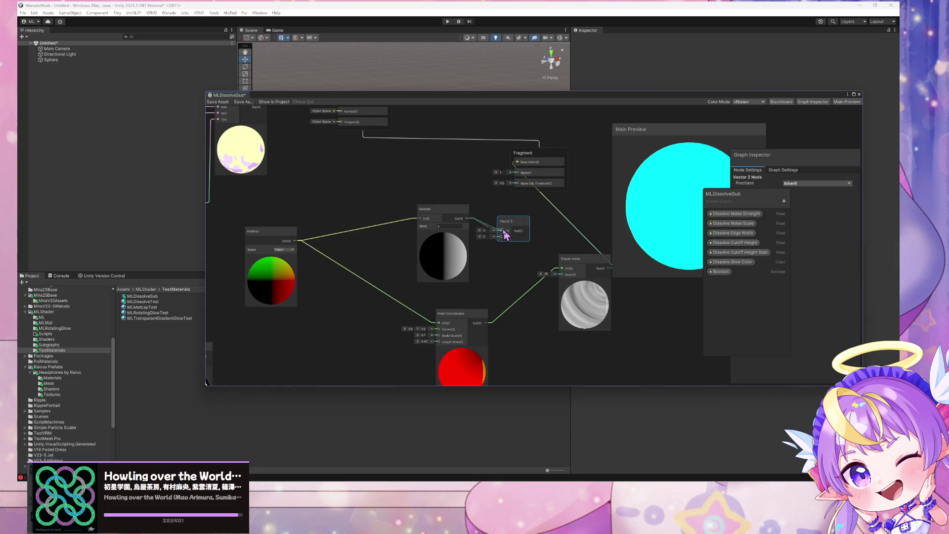
Step: Link Polar Coordinates output to Vector 2's Y, then delete that link
mouse_move(488, 322)
mouse_down()
mouse_move(501, 237)
mouse_move(544, 255)
mouse_up()
click(493, 268)
key(Delete)
Step: Duplicate the Swizzle, collapse both previews, and feed Polar Coordinates output into the copy
click(454, 217)
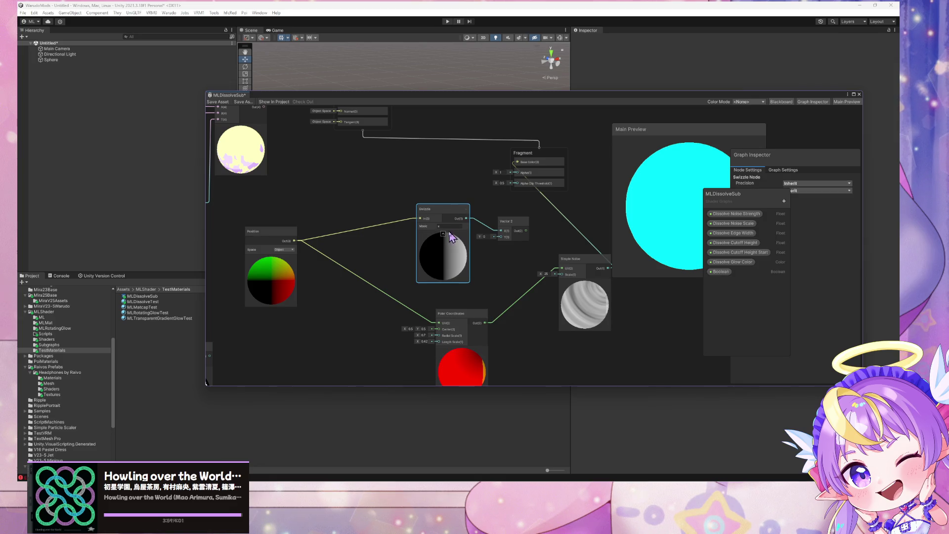
key(ctrl+d)
click(471, 305)
mouse_move(461, 242)
mouse_down()
mouse_move(492, 265)
mouse_move(429, 259)
mouse_up()
click(444, 234)
drag(485, 323, 427, 270)
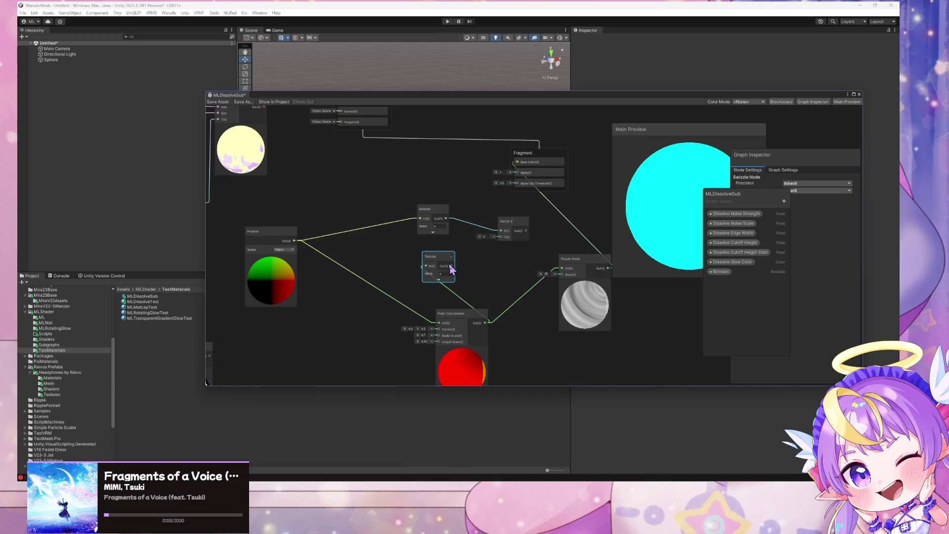